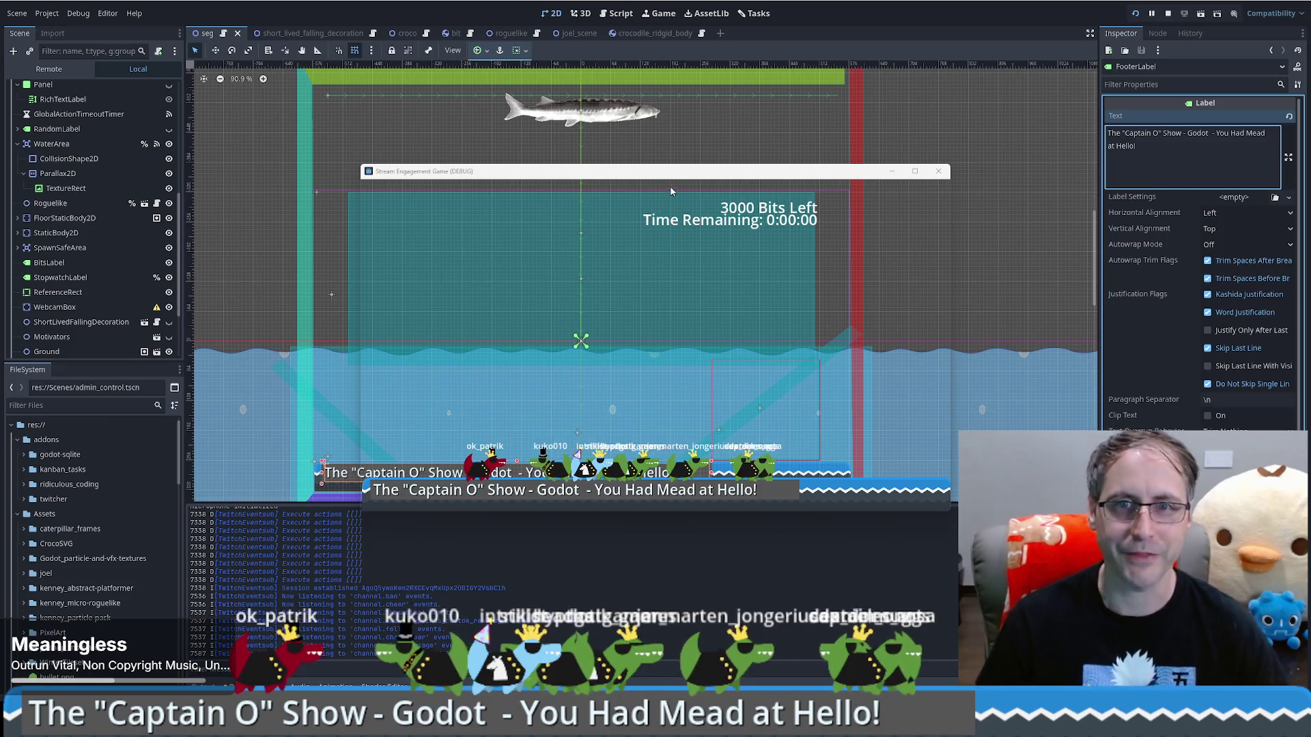
Move the stream game's debug window off-screen and switch to the mead game editor with the bucket scene
mouse_move(671, 175)
mouse_down()
mouse_move(129, 238)
mouse_move(0, 239)
mouse_up()
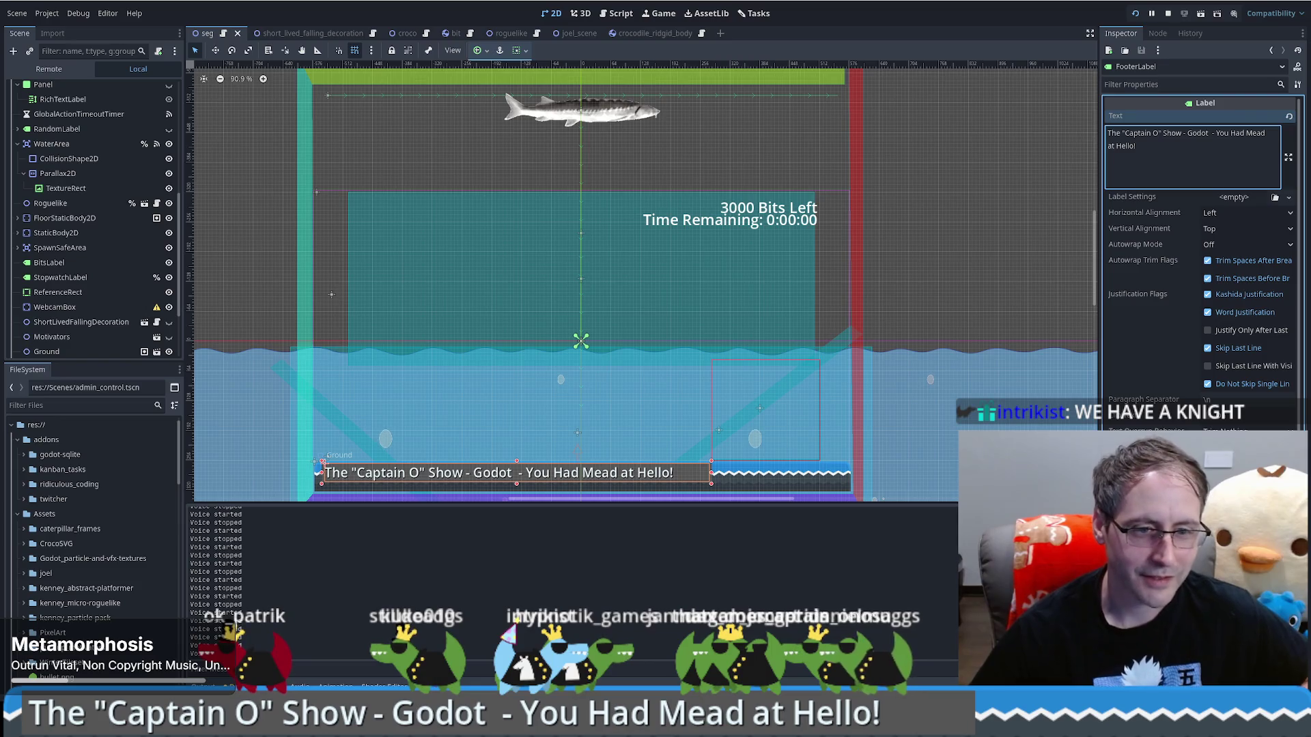
key(alt+Tab)
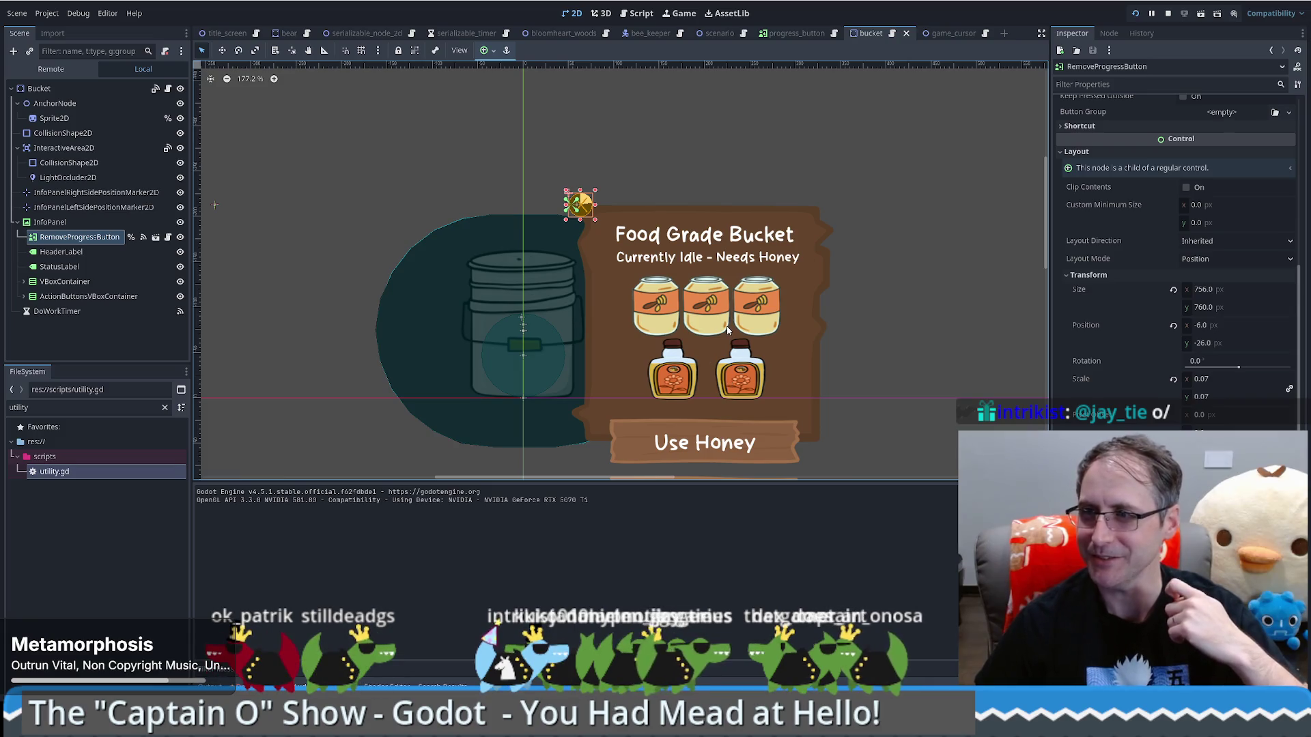
click(139, 535)
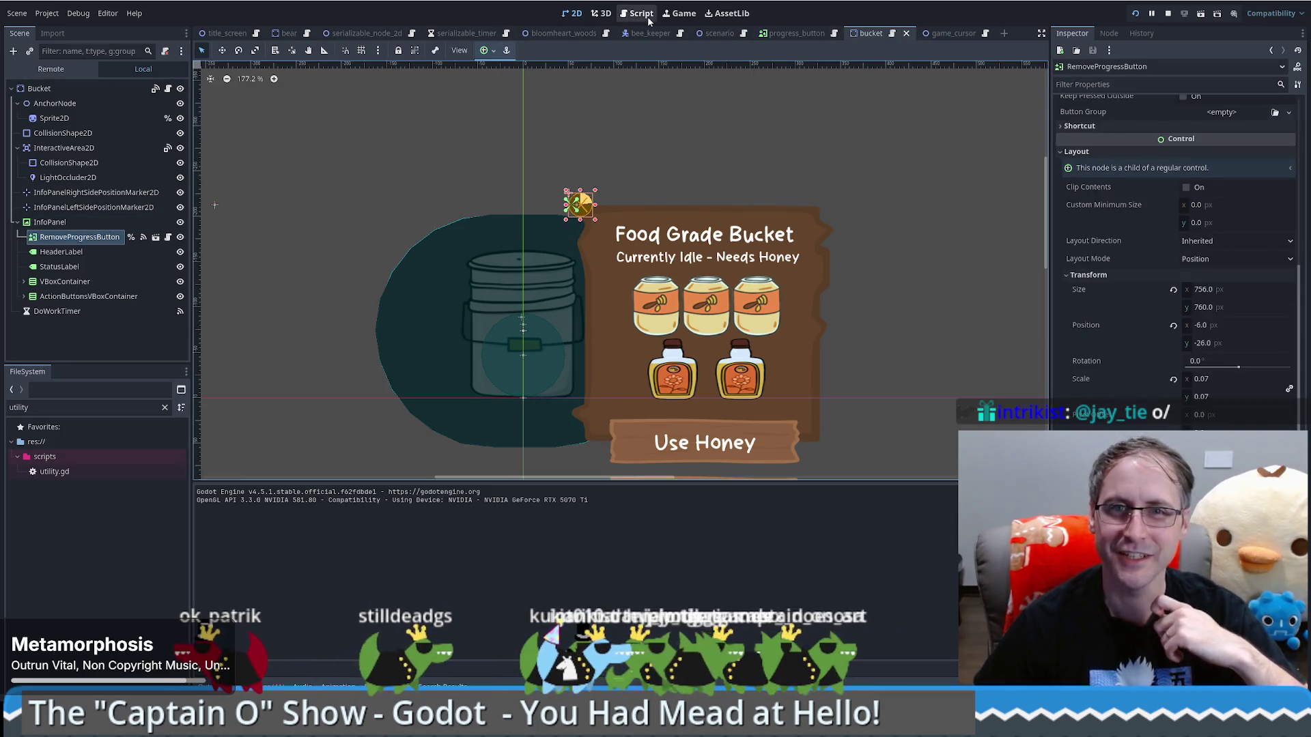
click(683, 13)
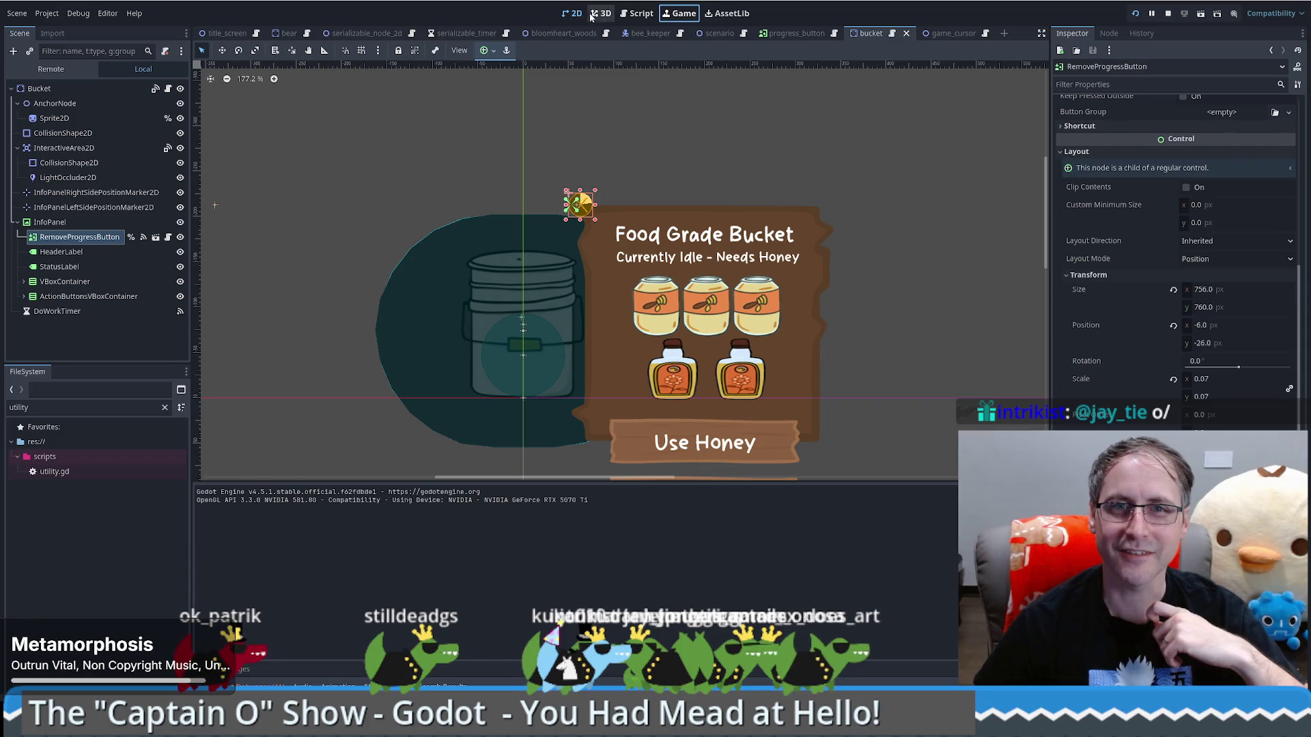
click(1133, 14)
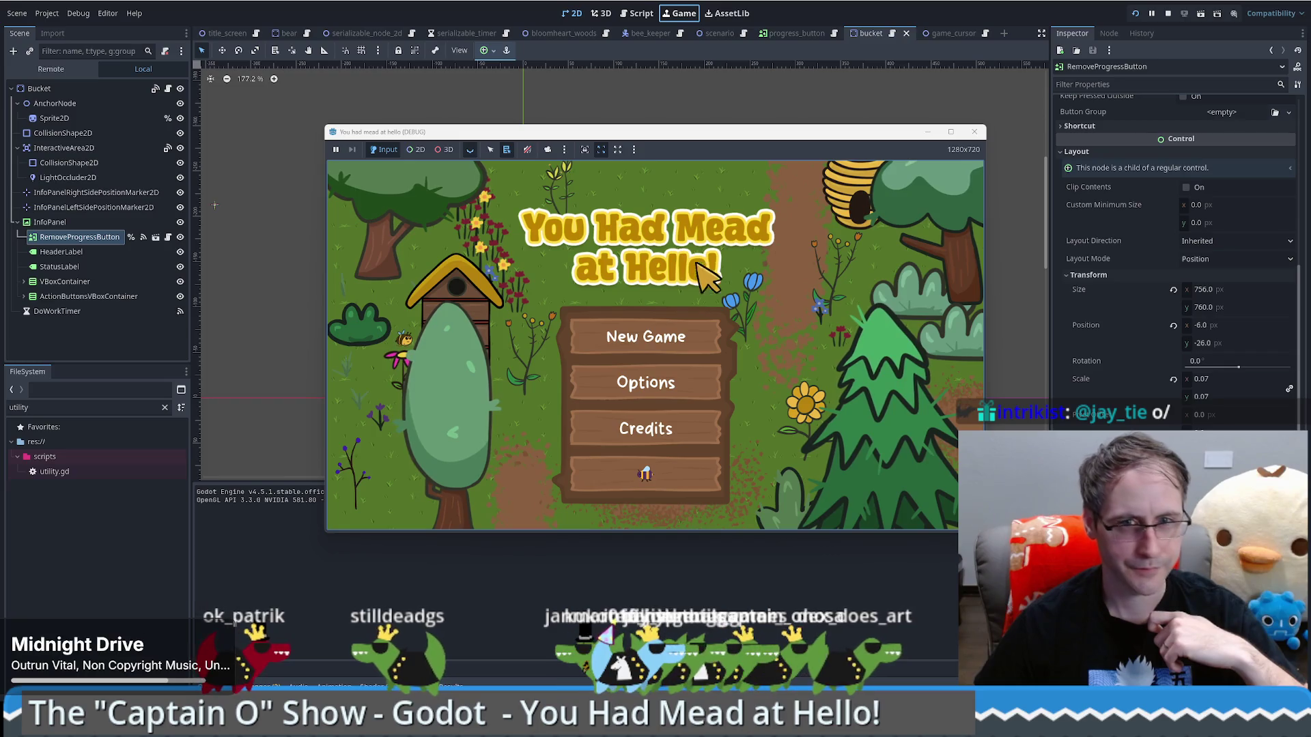
click(680, 332)
click(362, 402)
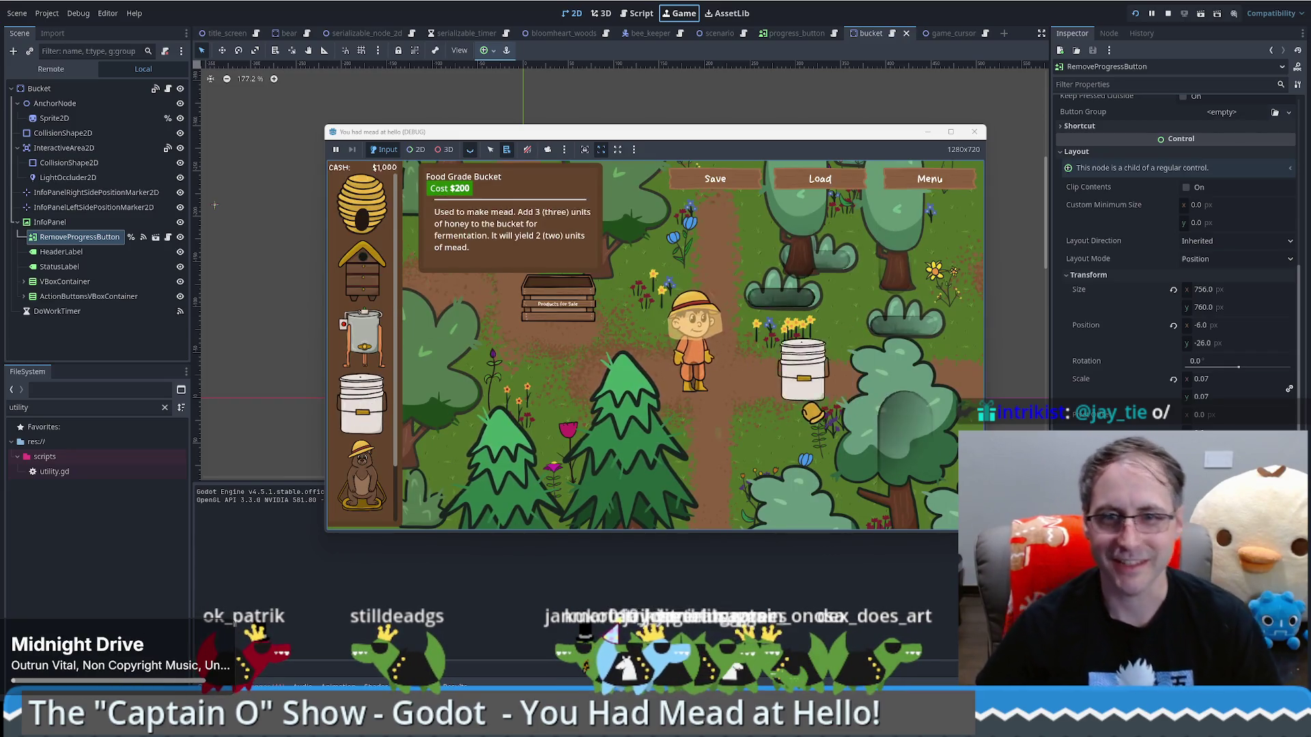
click(785, 409)
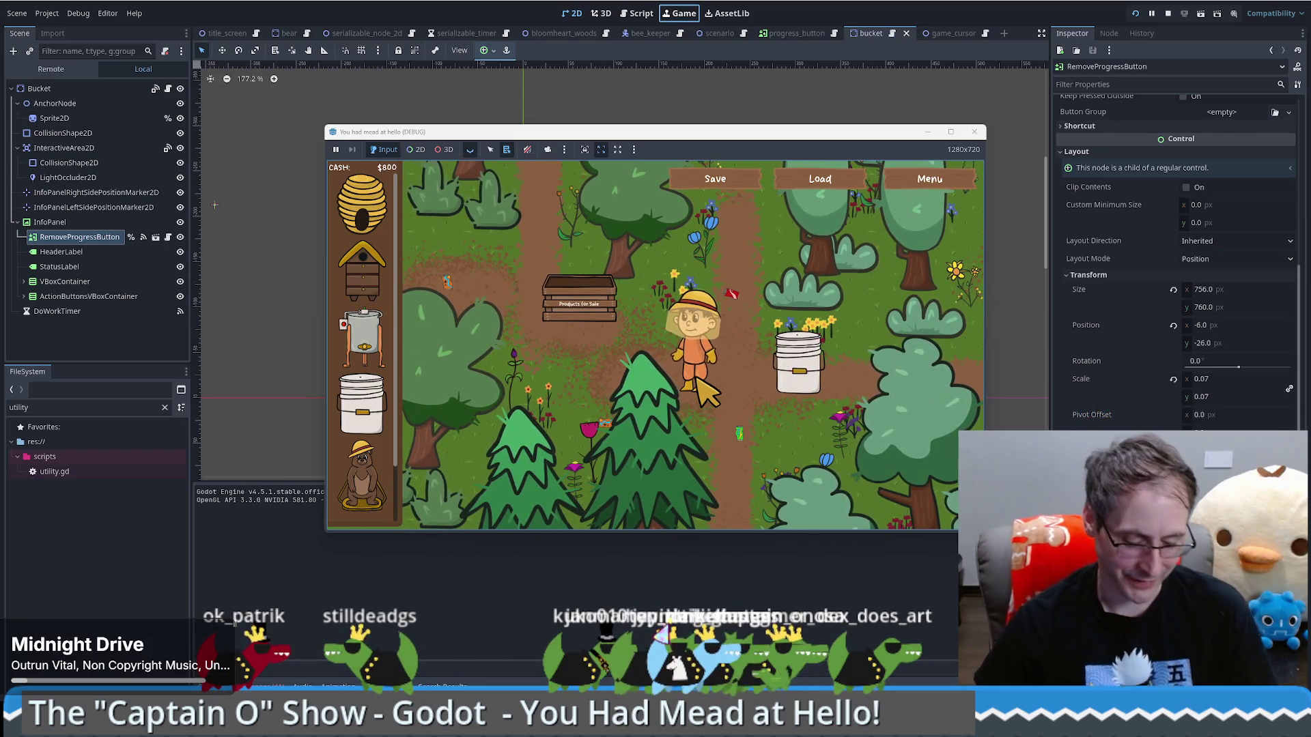
key(F11)
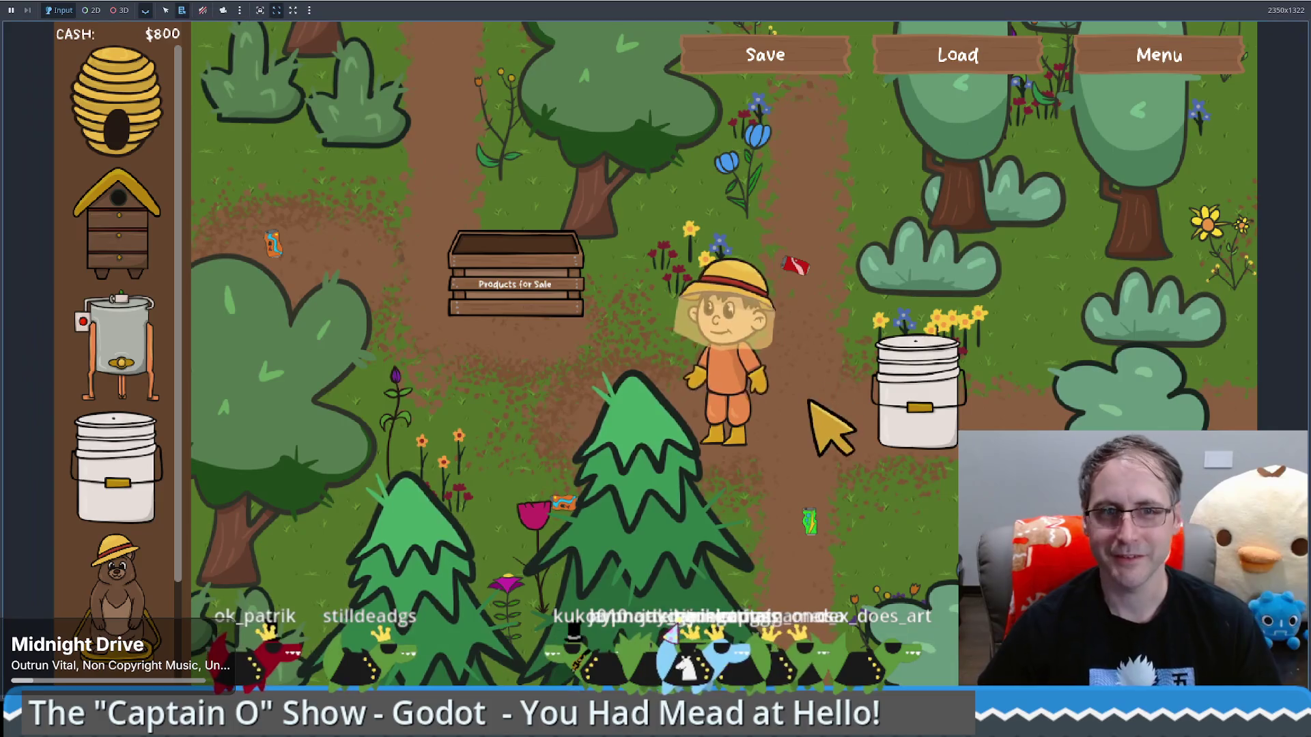
click(795, 382)
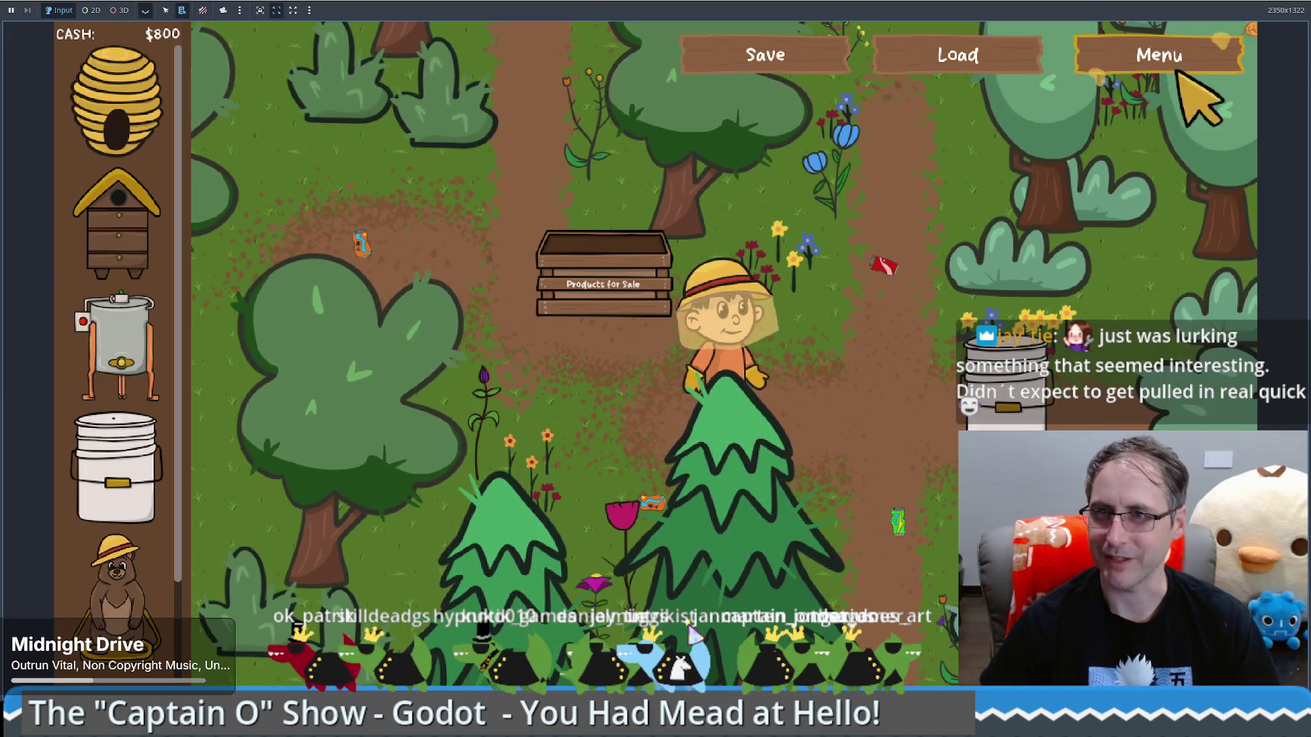
click(1297, 3)
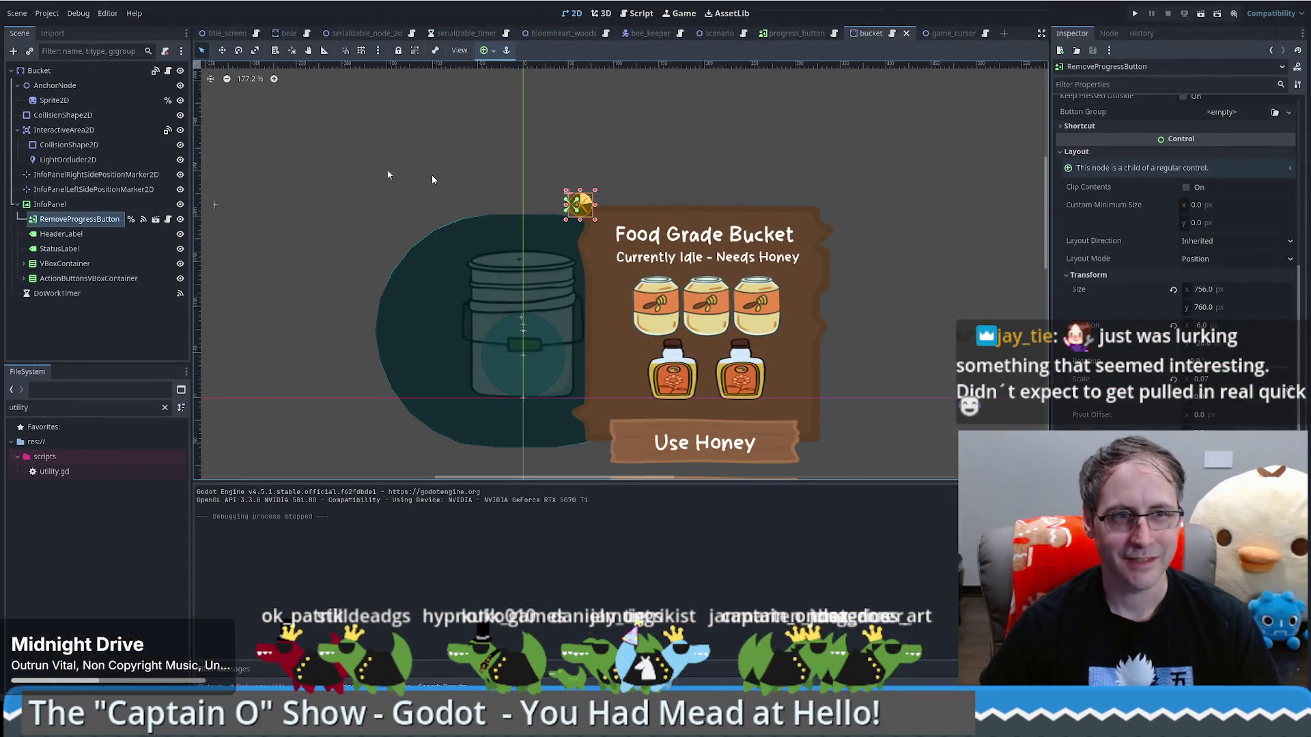
click(51, 205)
In bucket.gd, comment out the two lines of the body-exited handler
click(168, 71)
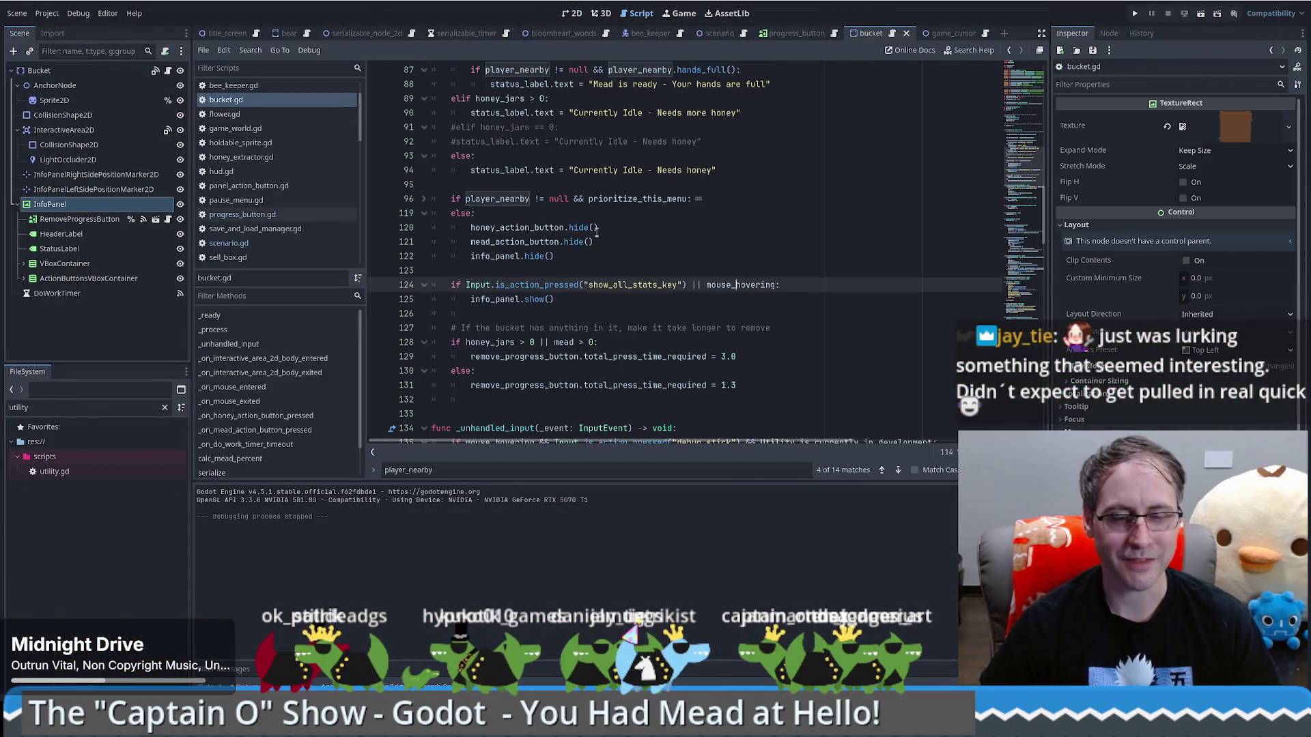
scroll(887, 401, down, 5)
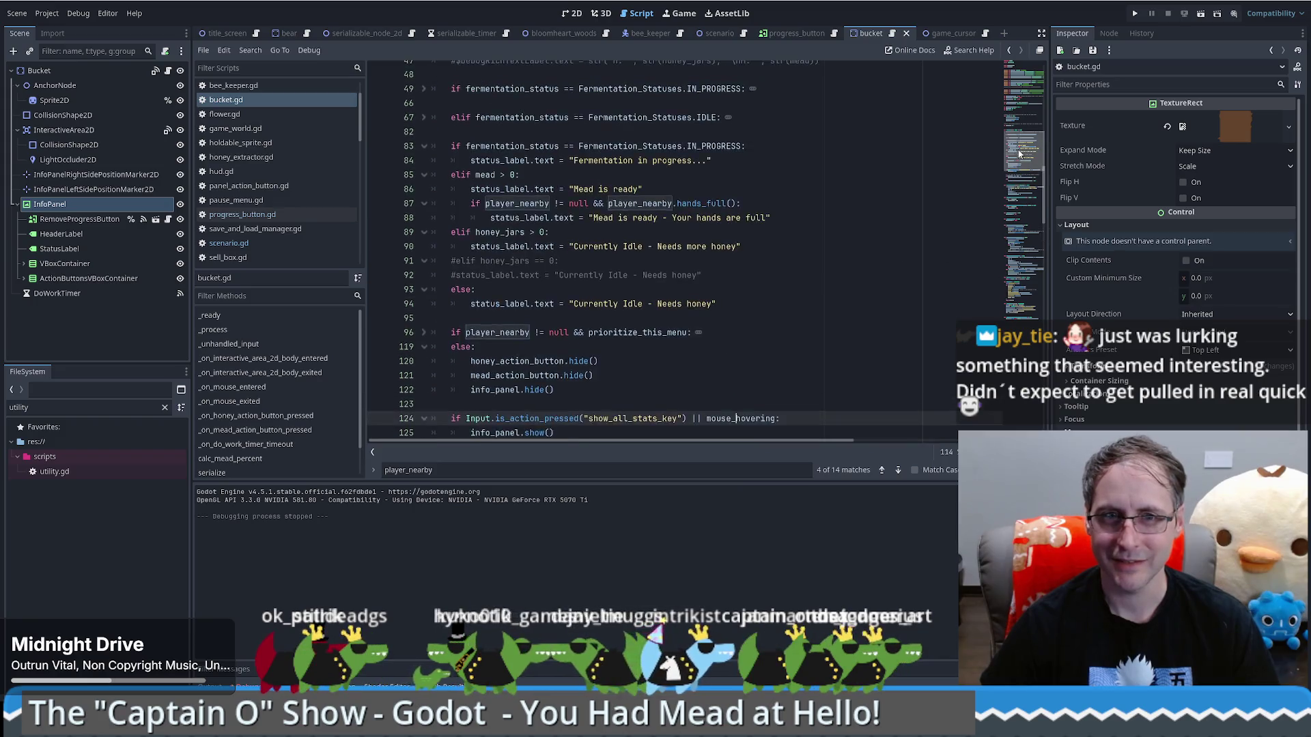
click(522, 370)
double_click(523, 370)
scroll(506, 391, down, 2)
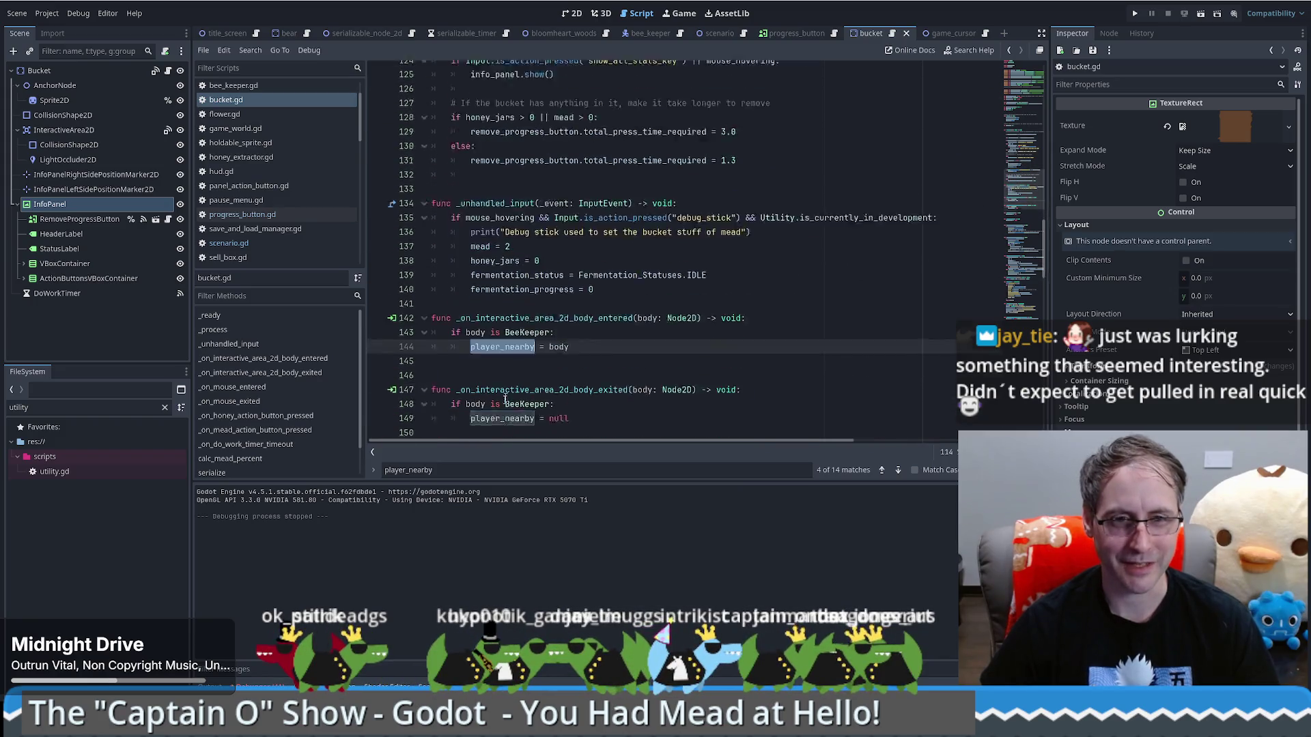
drag(583, 358, 404, 346)
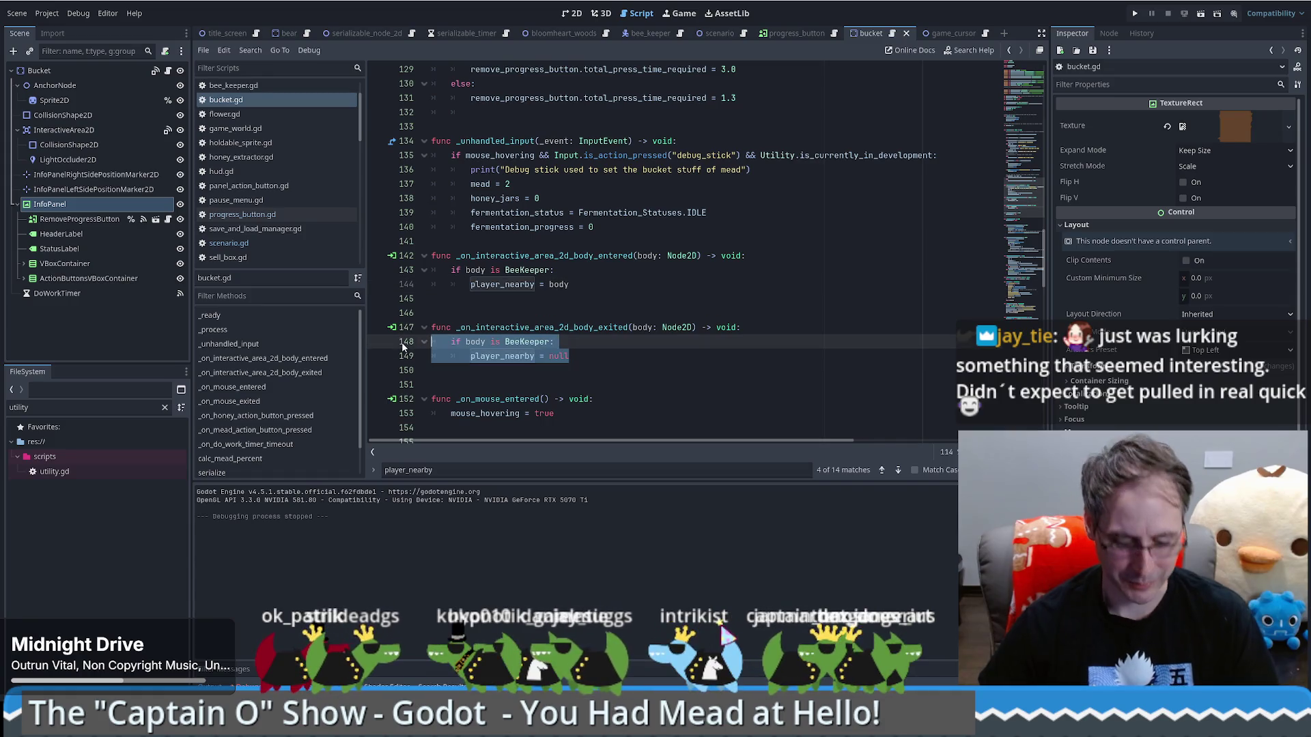
key(ctrl+k)
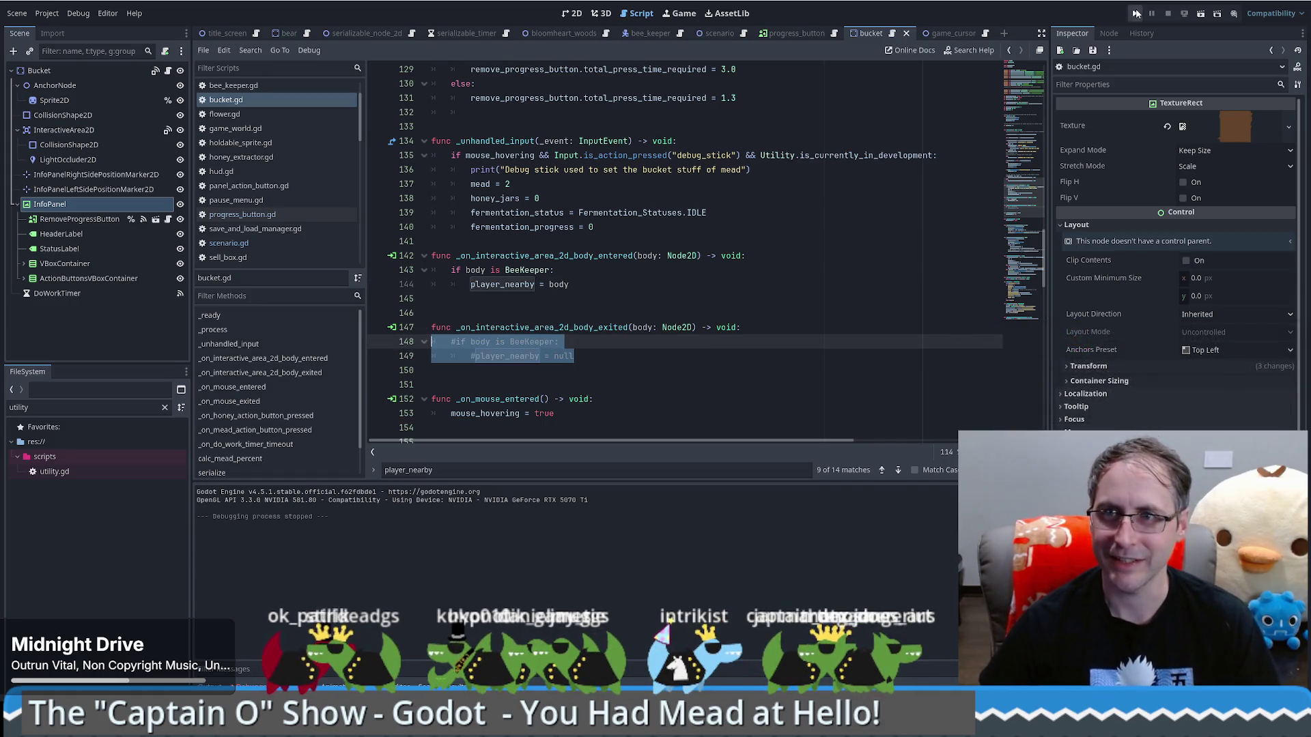
Add a 'return' line under the handler declaration and relaunch the game
click(1135, 13)
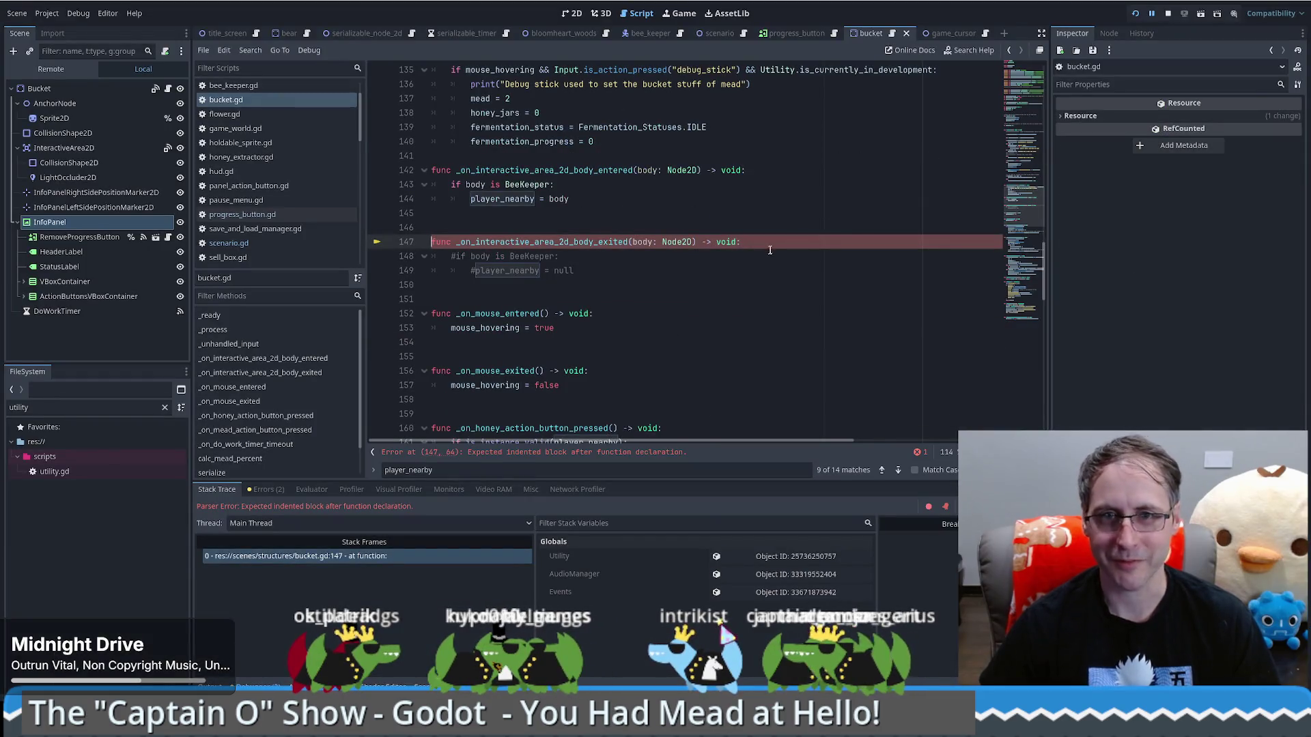
key(Return)
text(return)
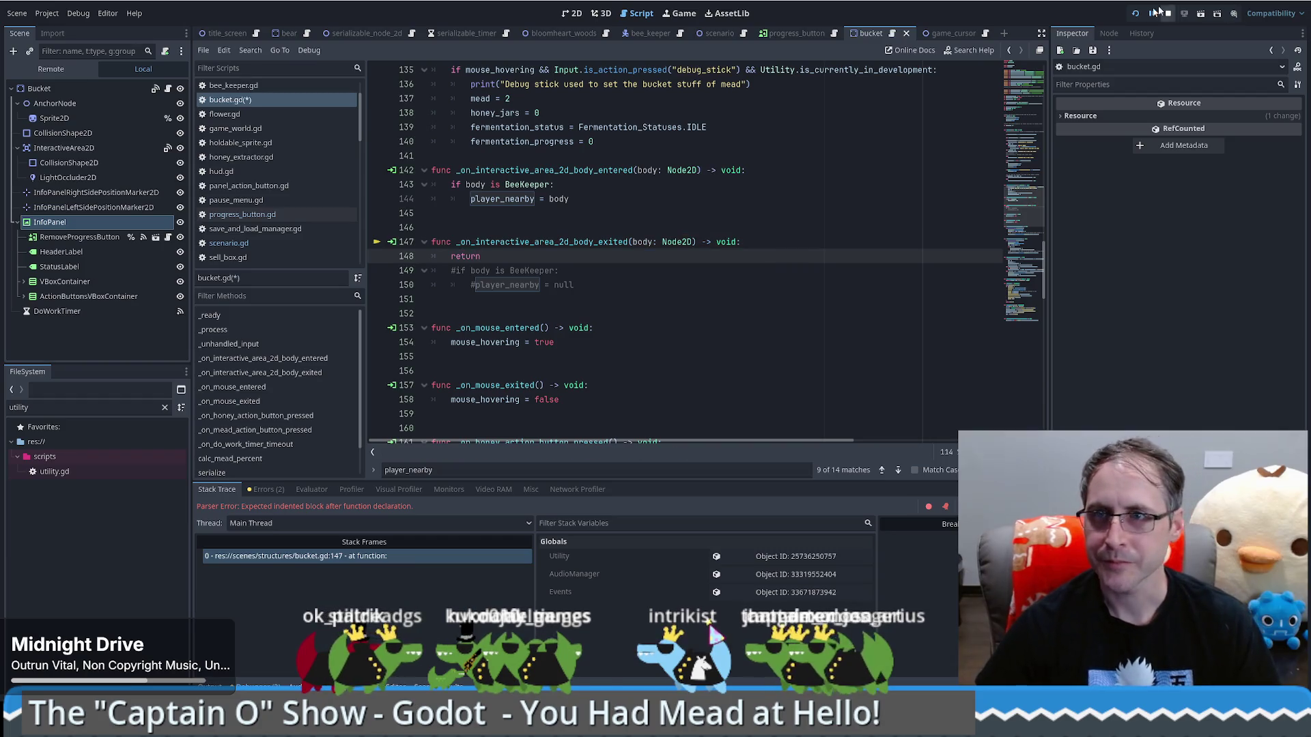
click(1160, 13)
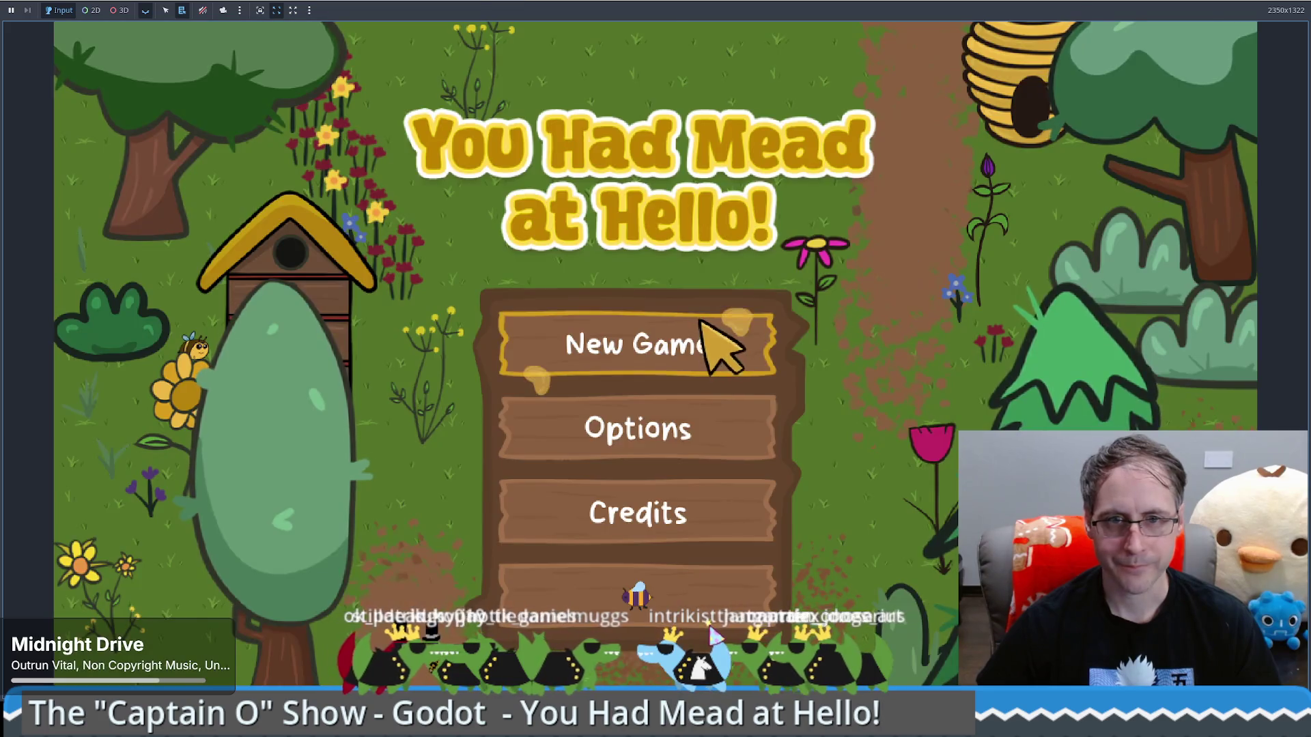
click(704, 324)
mouse_move(117, 471)
mouse_down()
mouse_move(887, 437)
mouse_move(908, 393)
mouse_up()
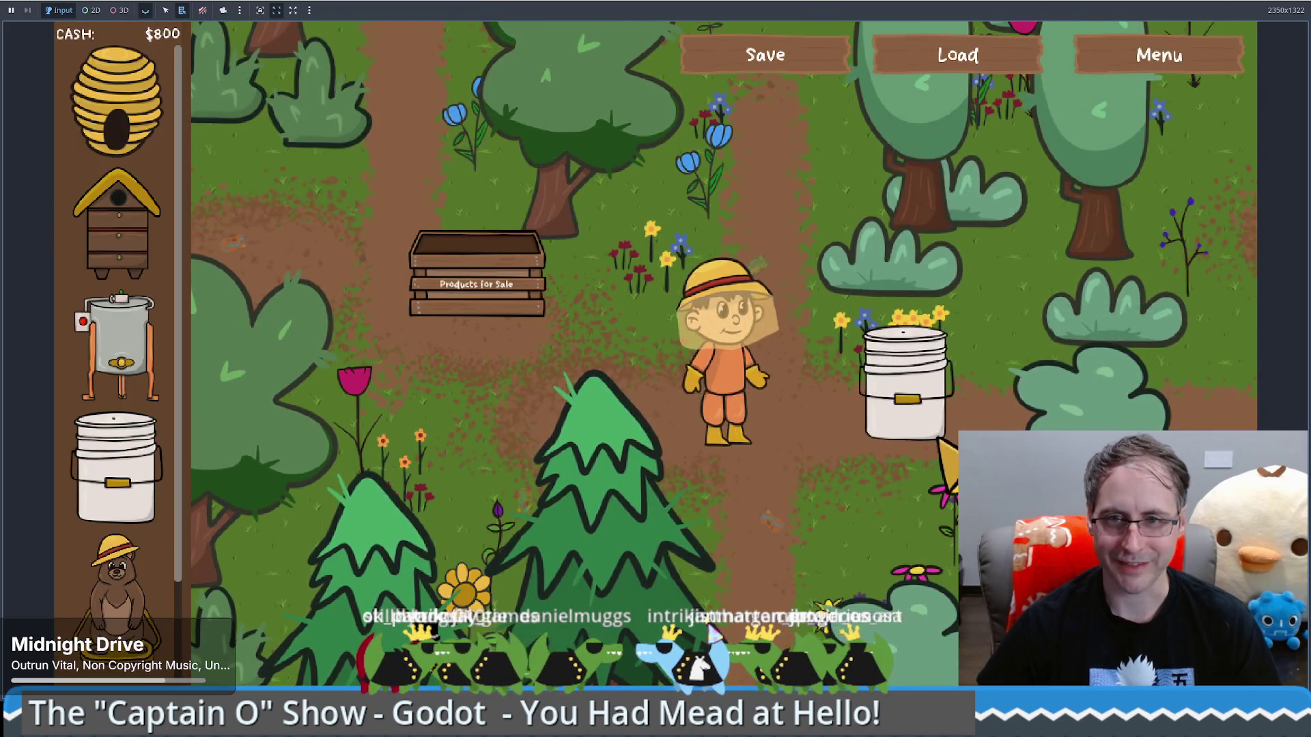
click(840, 382)
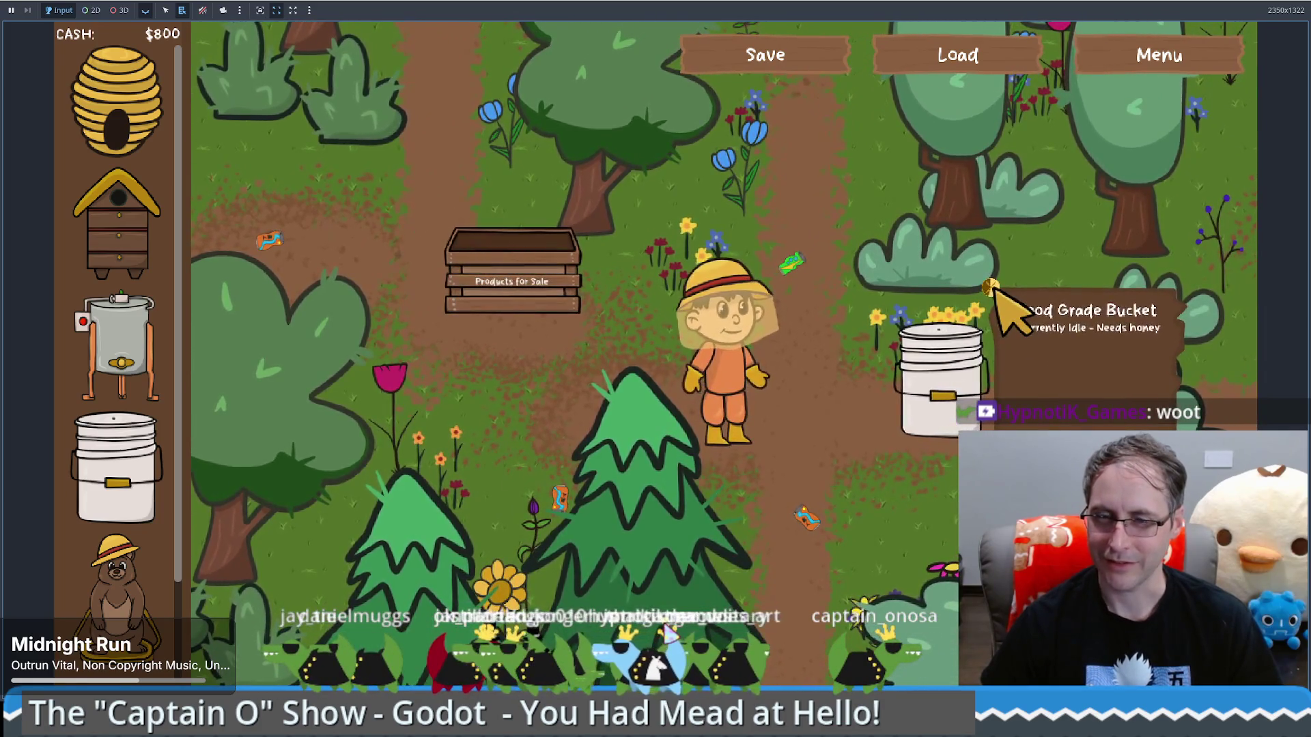
click(990, 290)
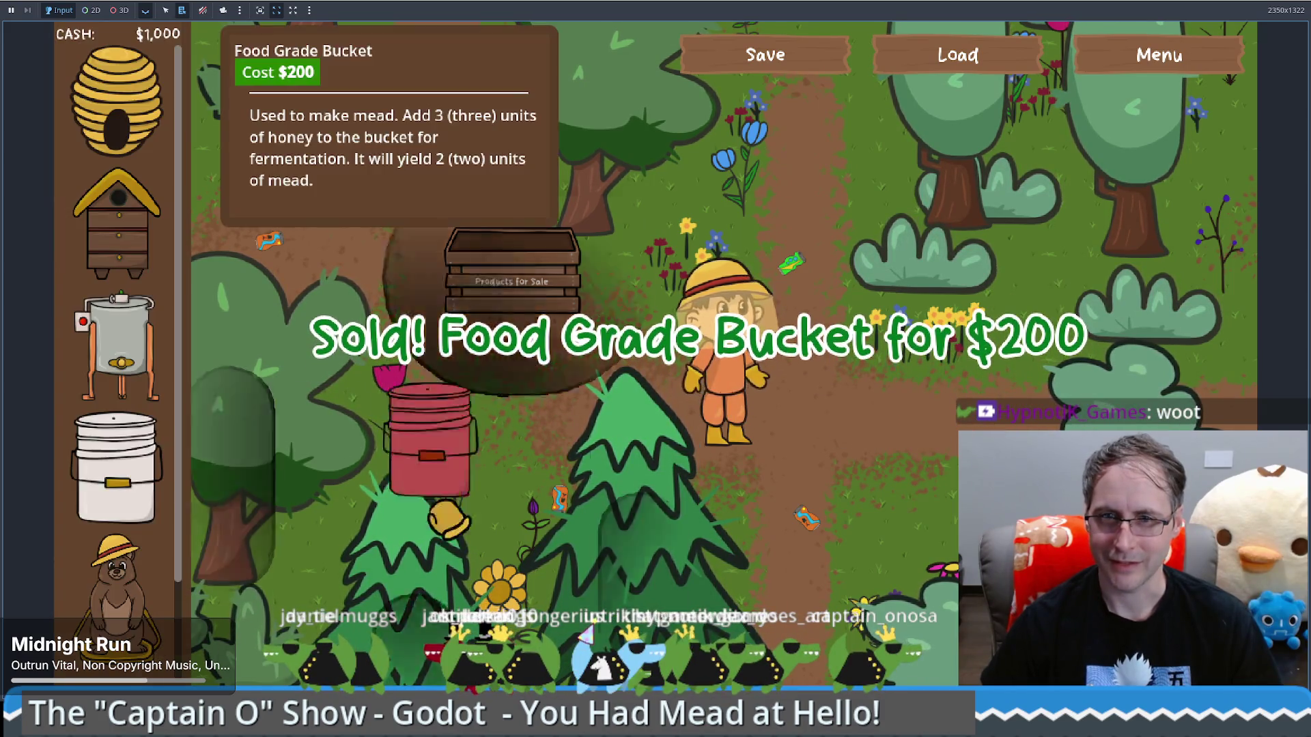
drag(116, 471, 858, 440)
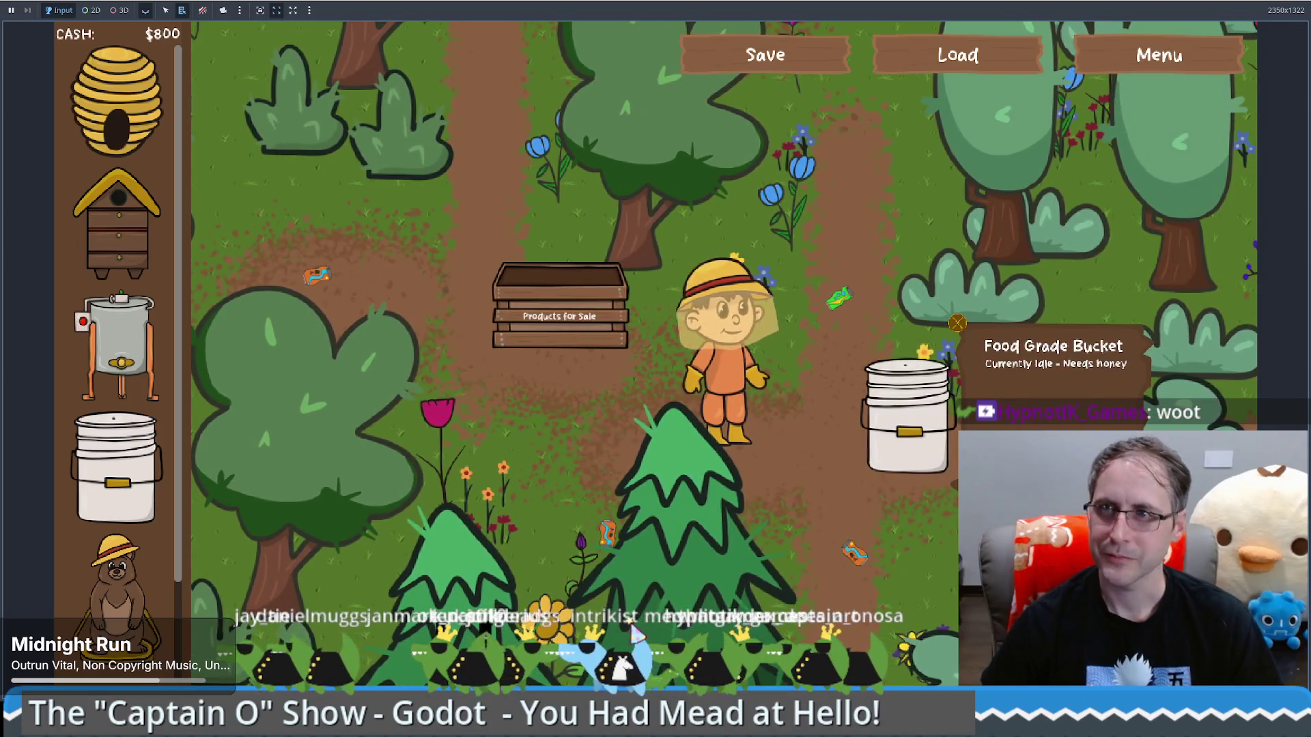
key(F8)
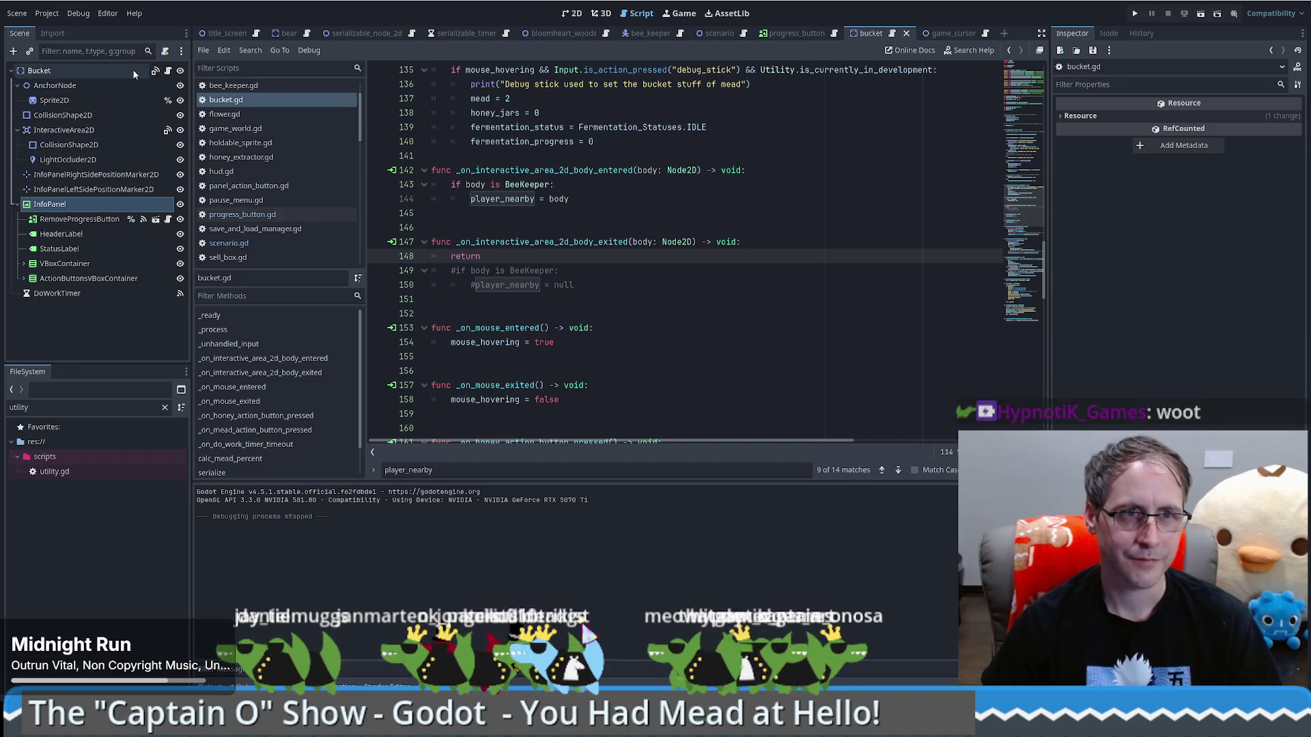
Open RemoveProgressButton's progress_button scene, jump to its _on_button_down handler, and show its Inspector properties
click(156, 222)
click(156, 222)
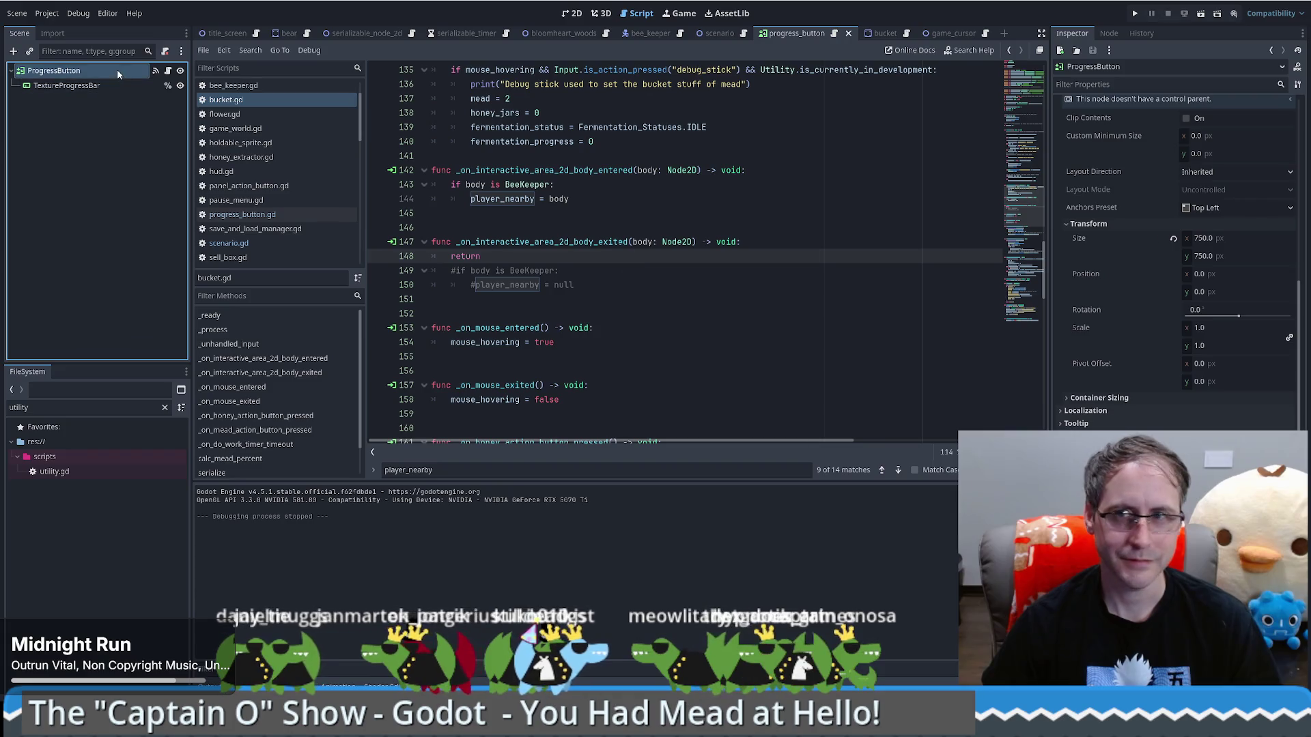
key(Escape)
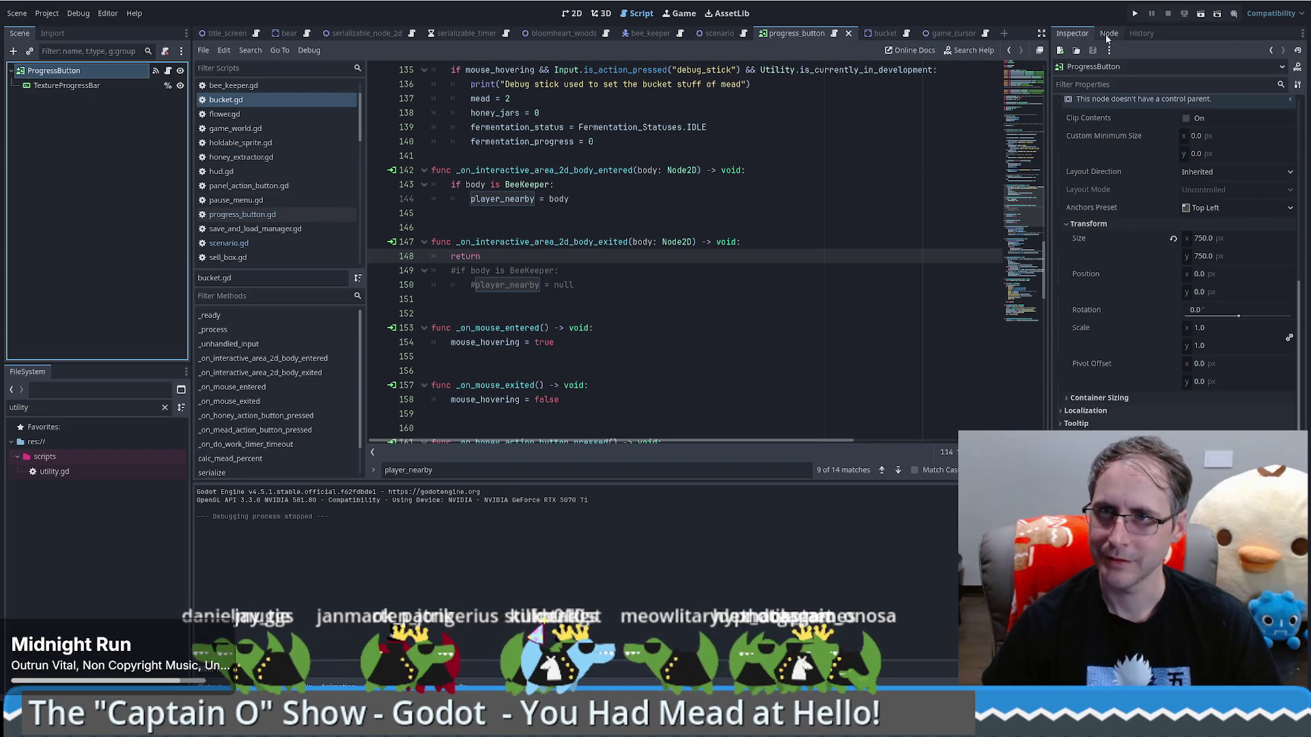
click(1108, 36)
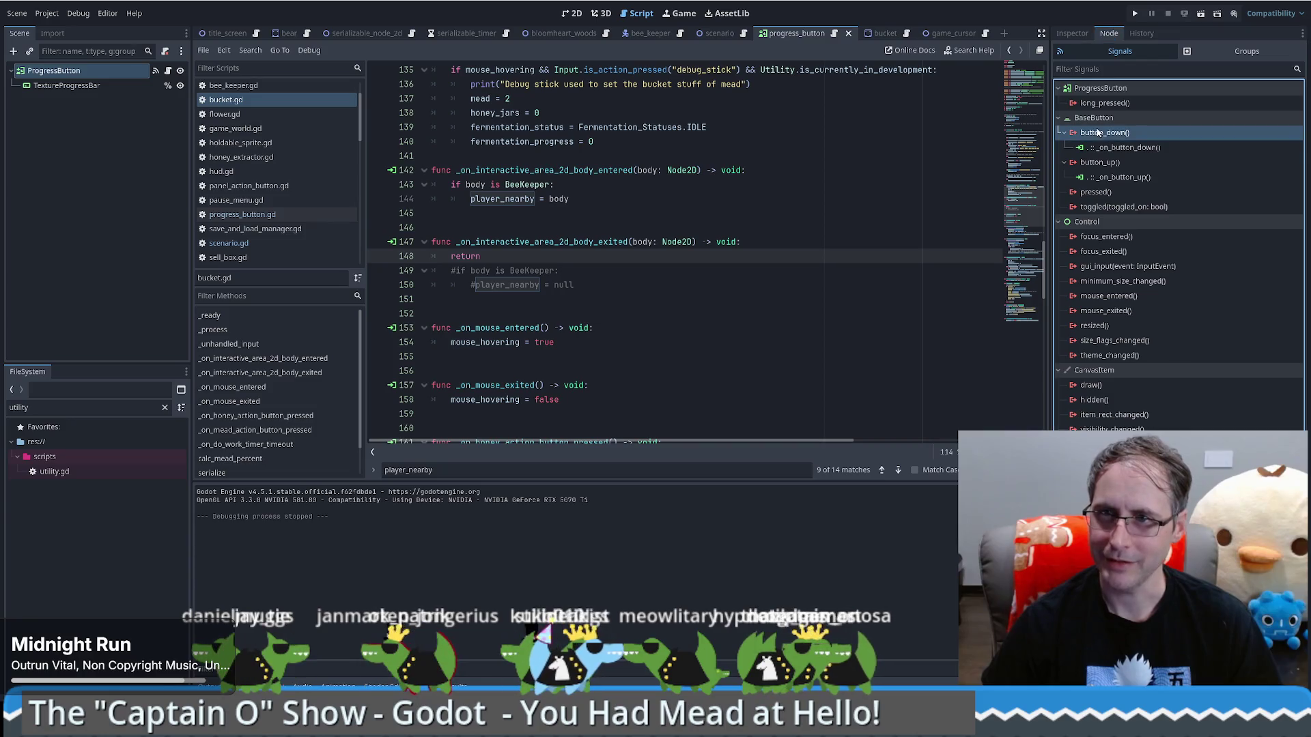
double_click(1118, 148)
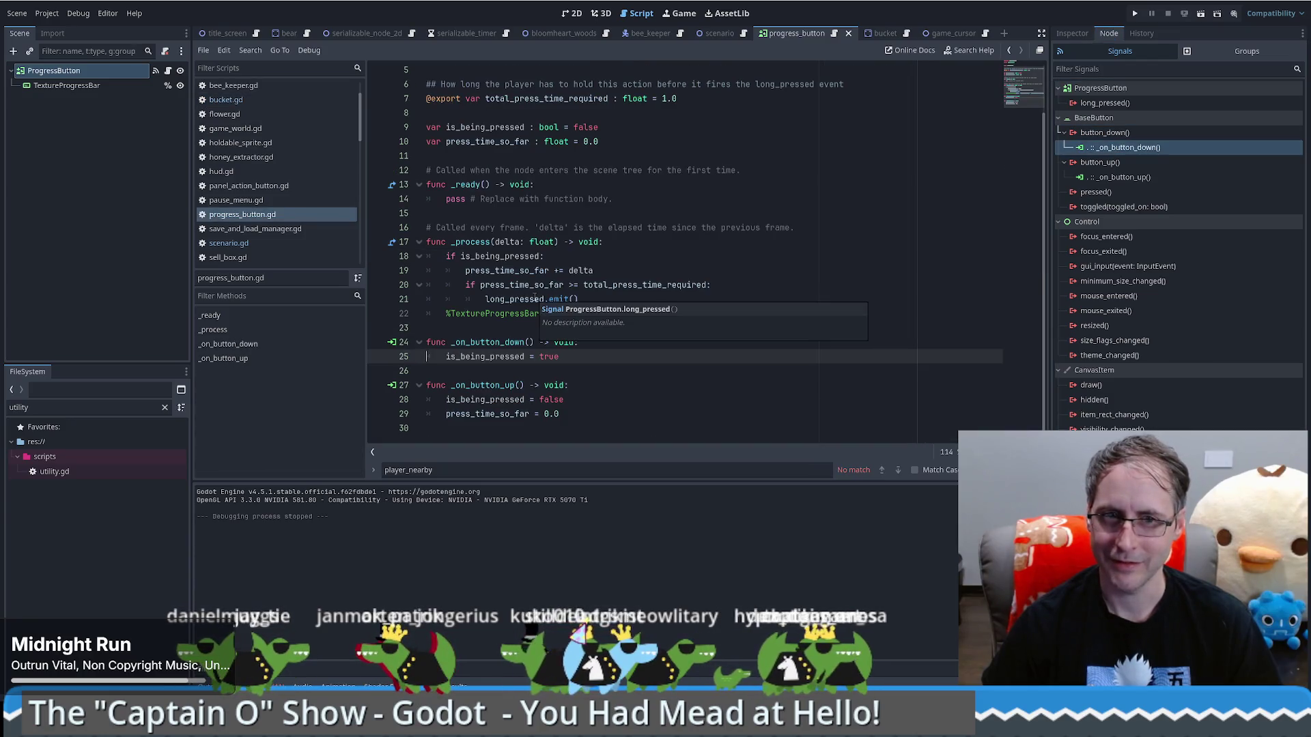
click(1071, 34)
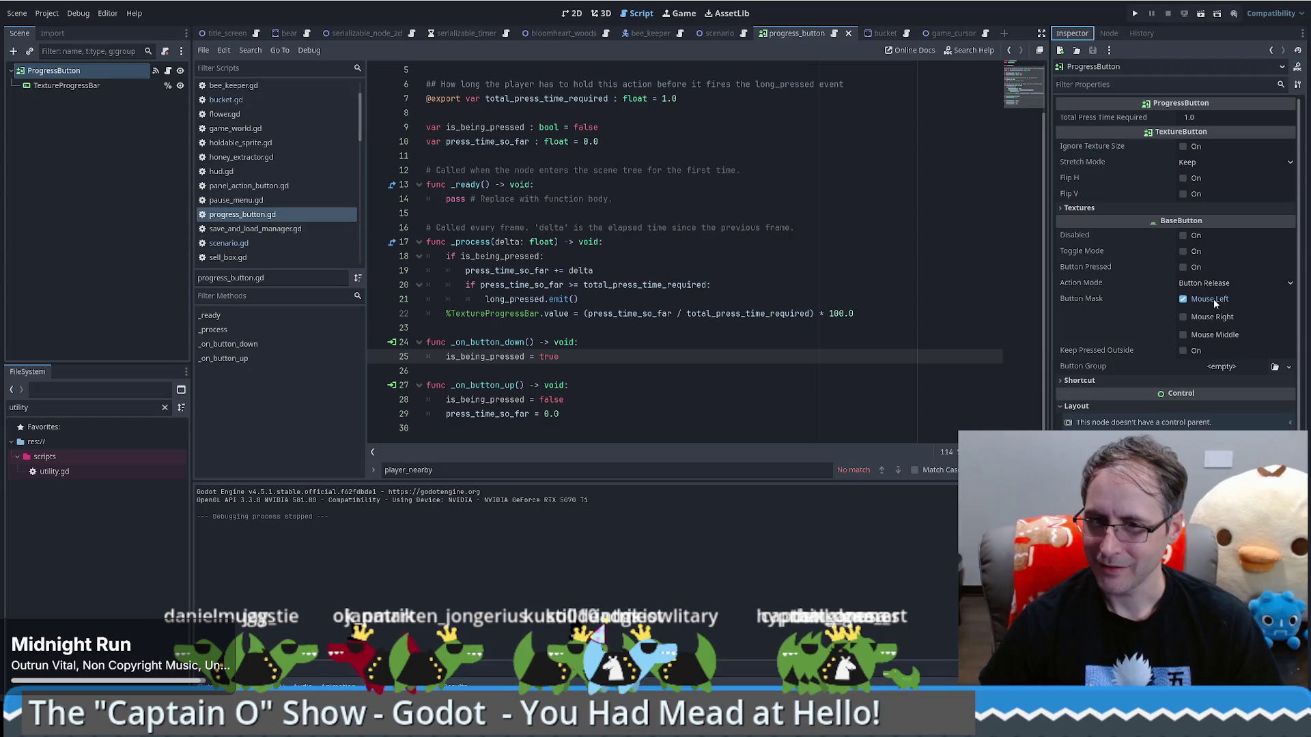
mouse_move(1123, 351)
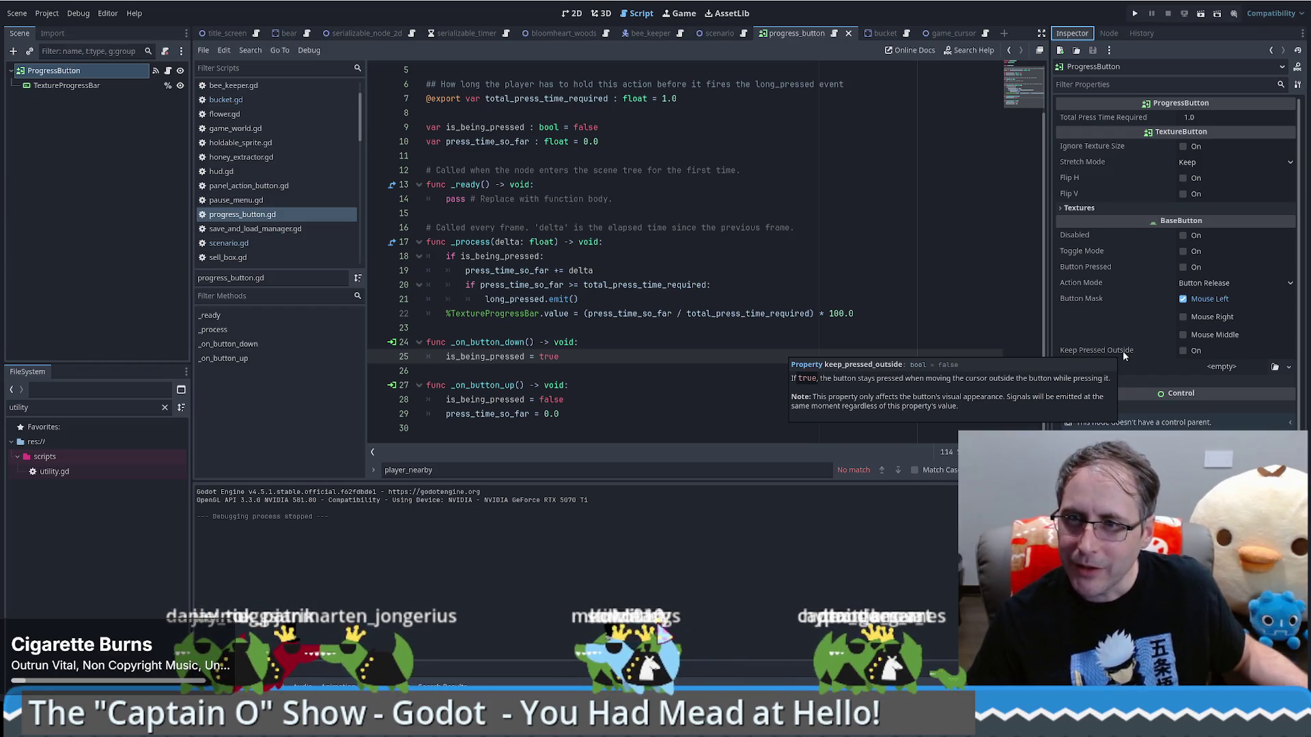
click(1183, 299)
click(1093, 303)
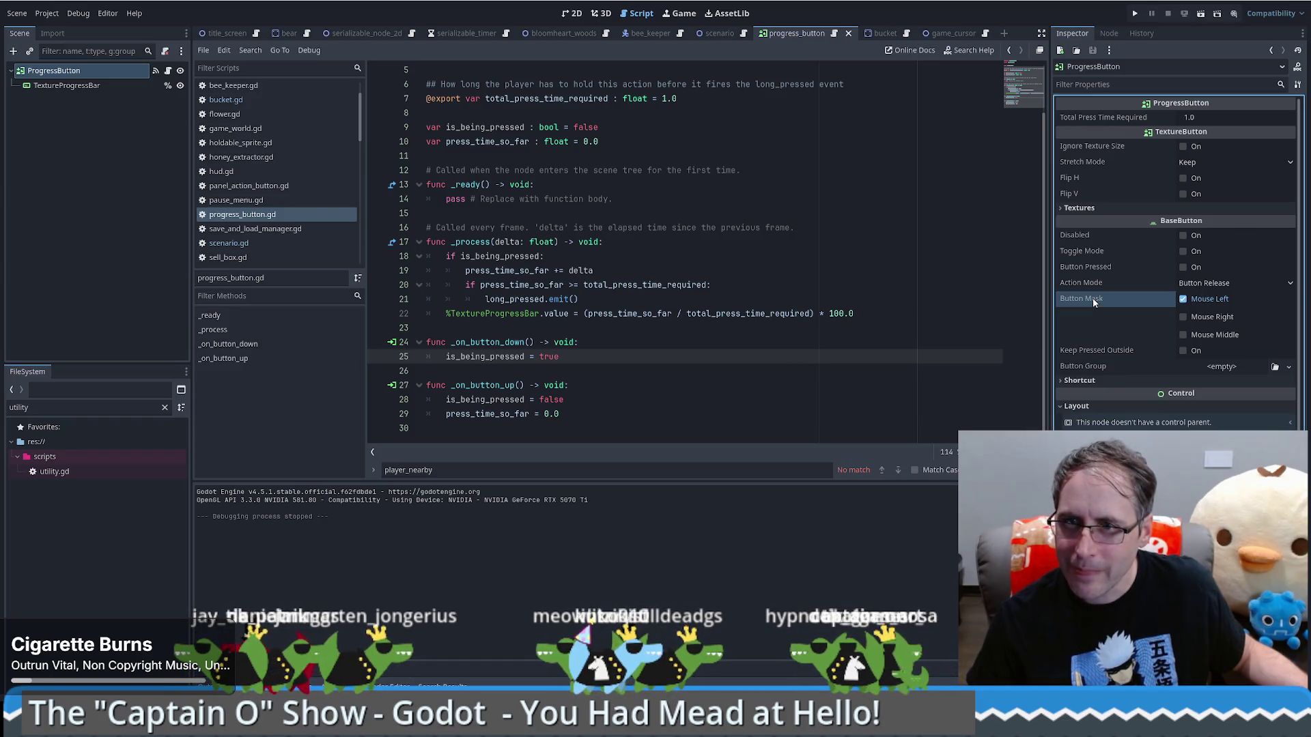
click(1182, 300)
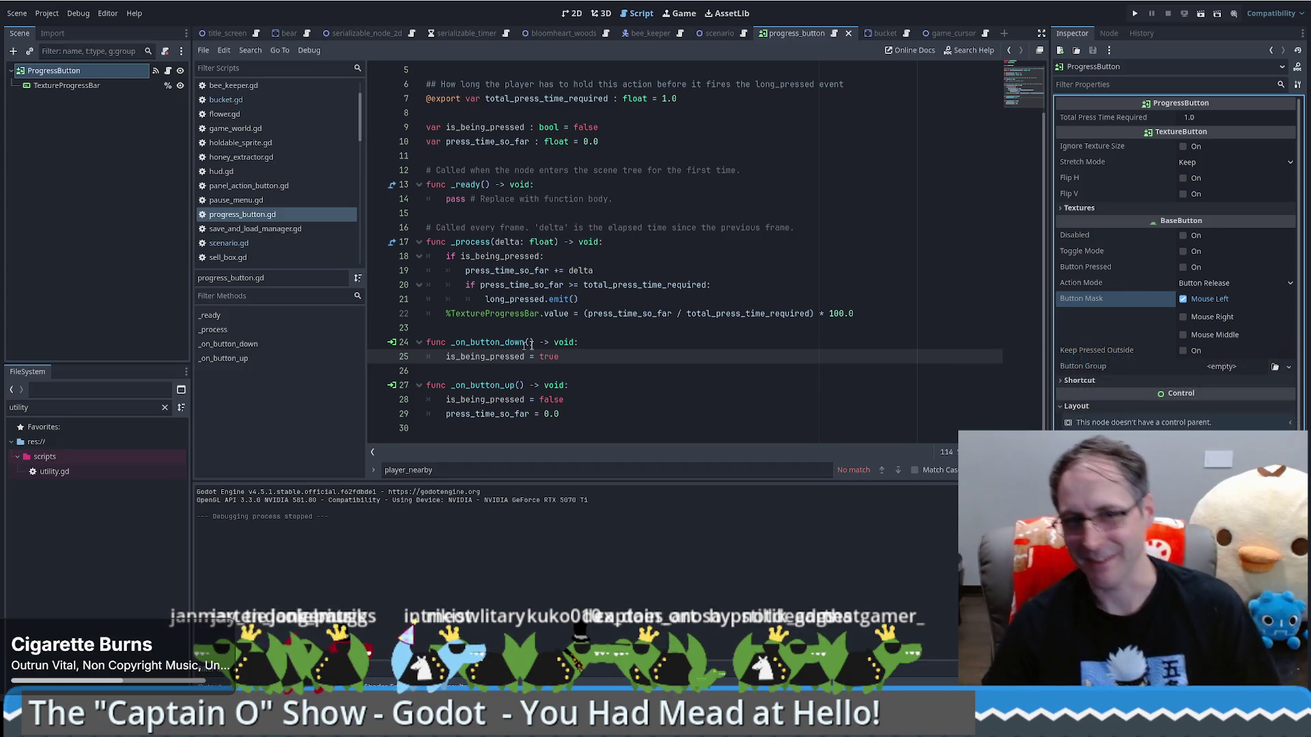
click(591, 314)
click(601, 328)
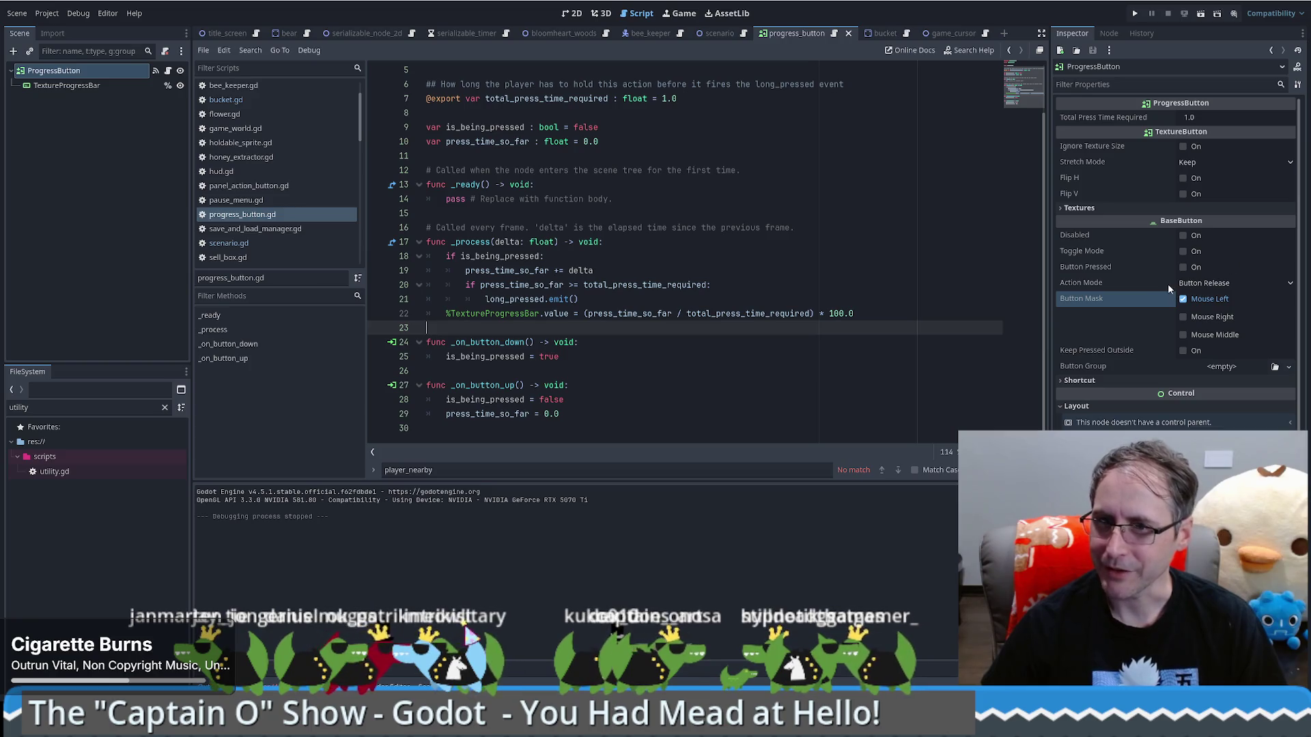
click(1082, 380)
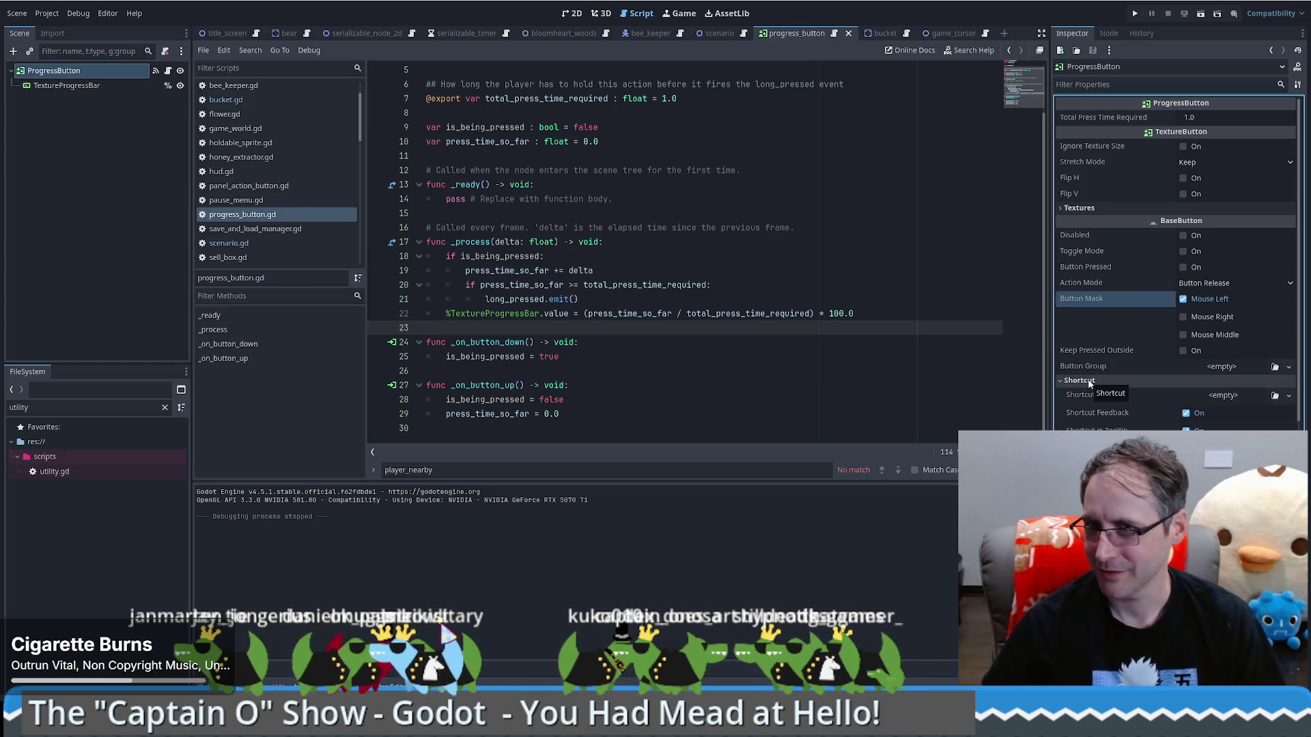
click(1085, 380)
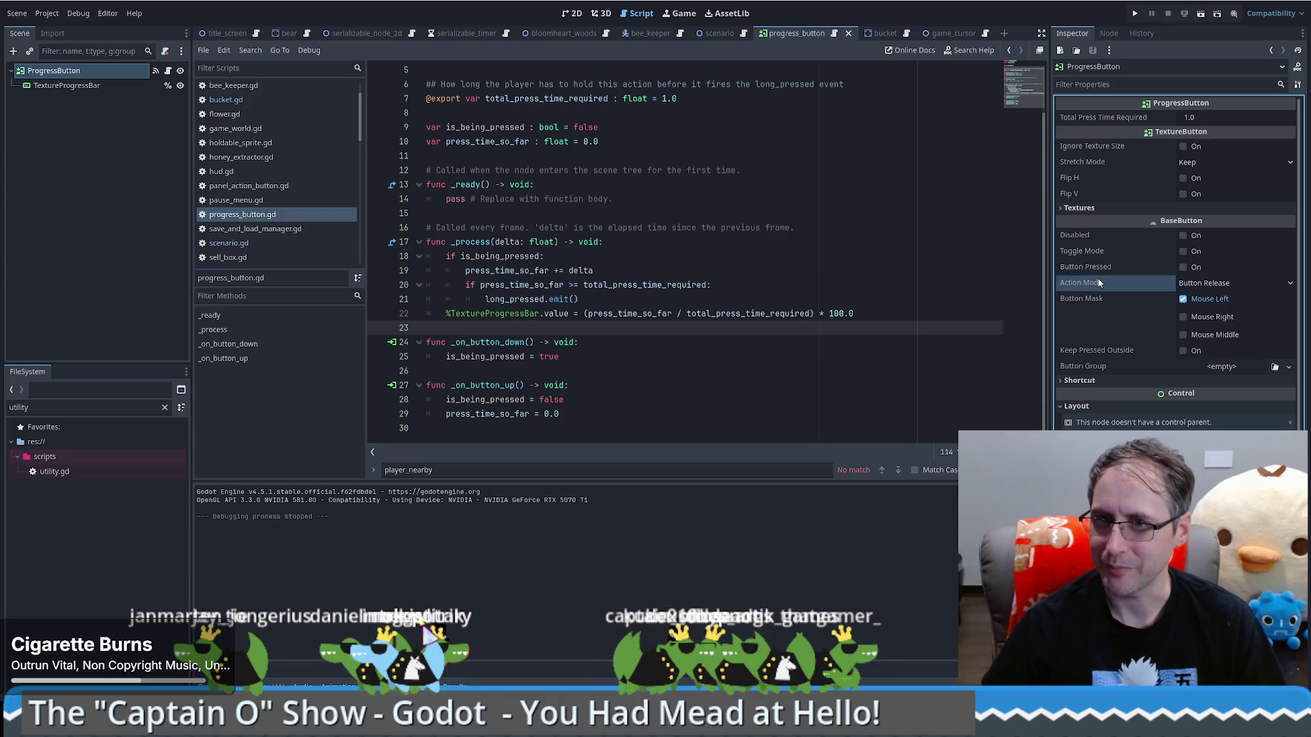
mouse_move(1097, 289)
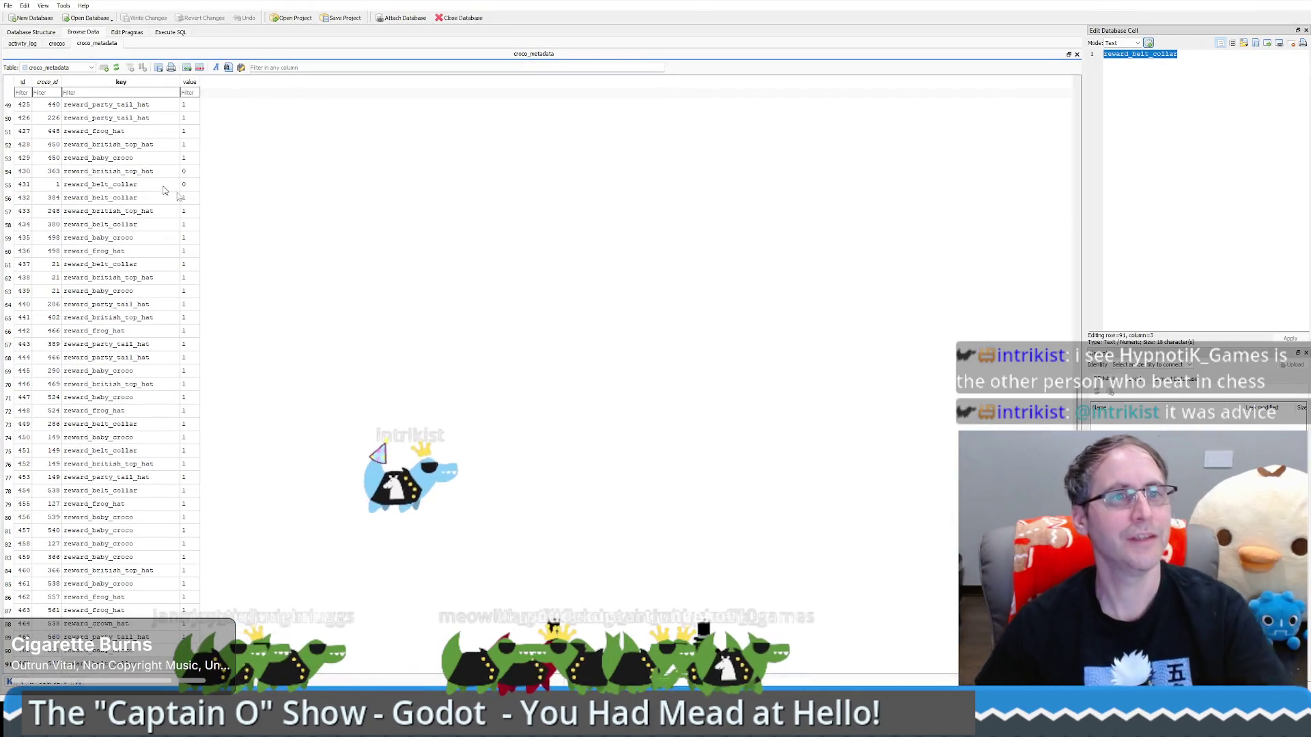
Filter the croco_metadata key column to 'chess' entries, leaving six rows
click(116, 92)
text(ches)
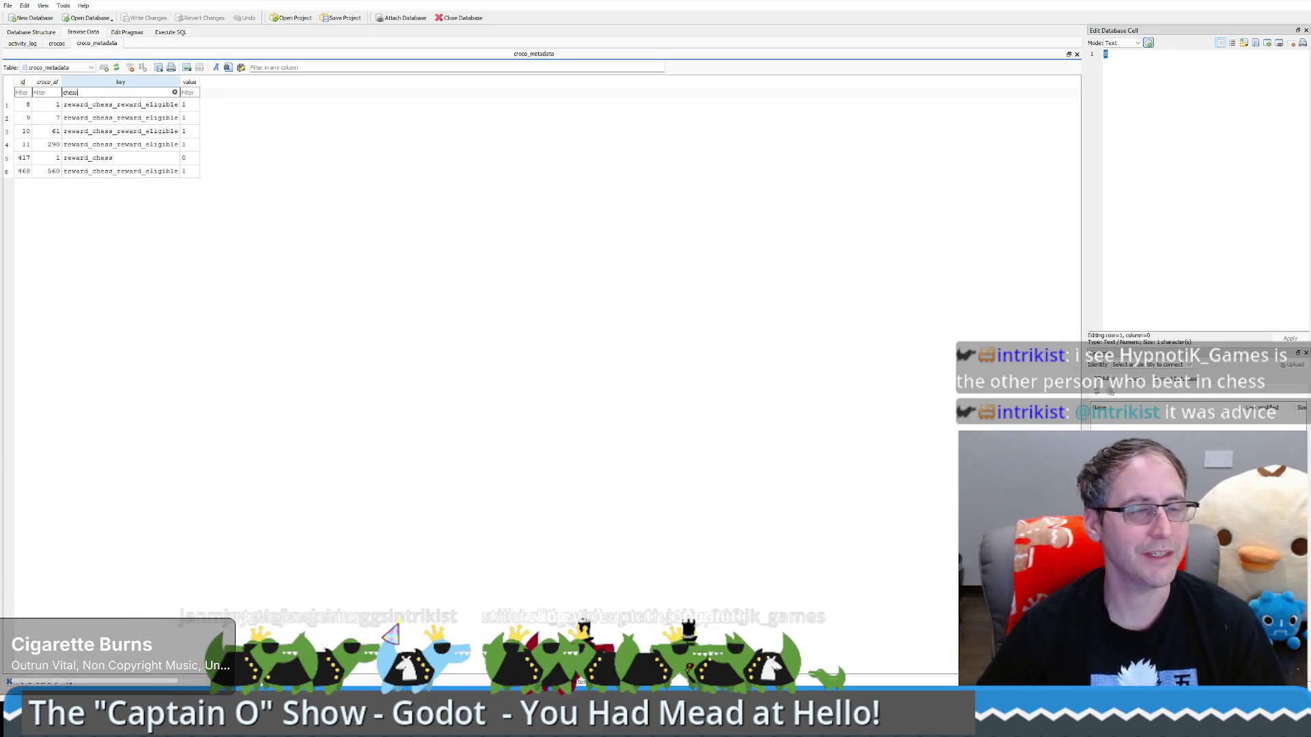
text(s)
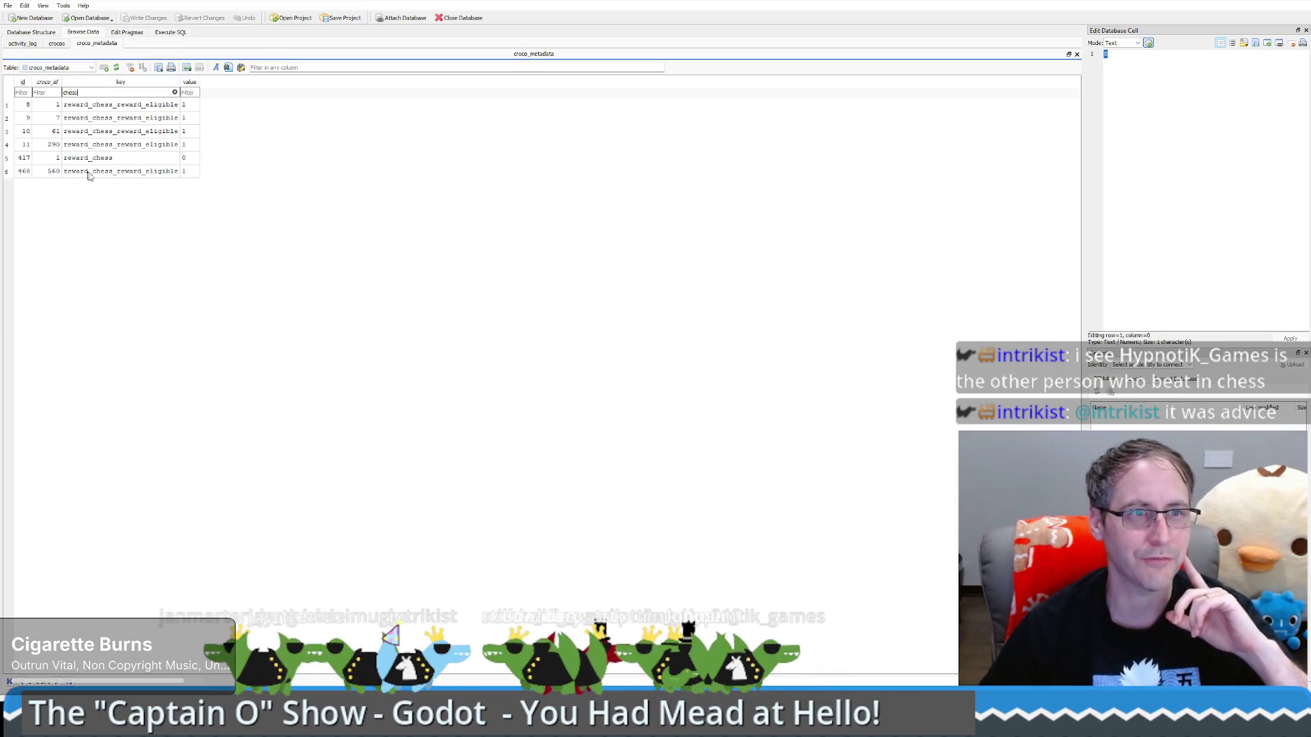
click(55, 108)
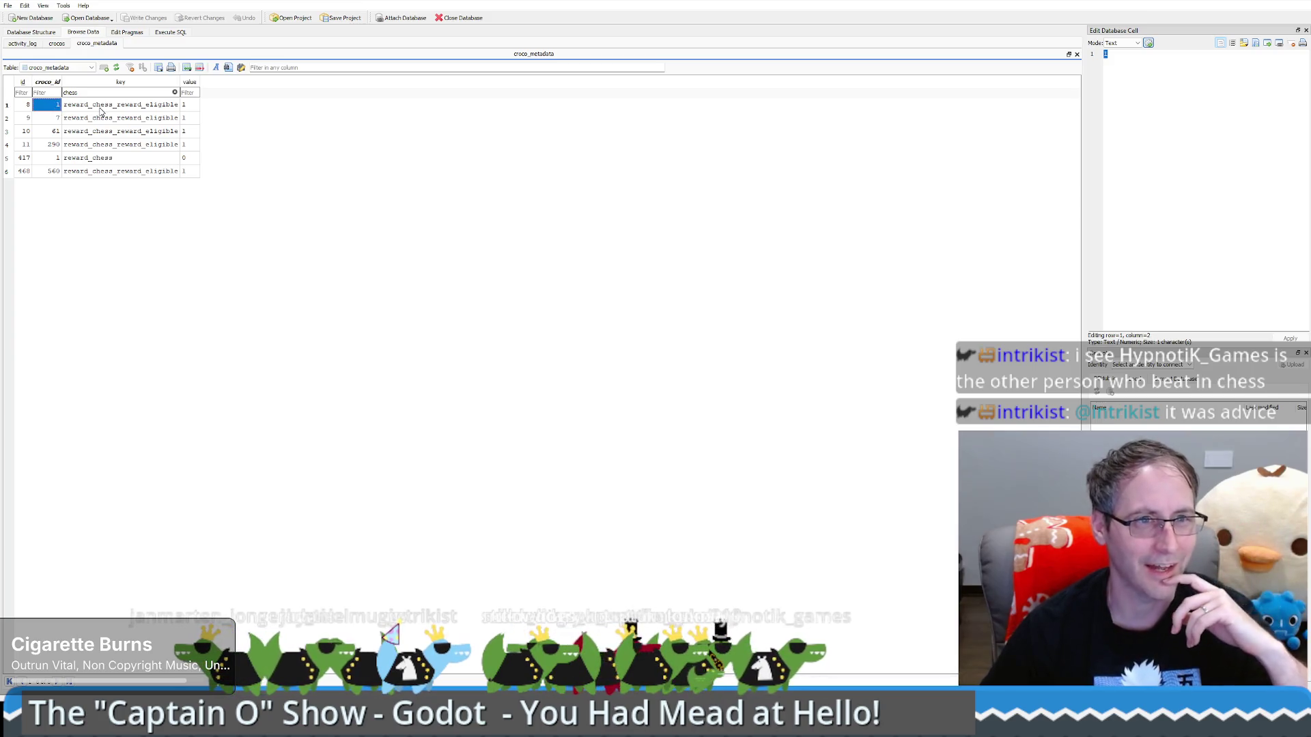
click(100, 108)
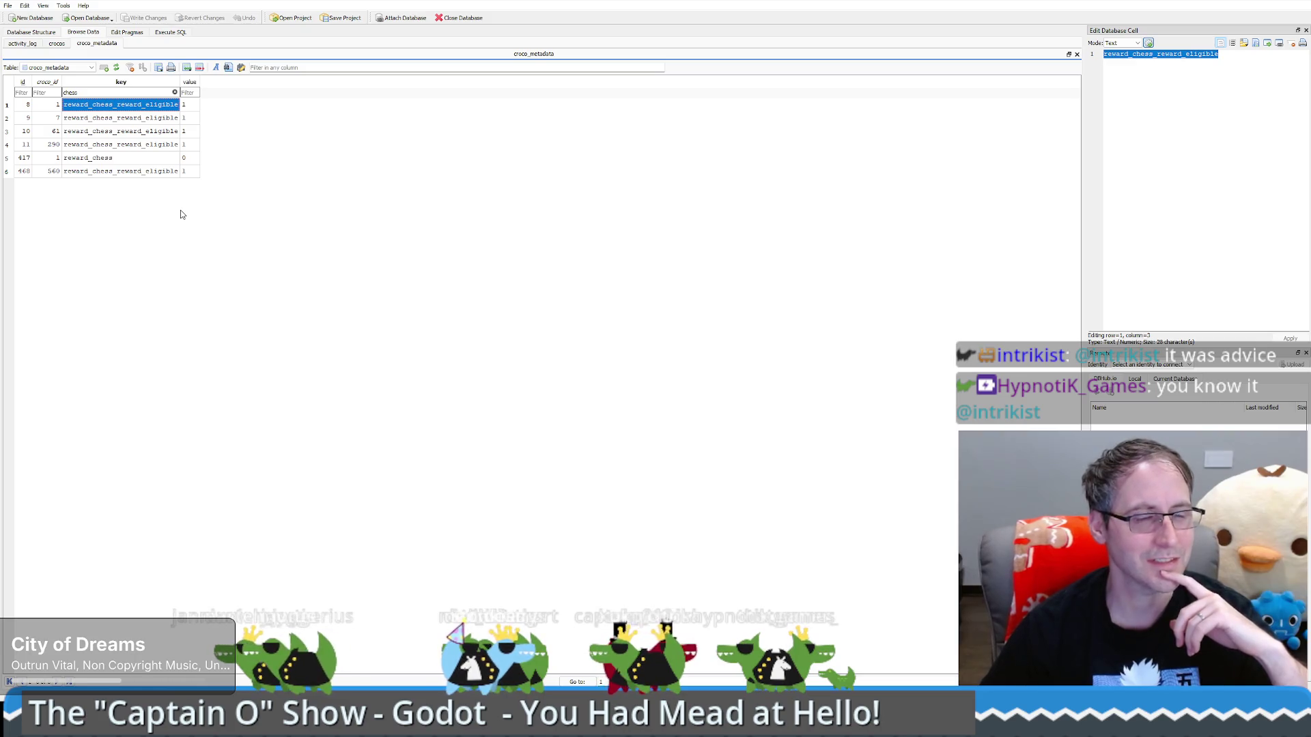
click(174, 92)
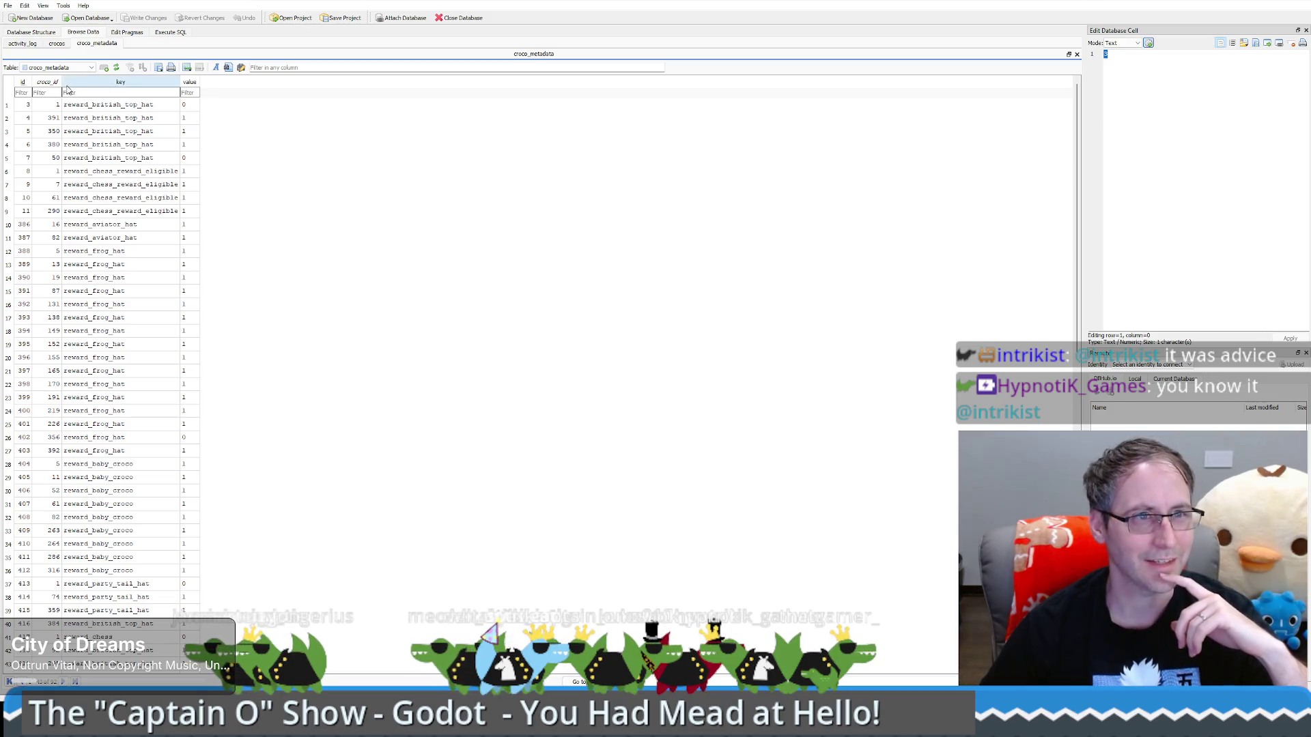
click(128, 33)
click(83, 32)
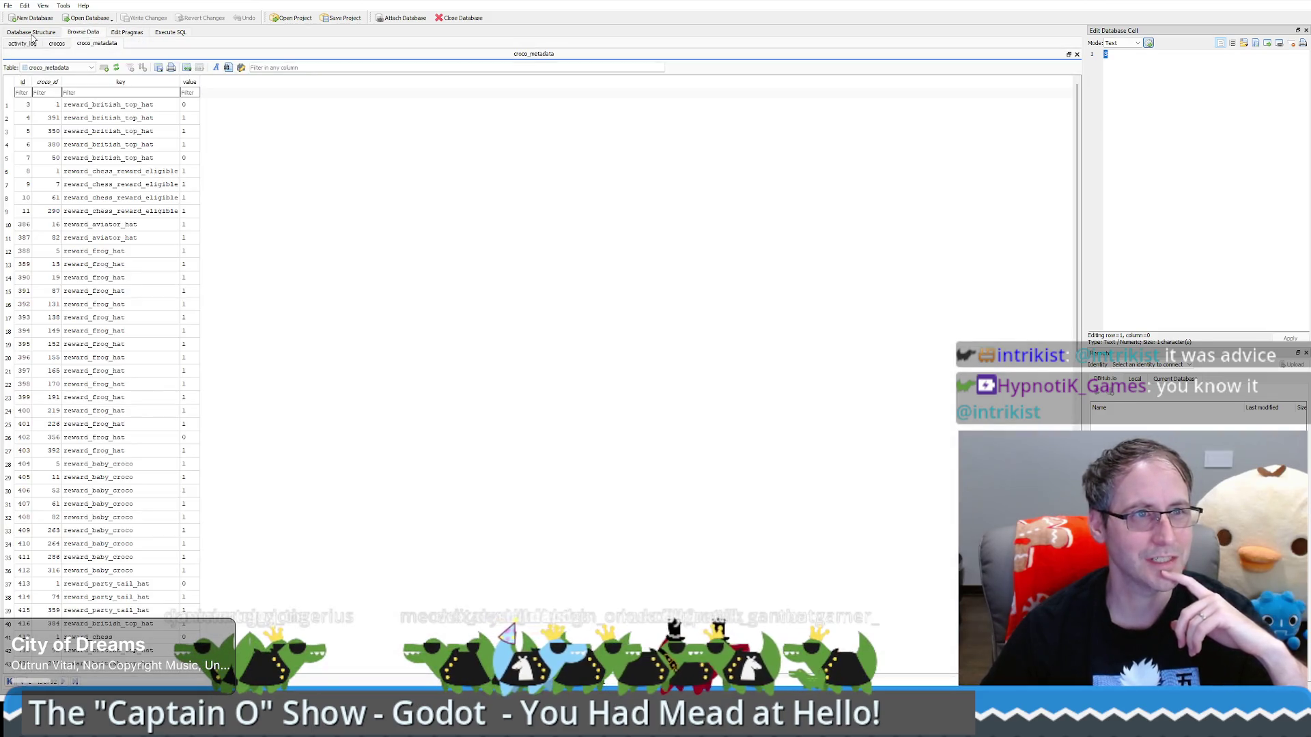
click(57, 44)
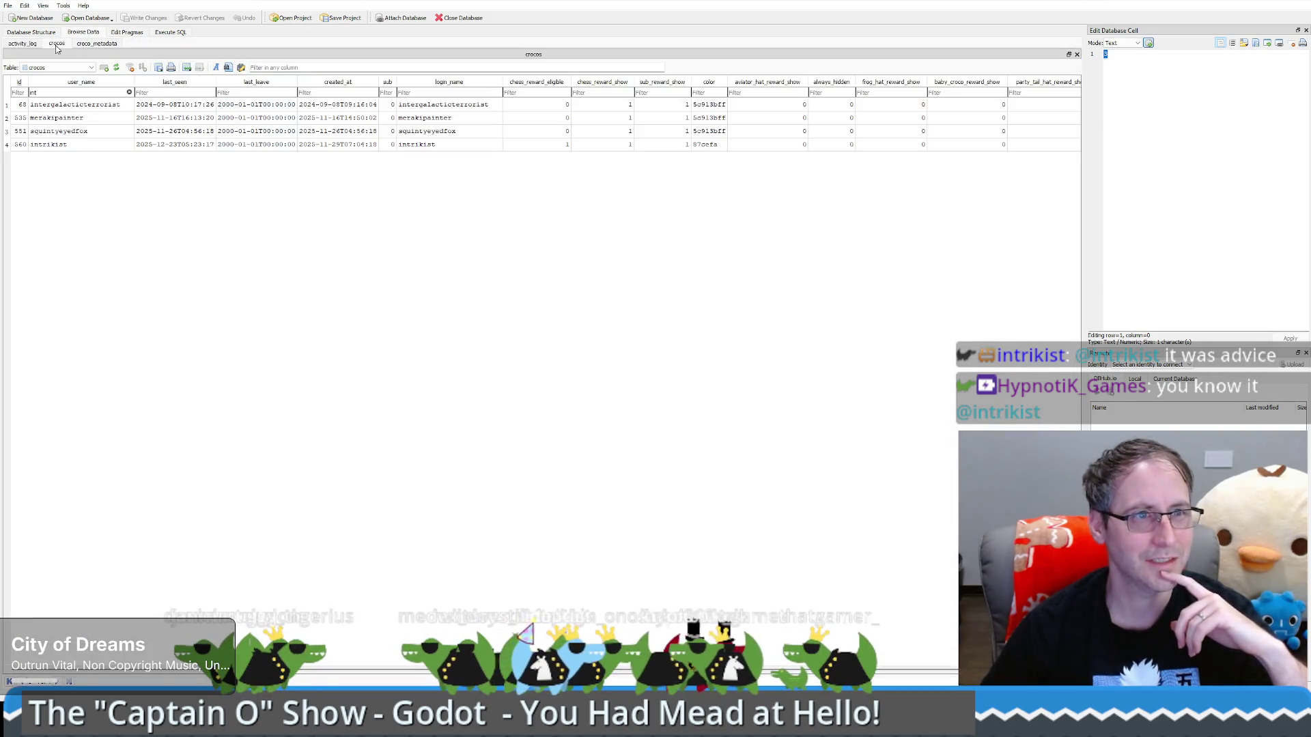
Clear the crocos user_name filter, reload, apply an edit to the last row, then return to Godot
click(129, 92)
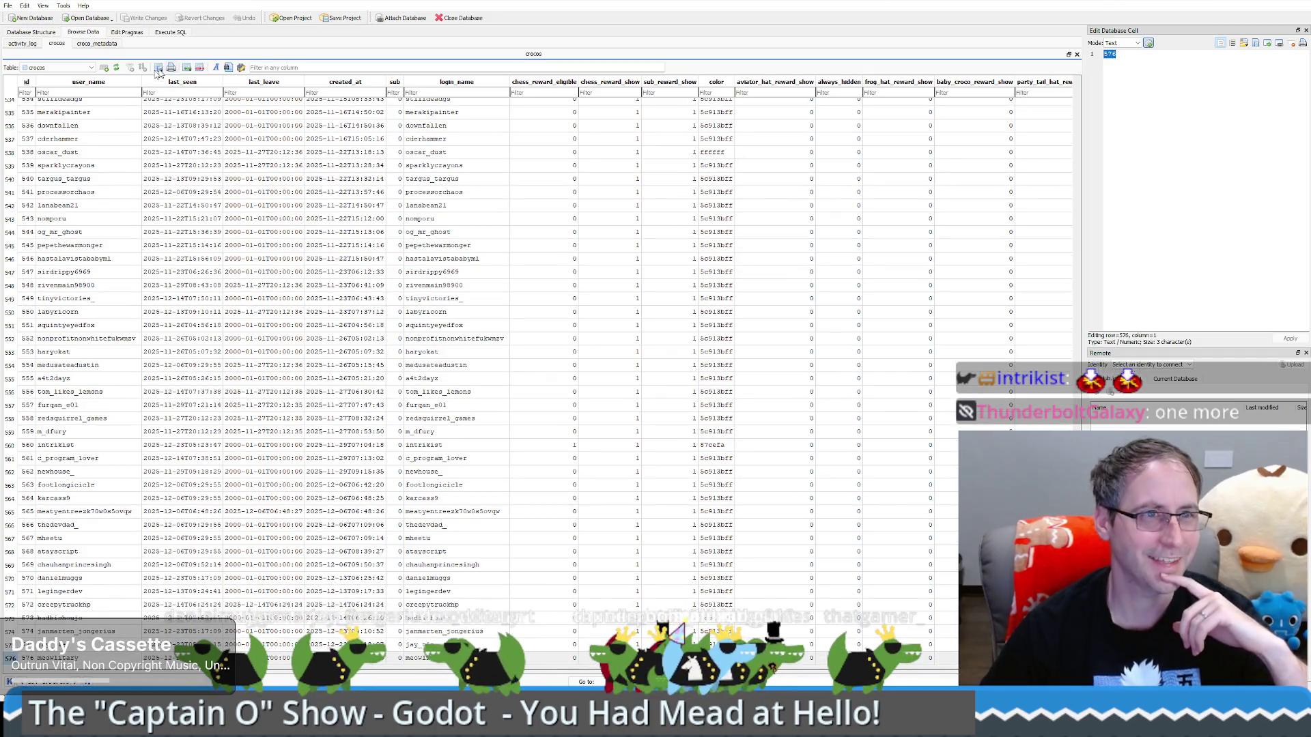
click(117, 68)
click(79, 682)
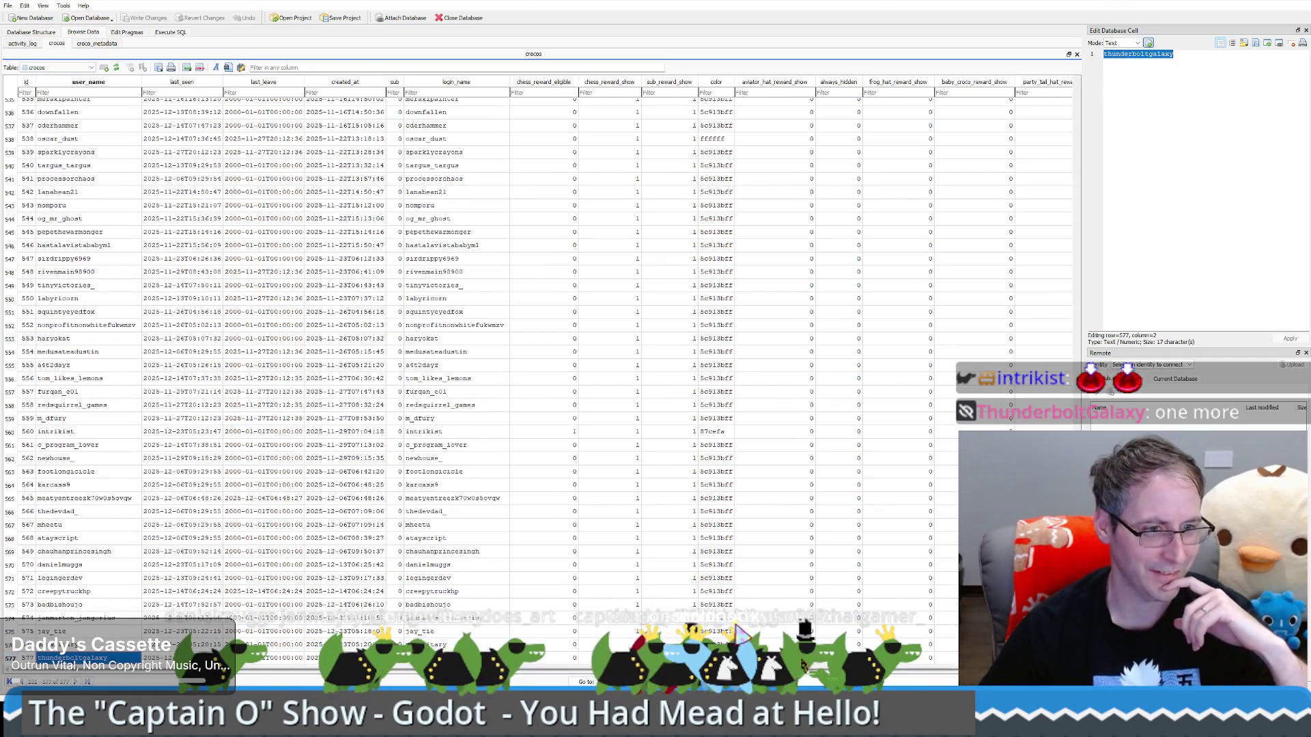
key(ctrl+Return)
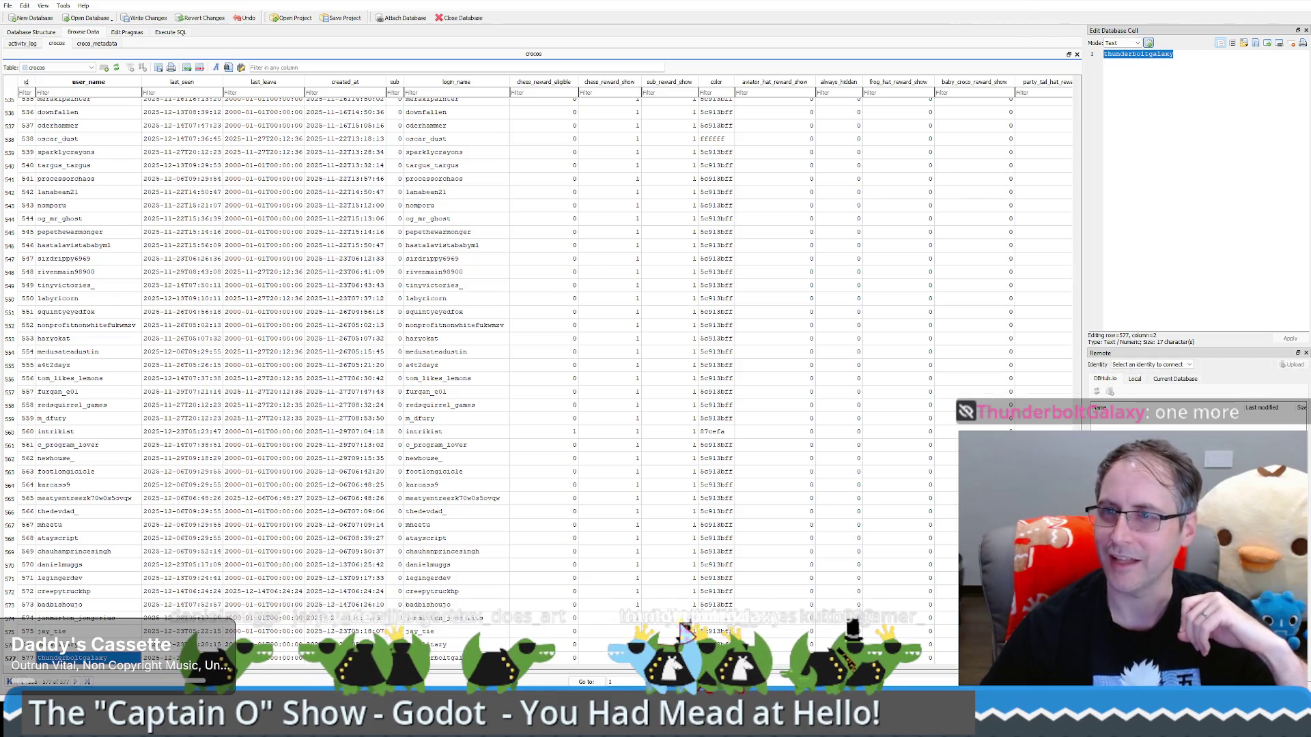
key(alt+Tab)
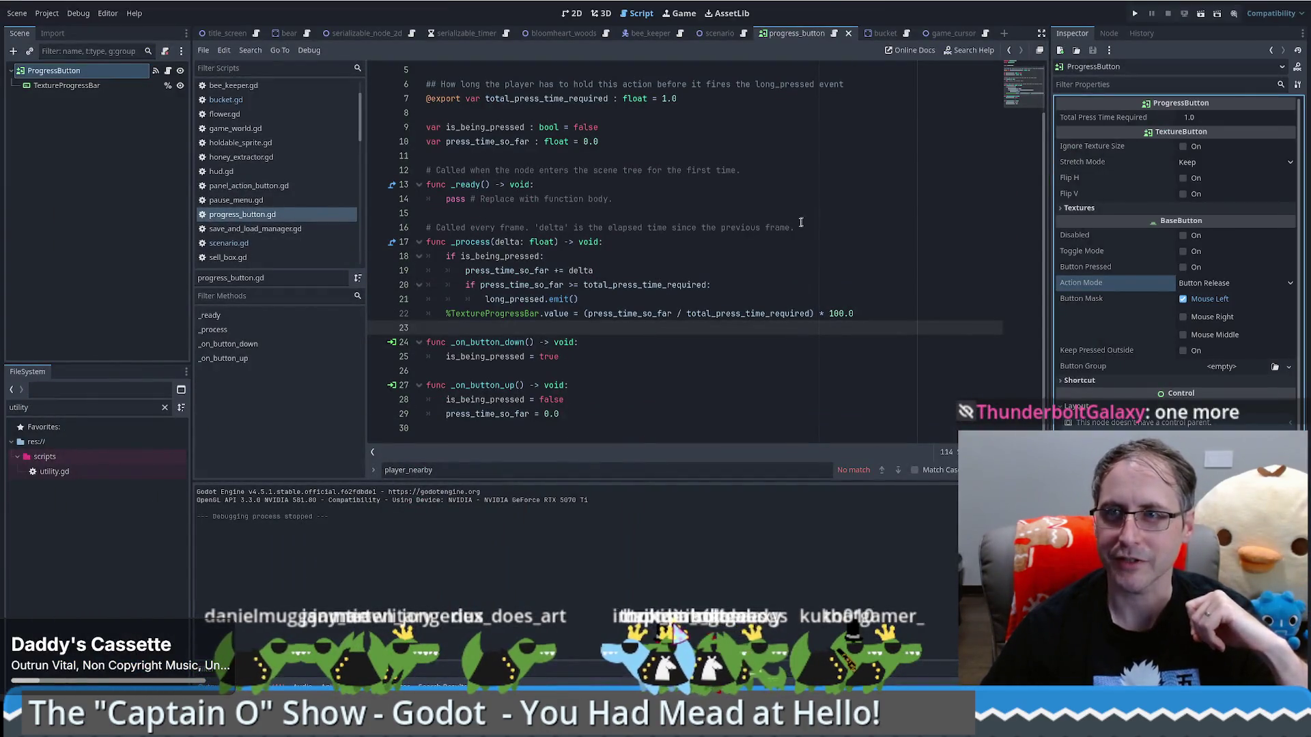
Run the game, buy a Food Grade Bucket beside the farmer, then sell it
click(801, 225)
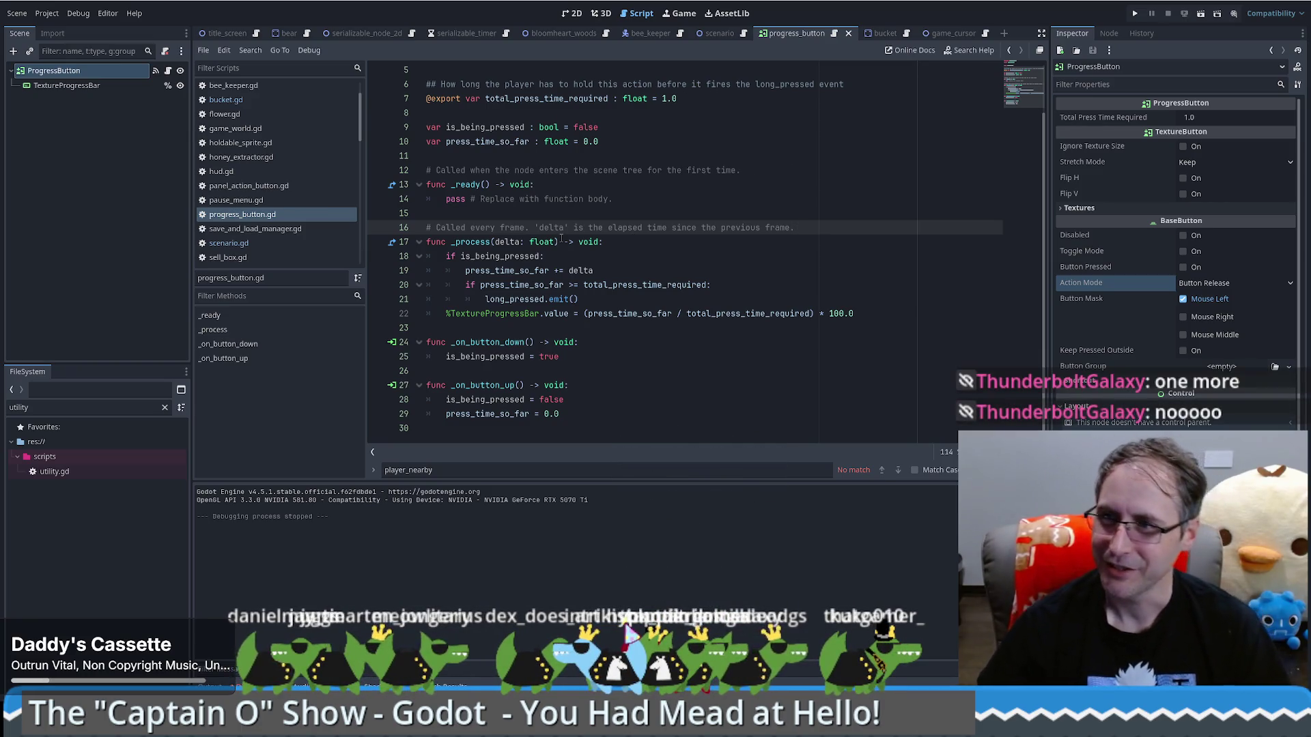
click(601, 271)
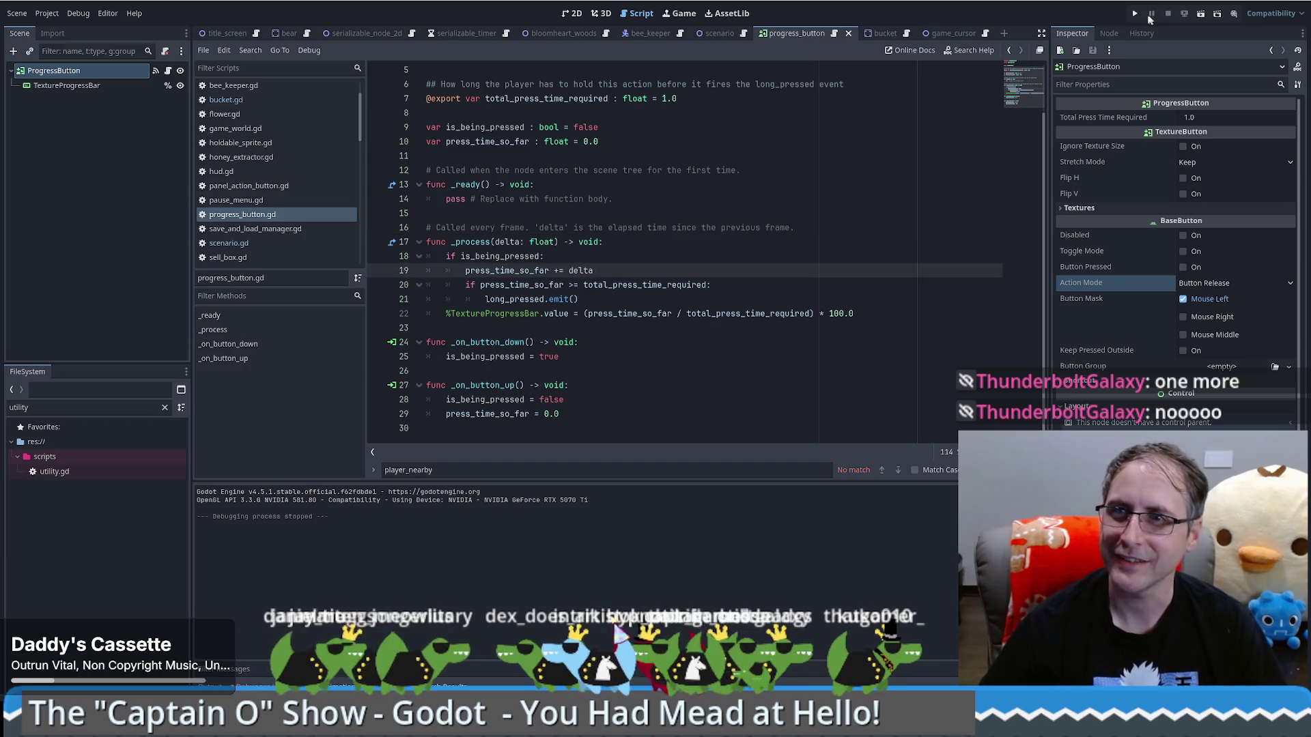
click(1135, 13)
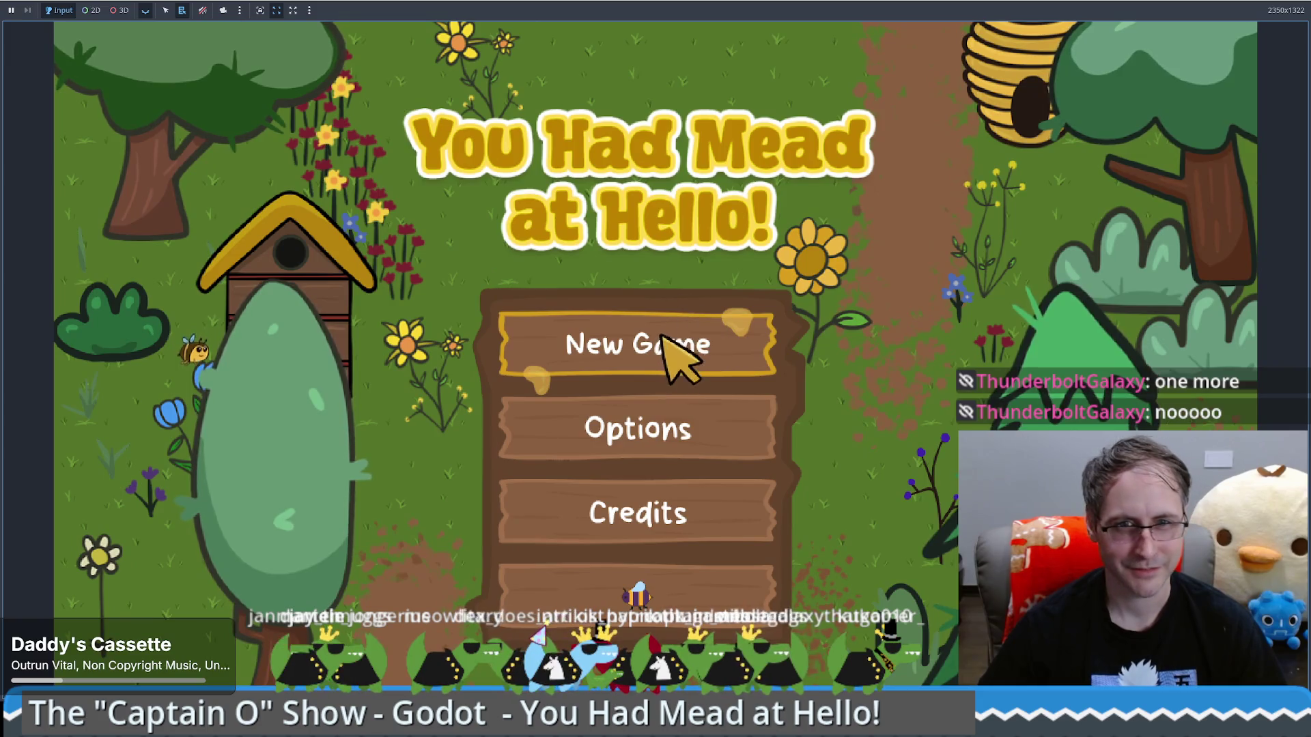
click(678, 351)
drag(116, 467, 845, 399)
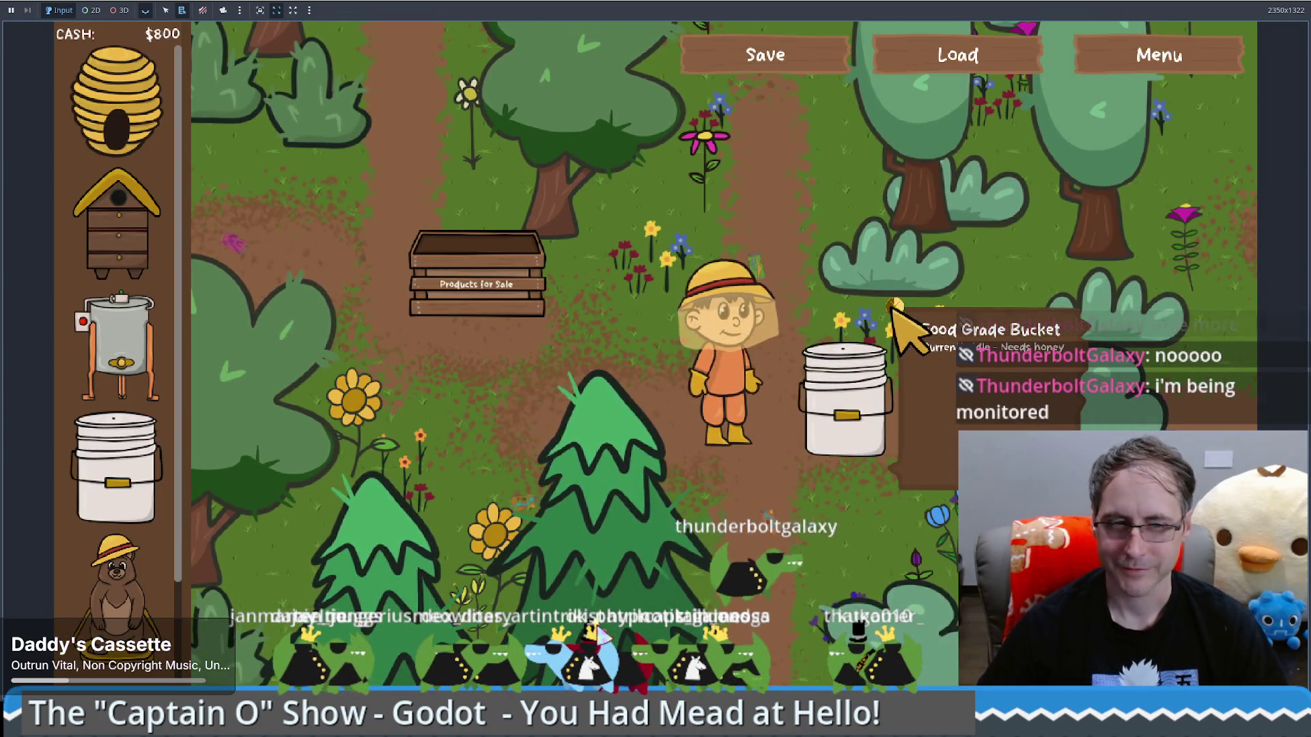
click(896, 320)
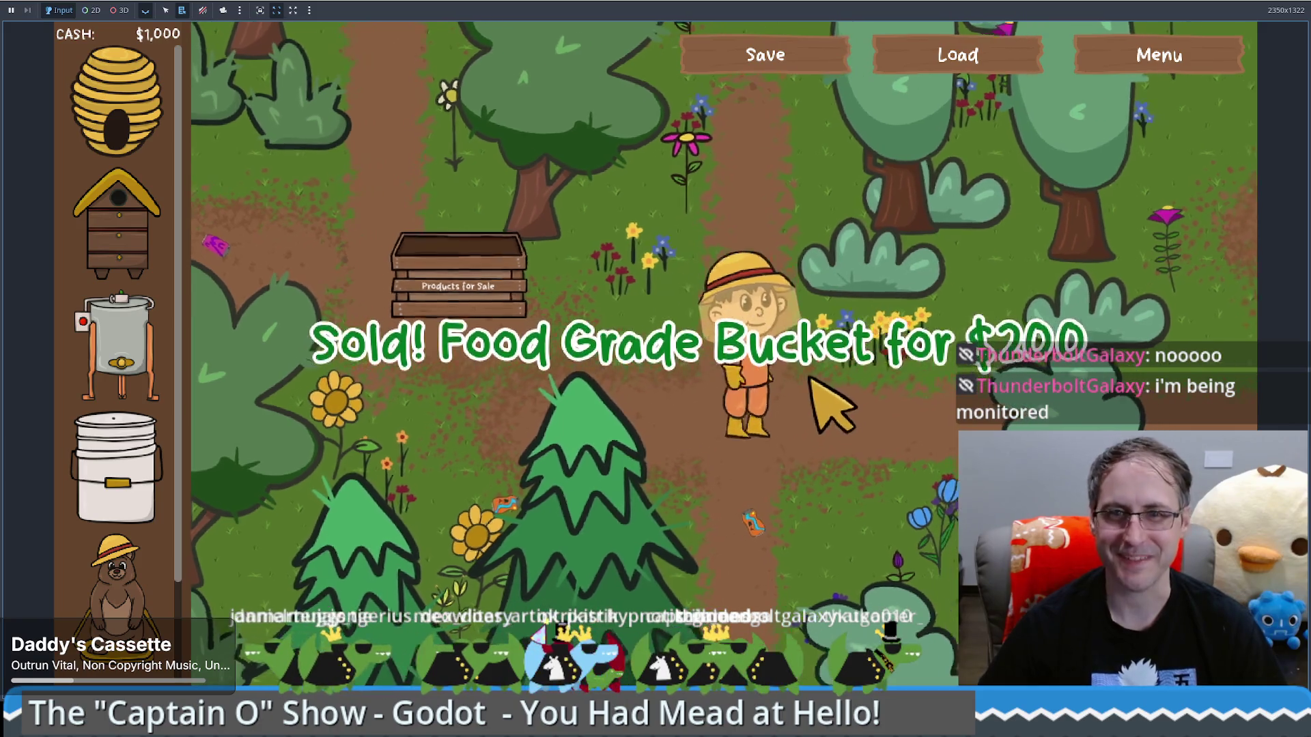
Walk the farmer around the sale crate and tree using WASD and arrow keys
key(w)
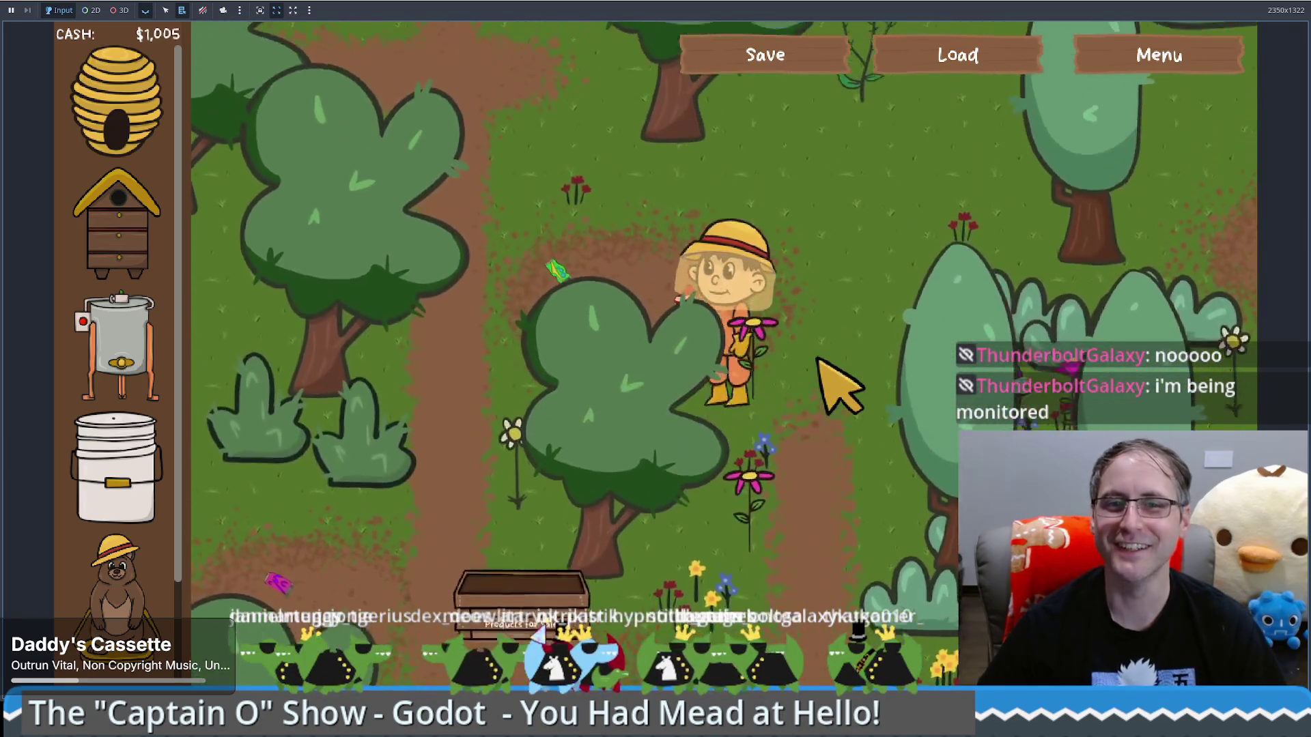
key(a)
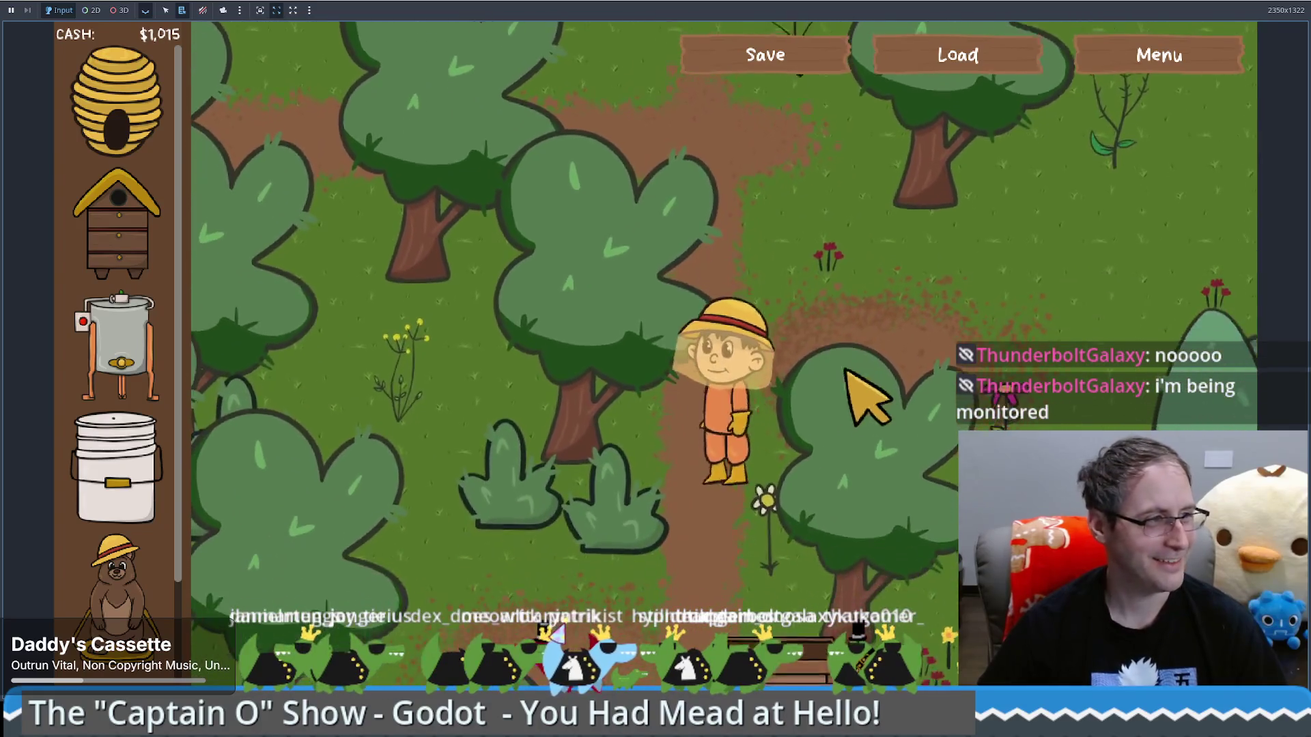
key(s)
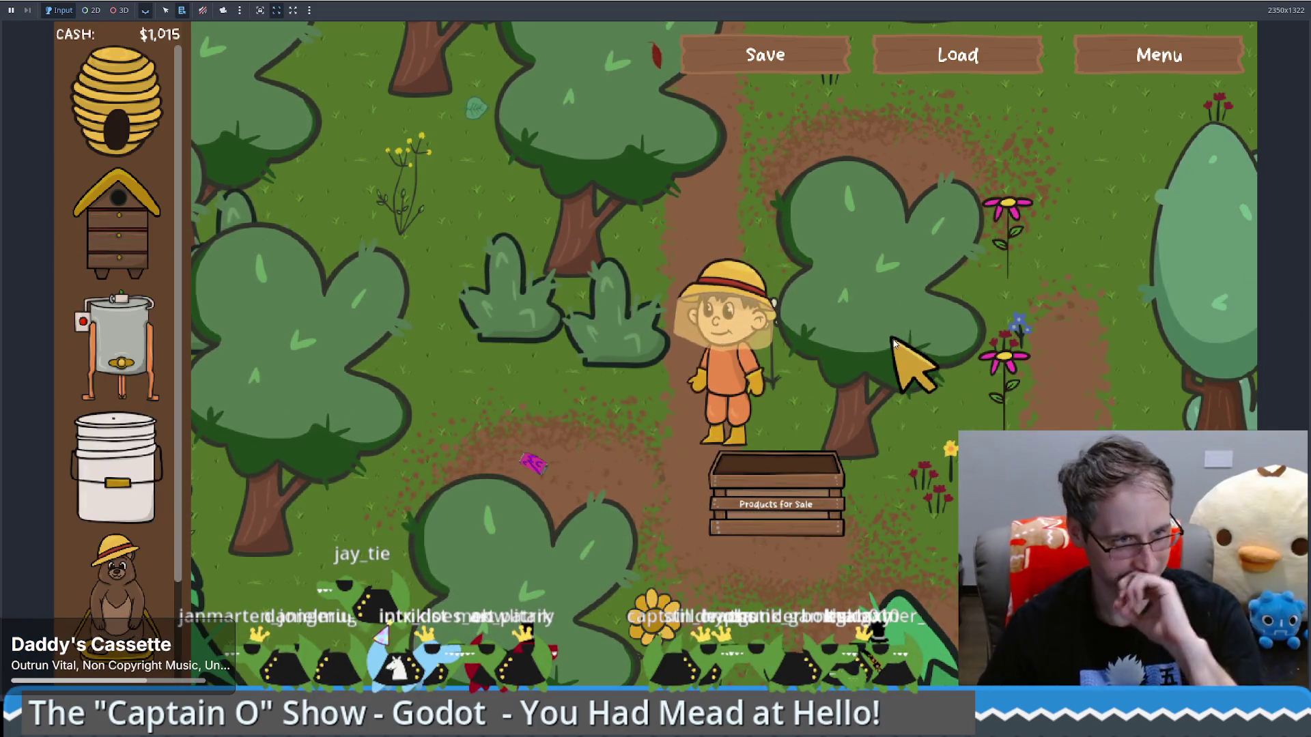
key(Up)
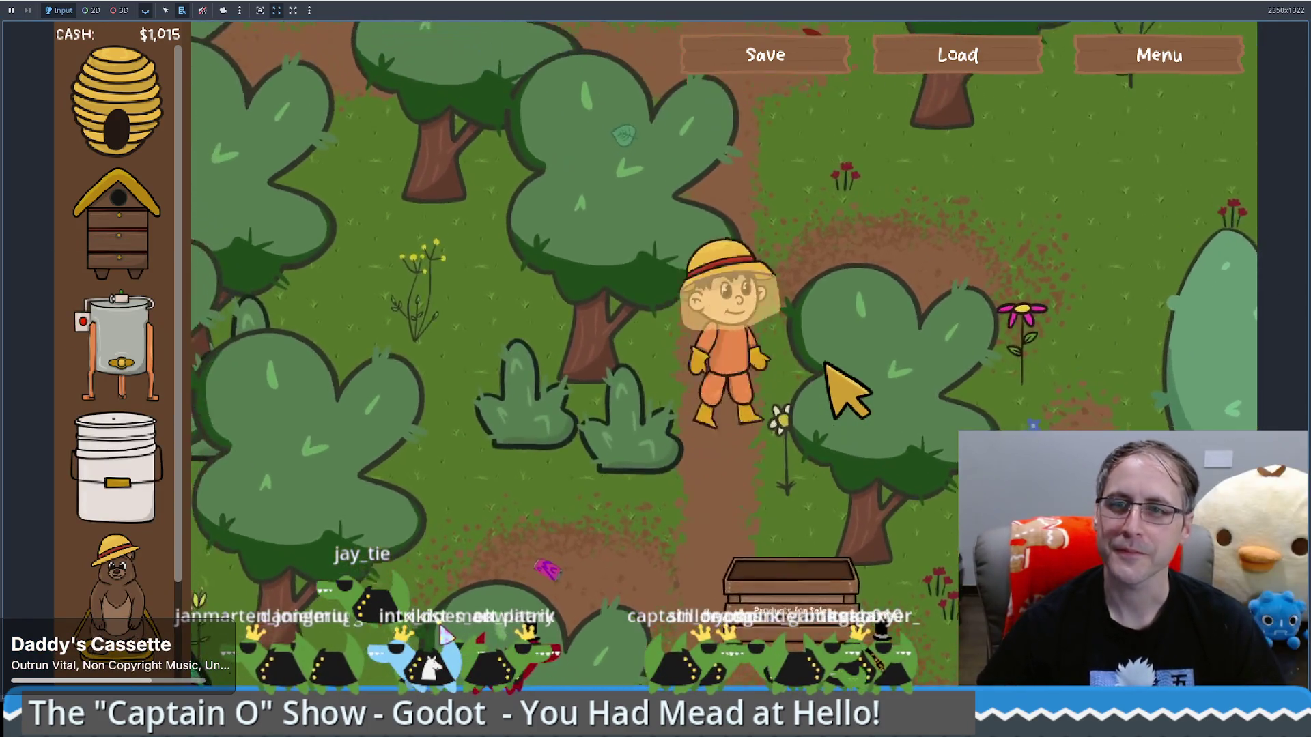
key(Down)
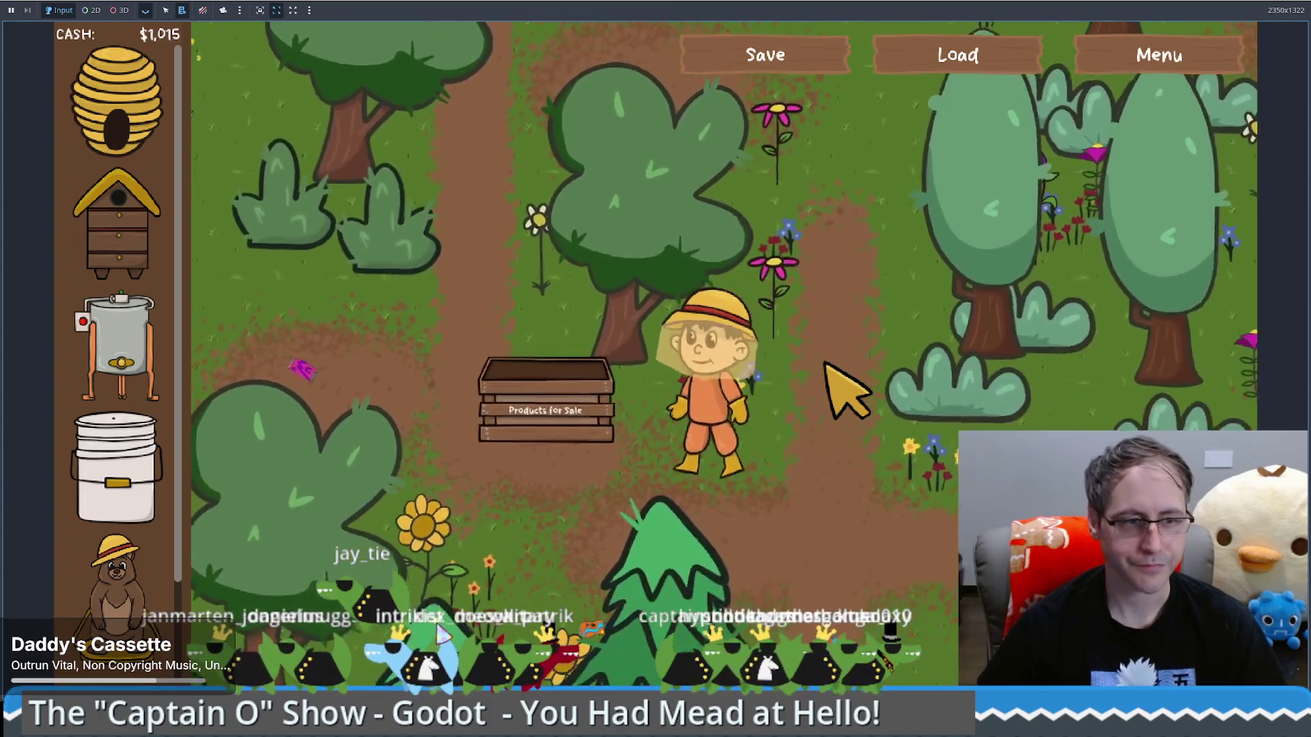
key(Left)
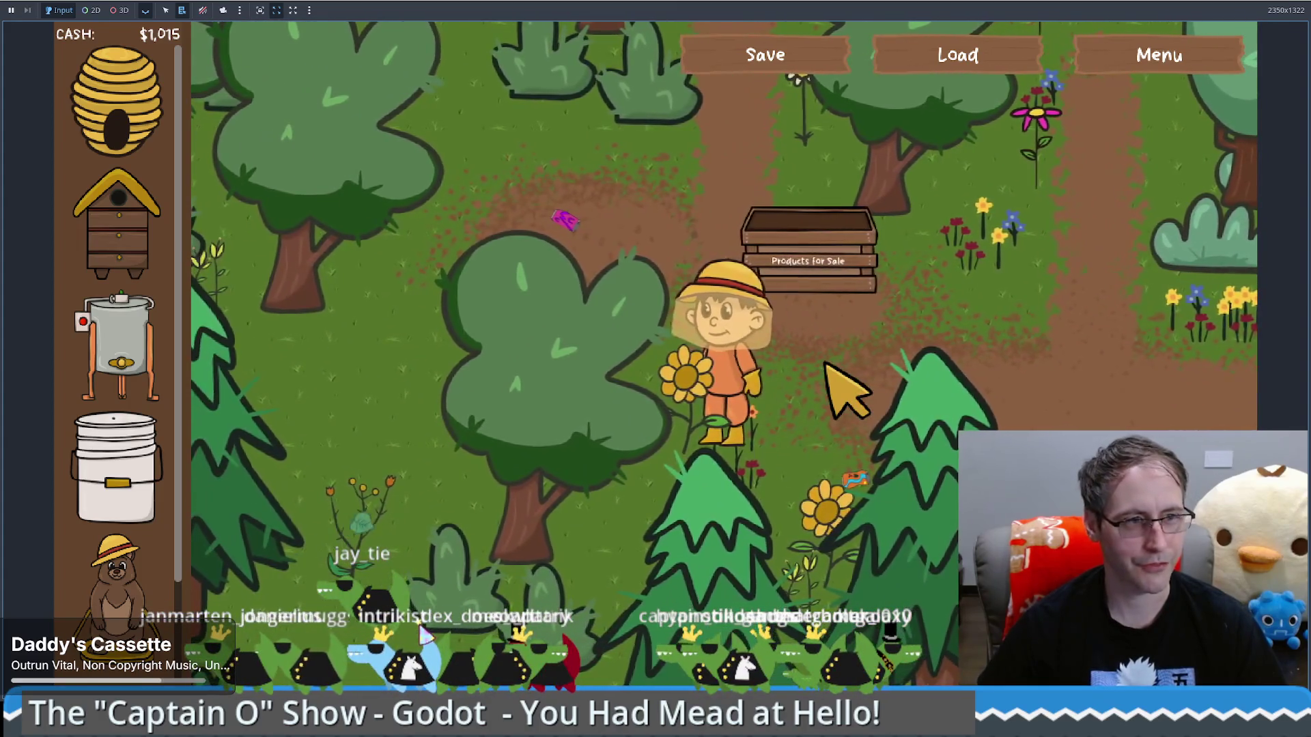
key(Up)
key(Right)
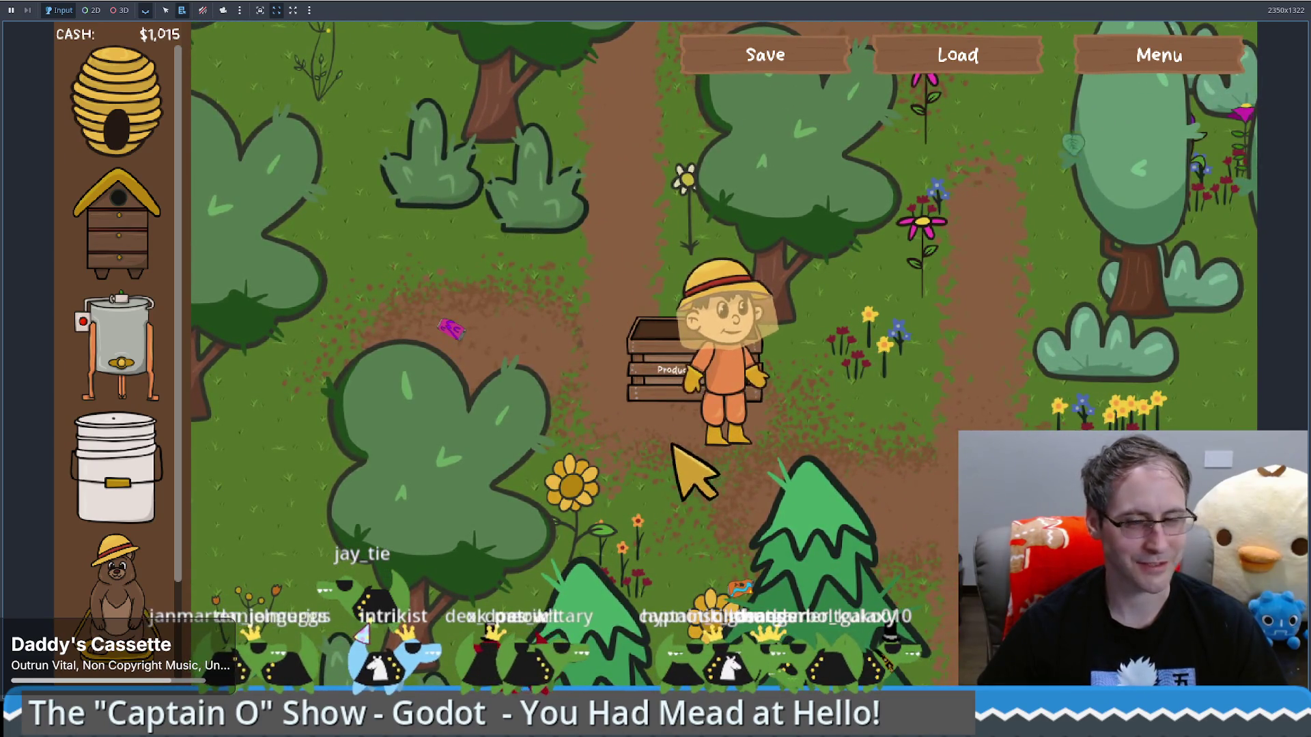
key(Right)
key(Down)
key(Right)
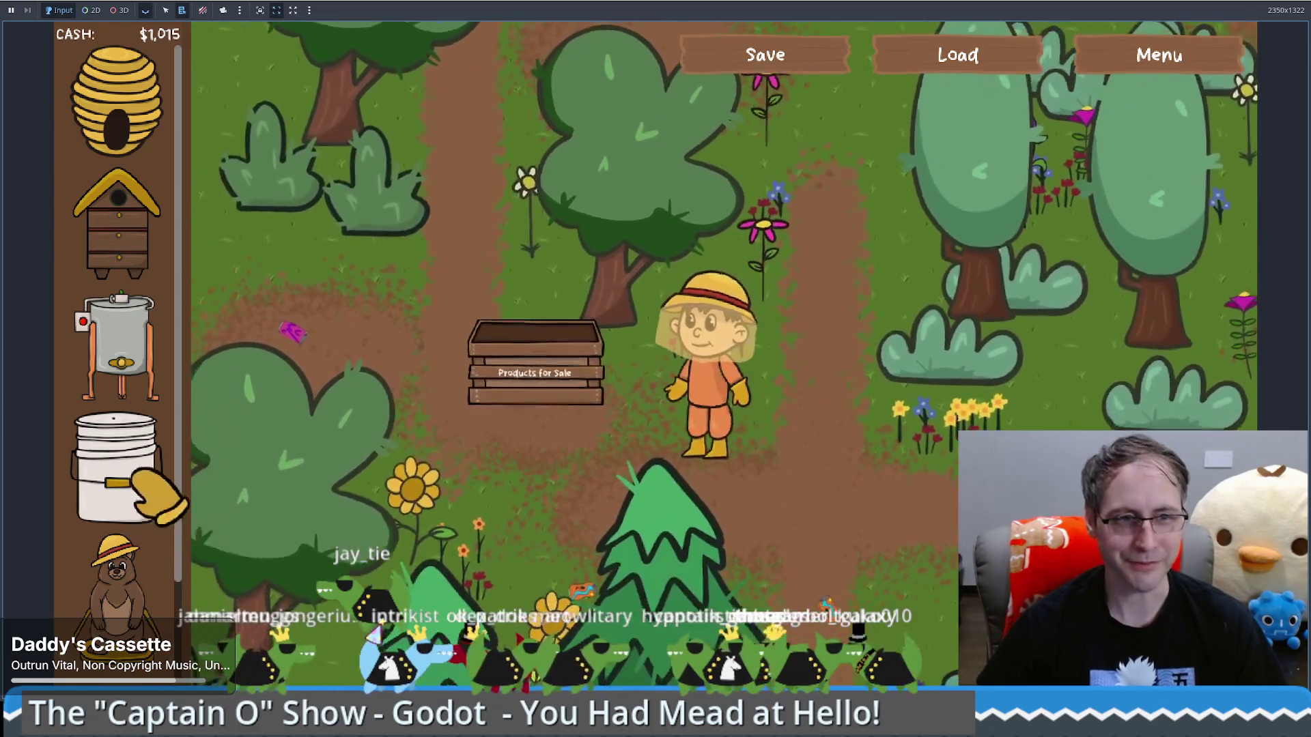
Place another Food Grade Bucket beside the farmer, step left, and stop the game
click(153, 491)
click(852, 522)
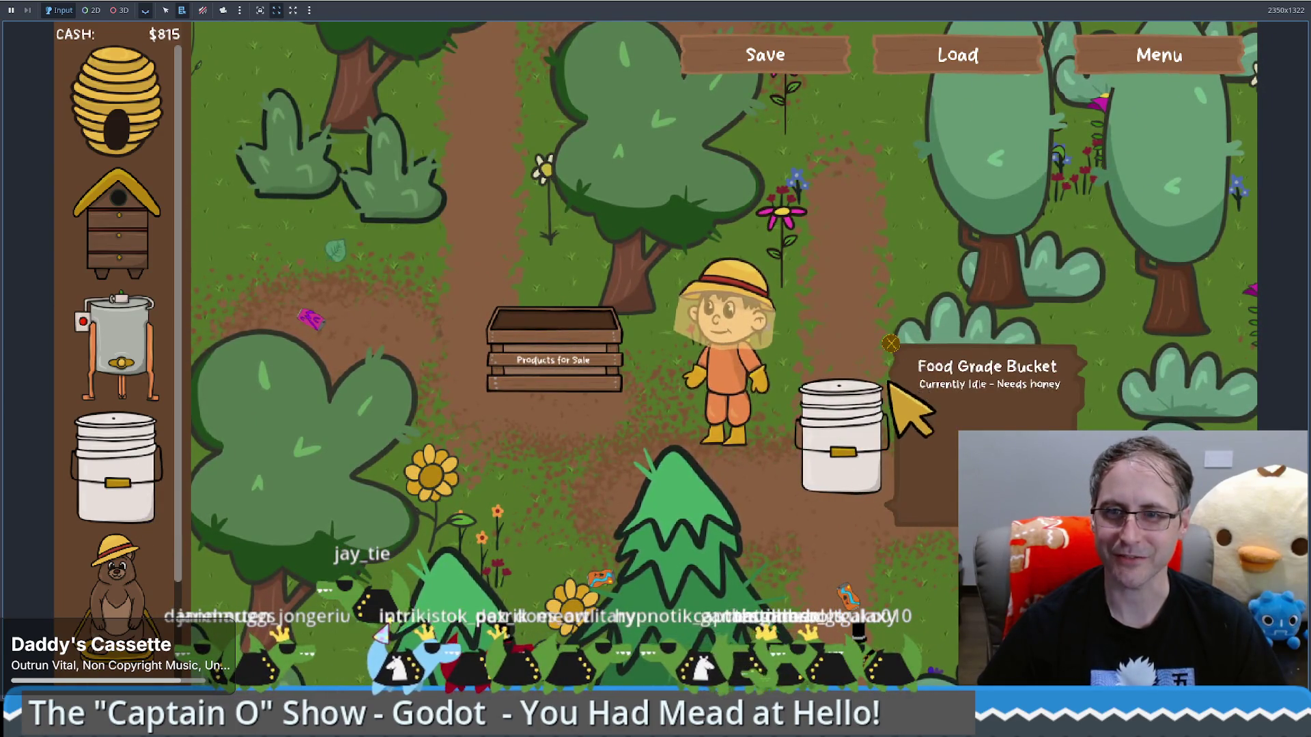
key(Left)
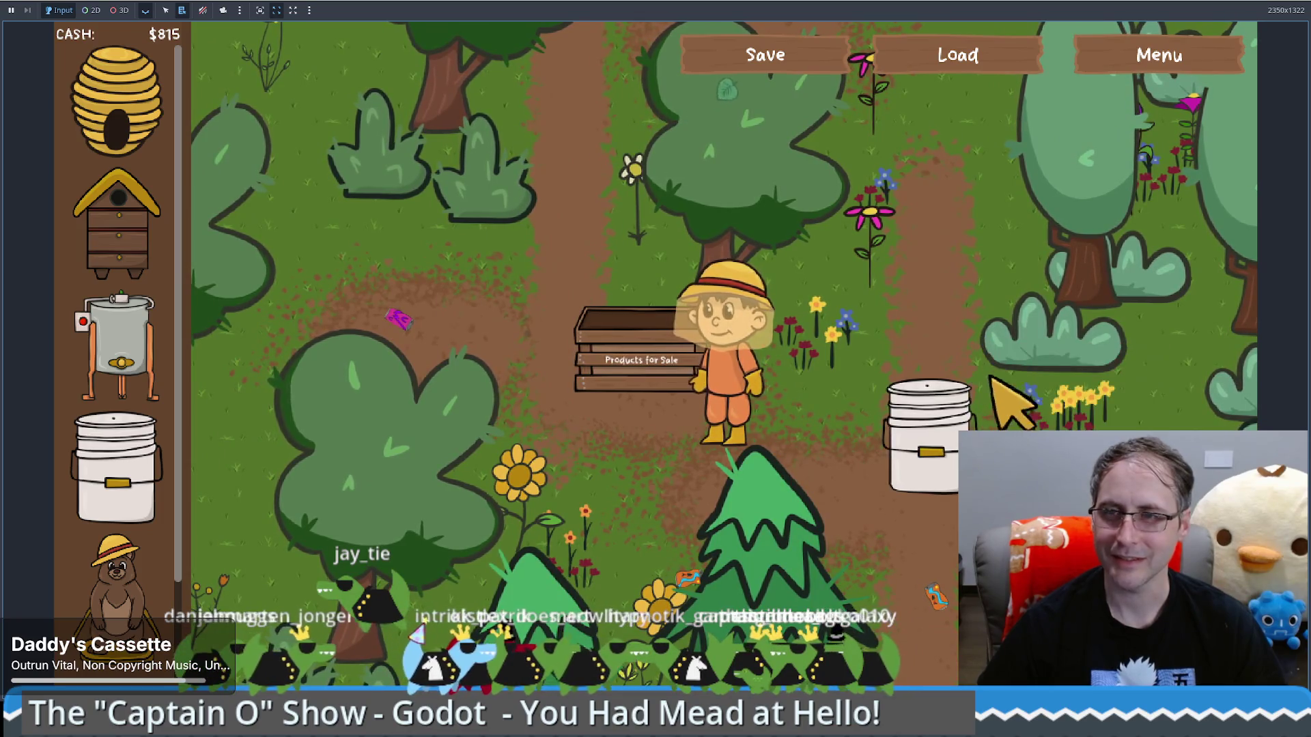
key(F8)
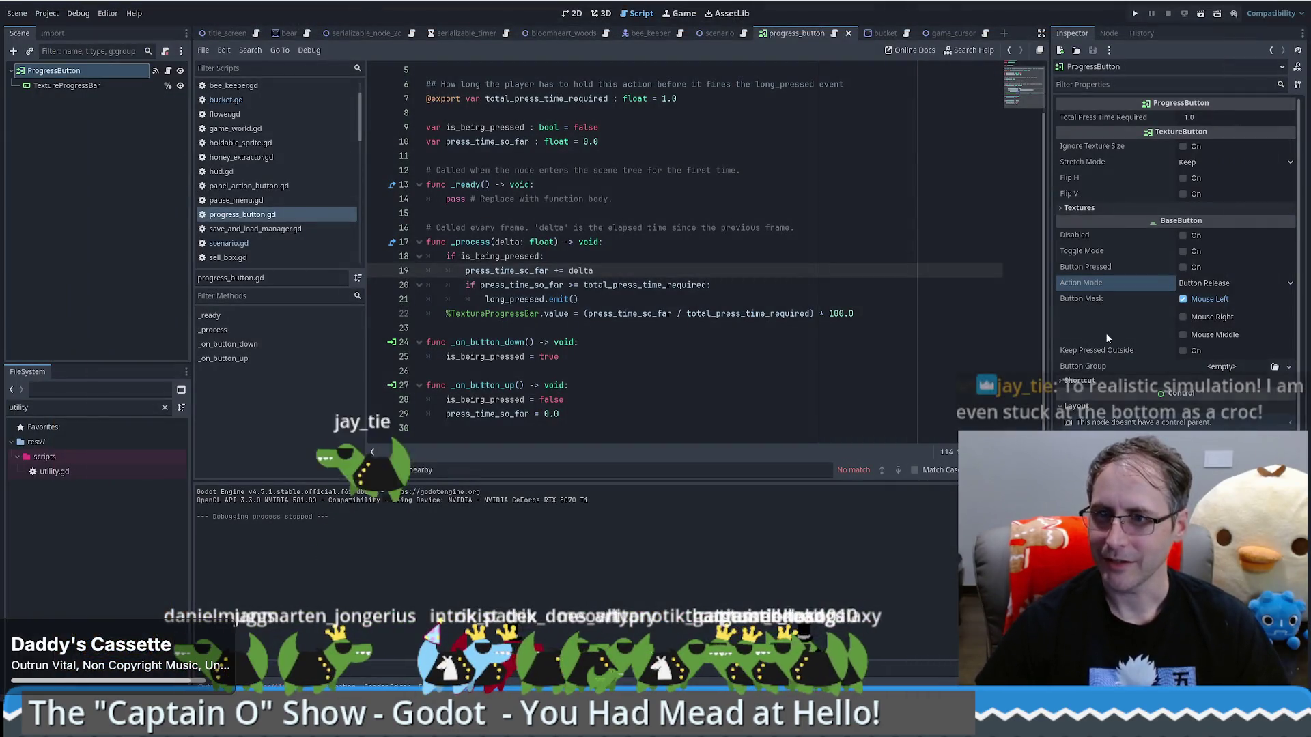
Scroll down the Inspector and launch the game with Run Project
mouse_move(1112, 335)
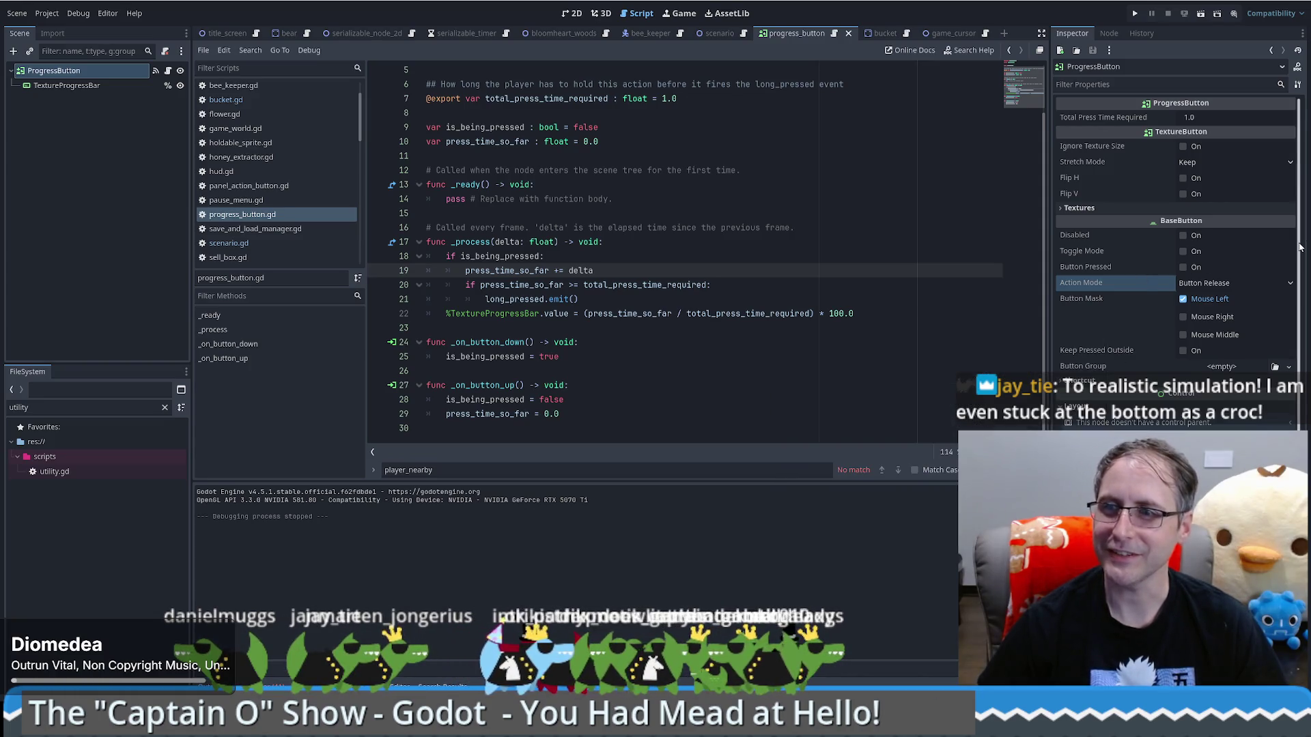
mouse_move(1299, 244)
mouse_down()
mouse_move(1291, 408)
mouse_move(1306, 519)
mouse_up()
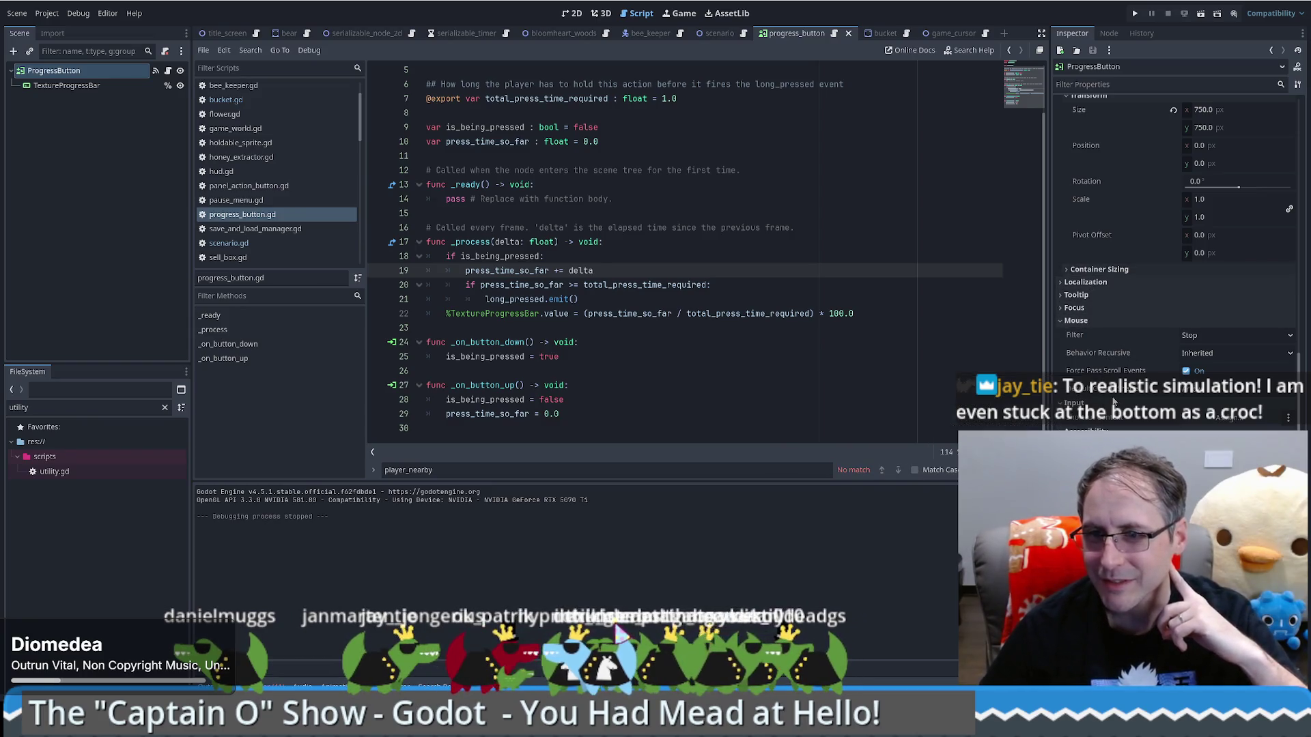
click(1135, 13)
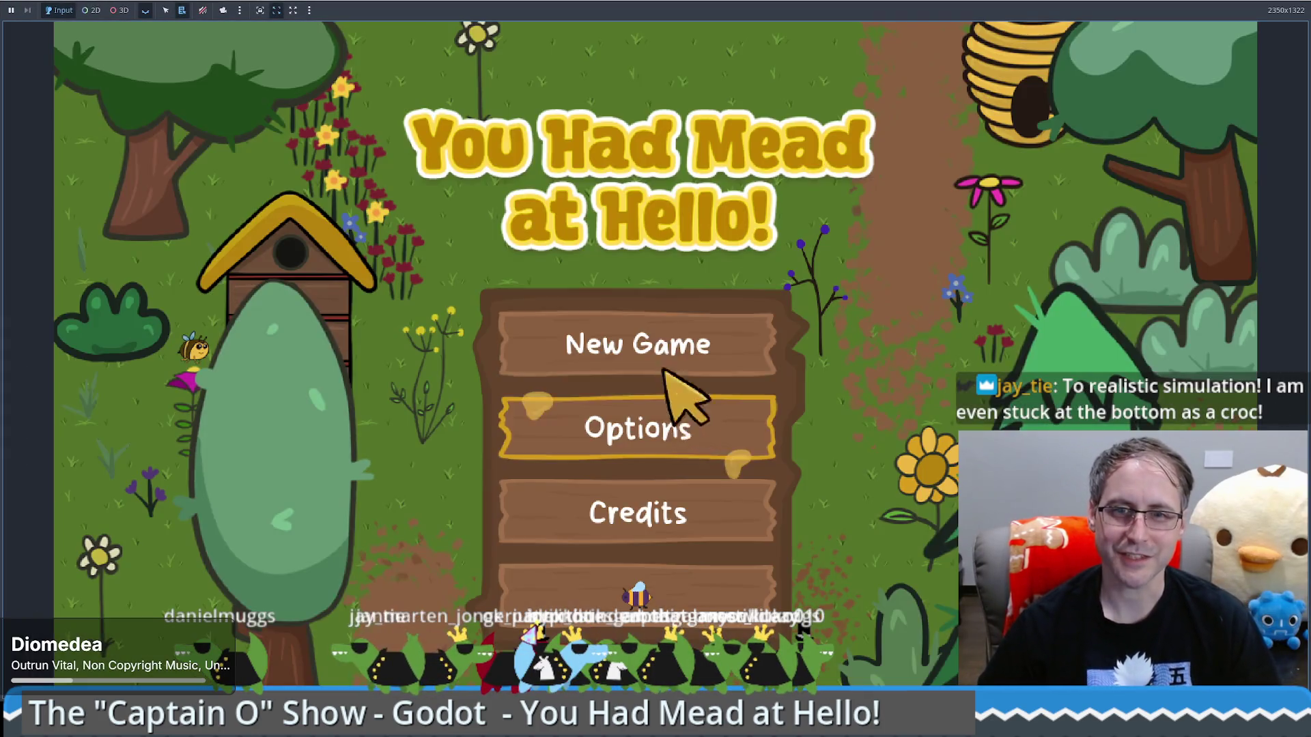
Start a new game, place a Honey Extractor and a Food Grade Bucket, inspect the bucket, then stop
click(667, 363)
mouse_move(119, 342)
mouse_down()
mouse_move(840, 403)
mouse_move(857, 439)
mouse_up()
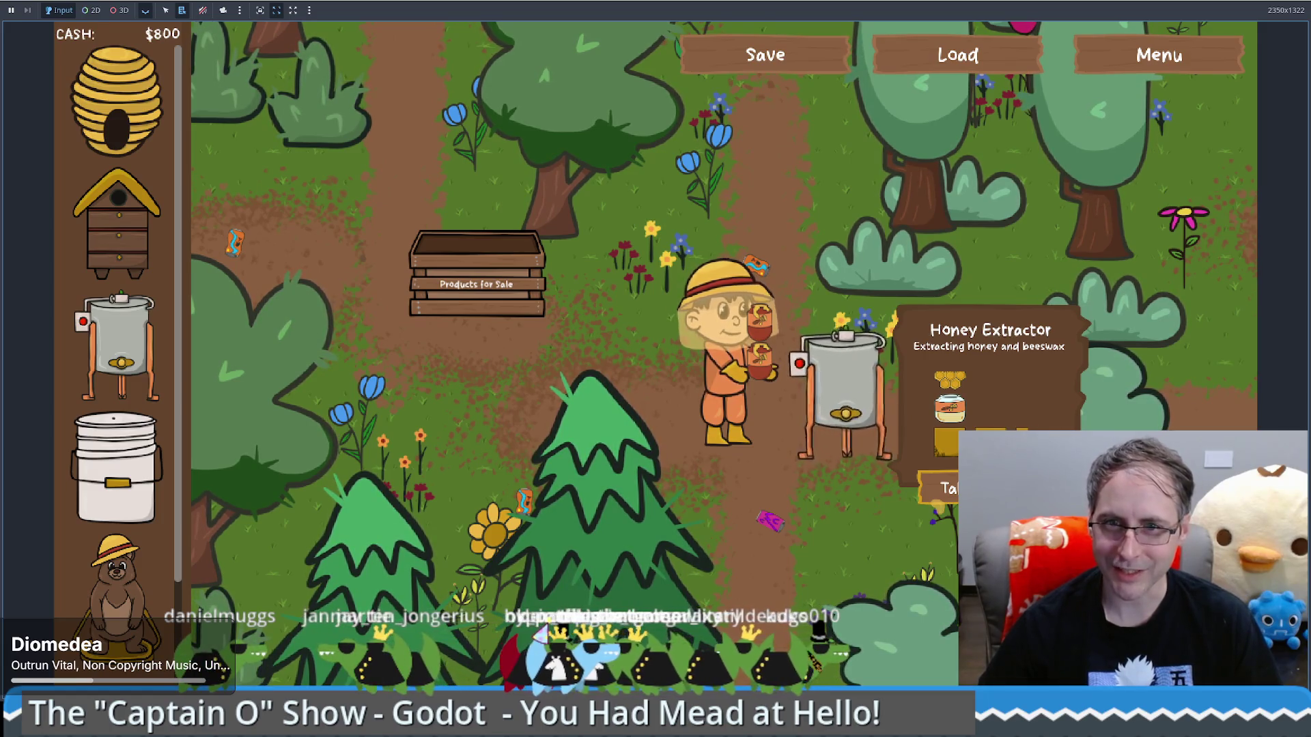
mouse_move(116, 467)
mouse_down()
mouse_move(734, 259)
mouse_move(776, 257)
mouse_up()
click(813, 335)
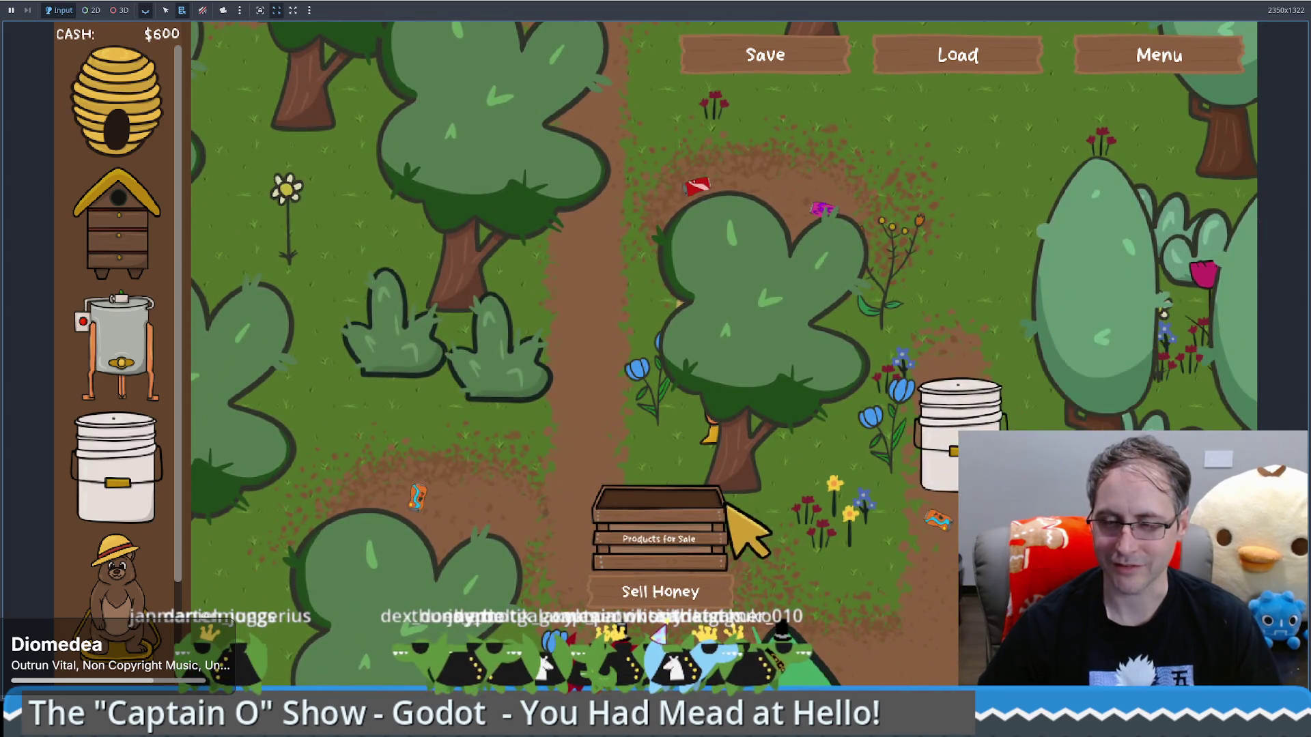
key(F8)
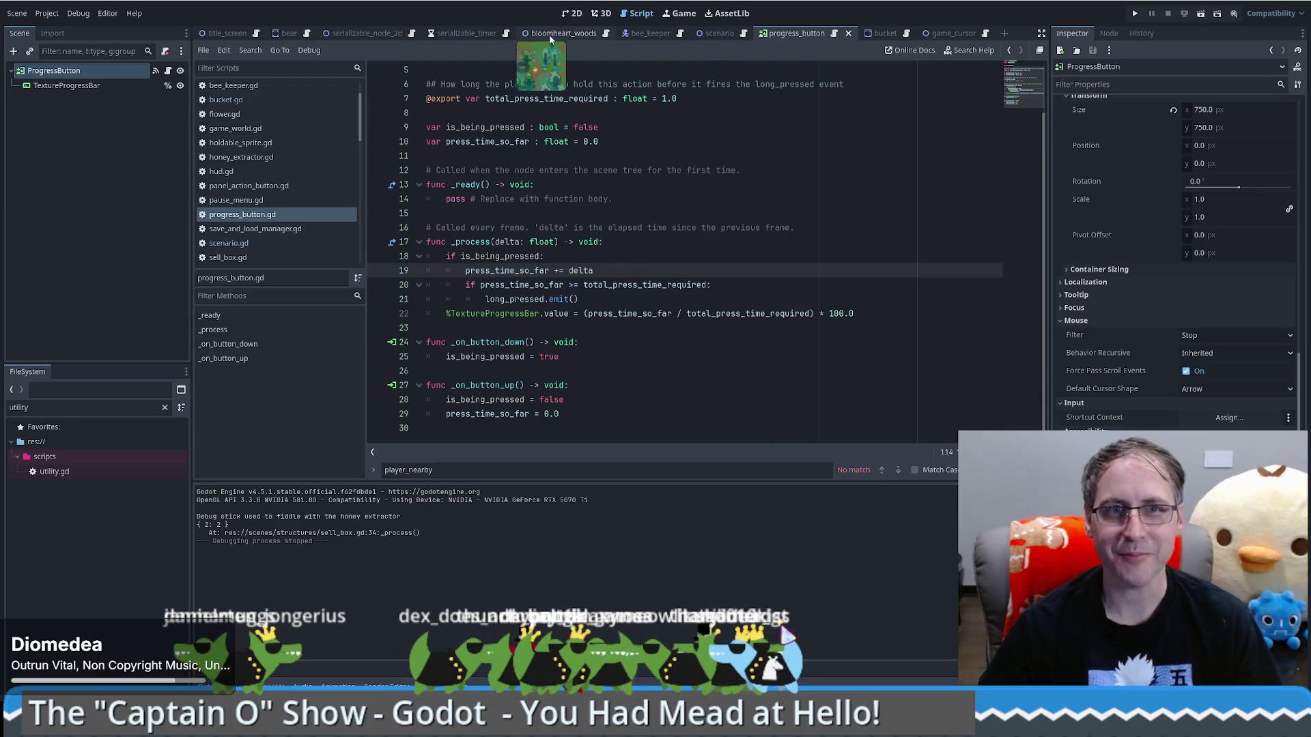
In bucket.gd, delete the 'return' stub and uncomment the BeeKeeper check on lines 148–149
click(885, 33)
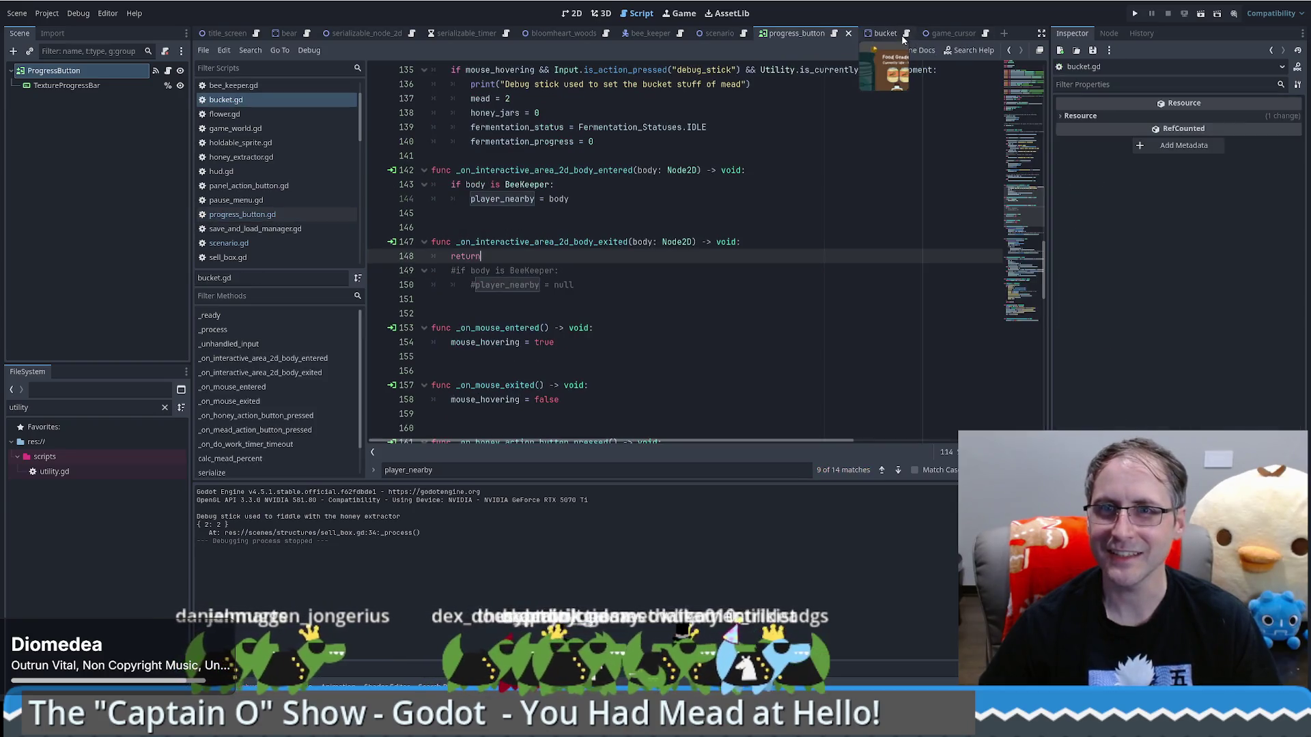
click(701, 269)
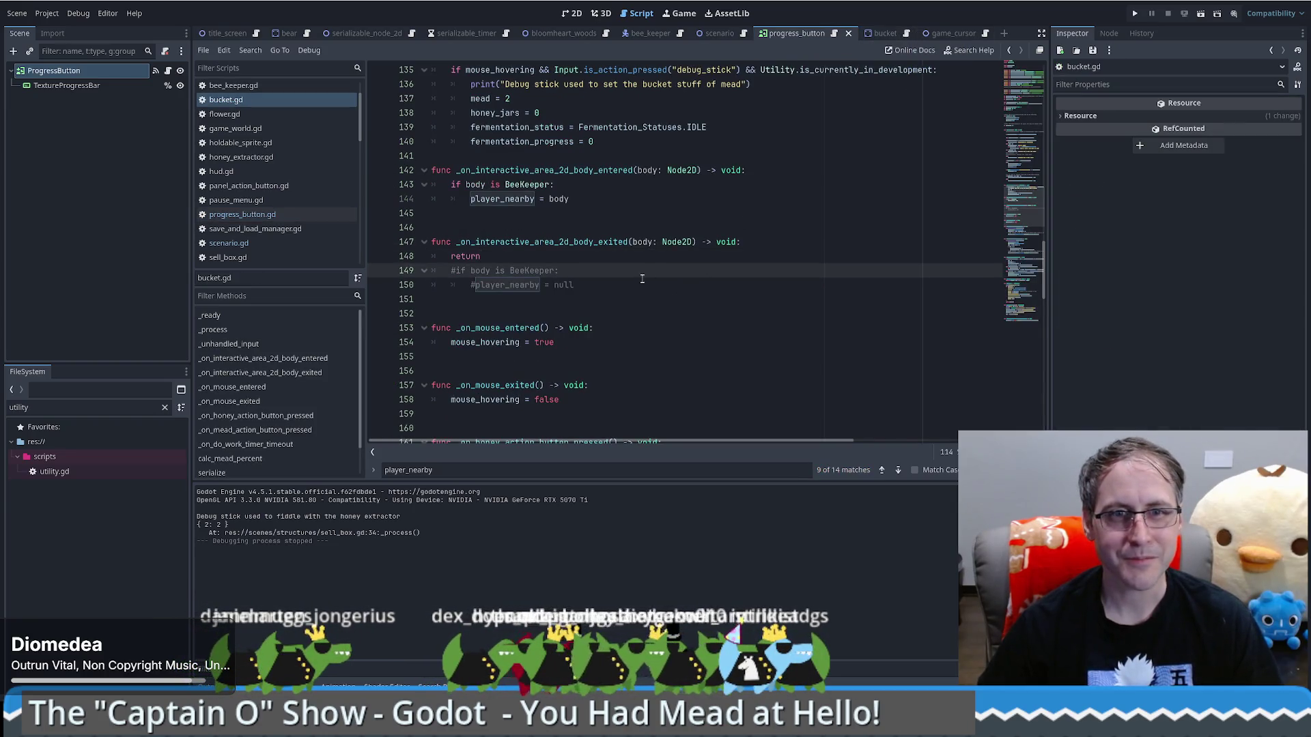
key(Up)
key(ctrl+shift+k)
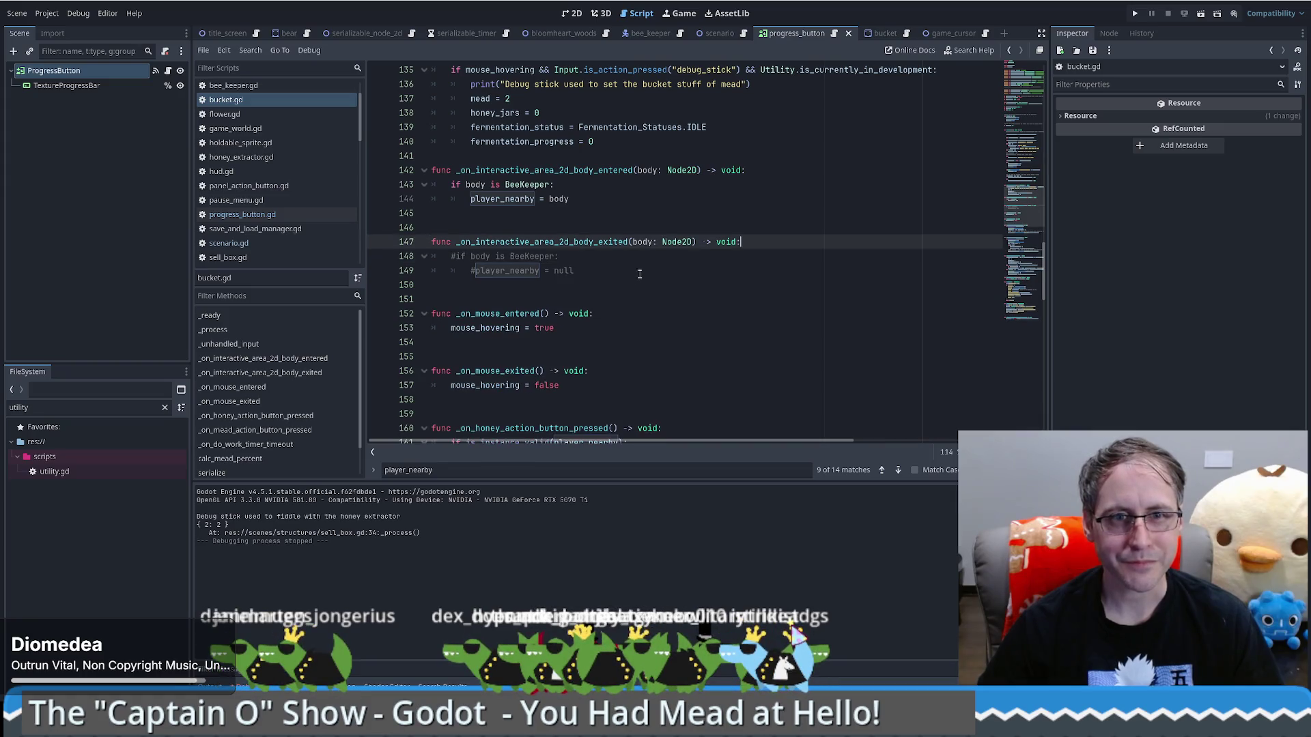
key(Home)
key(shift+Down)
key(shift+End)
key(ctrl+k)
Search all project files for 'player_nearby' and step through matches to the one on line 96
click(628, 271)
key(ctrl+f)
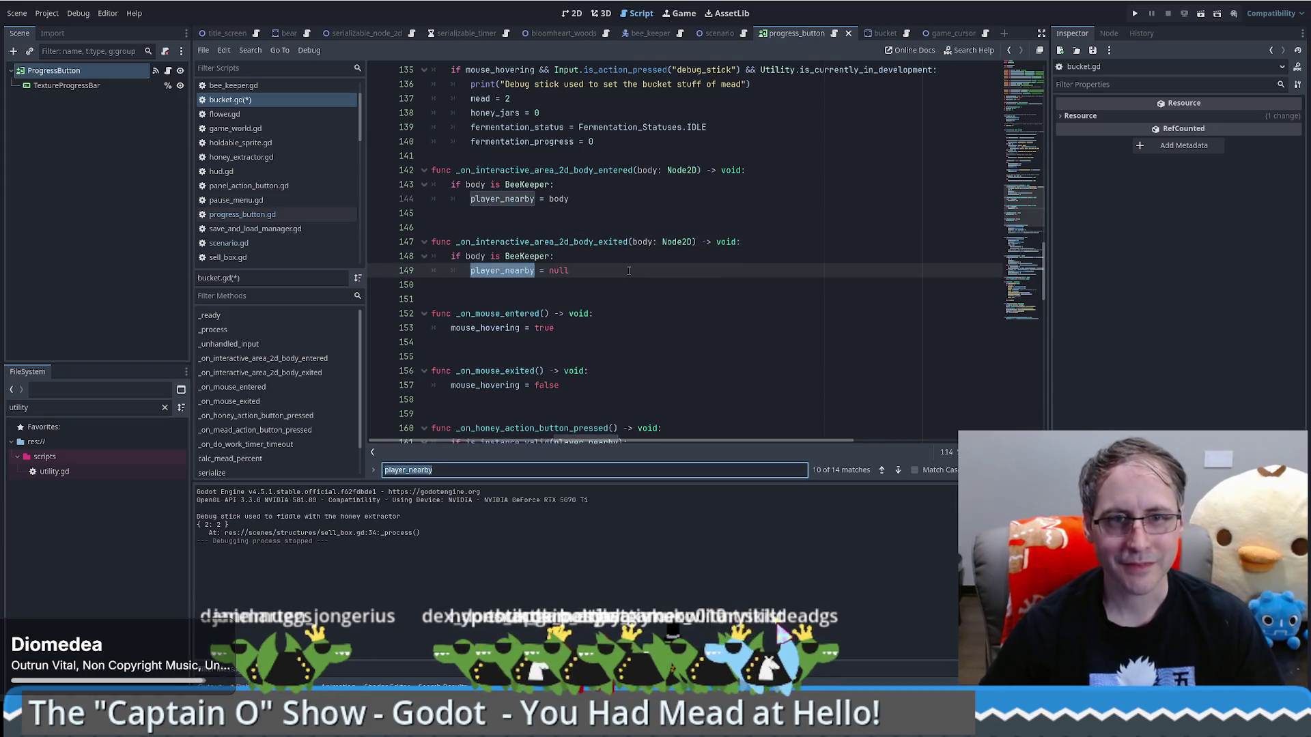
key(ctrl+shift+f)
key(Return)
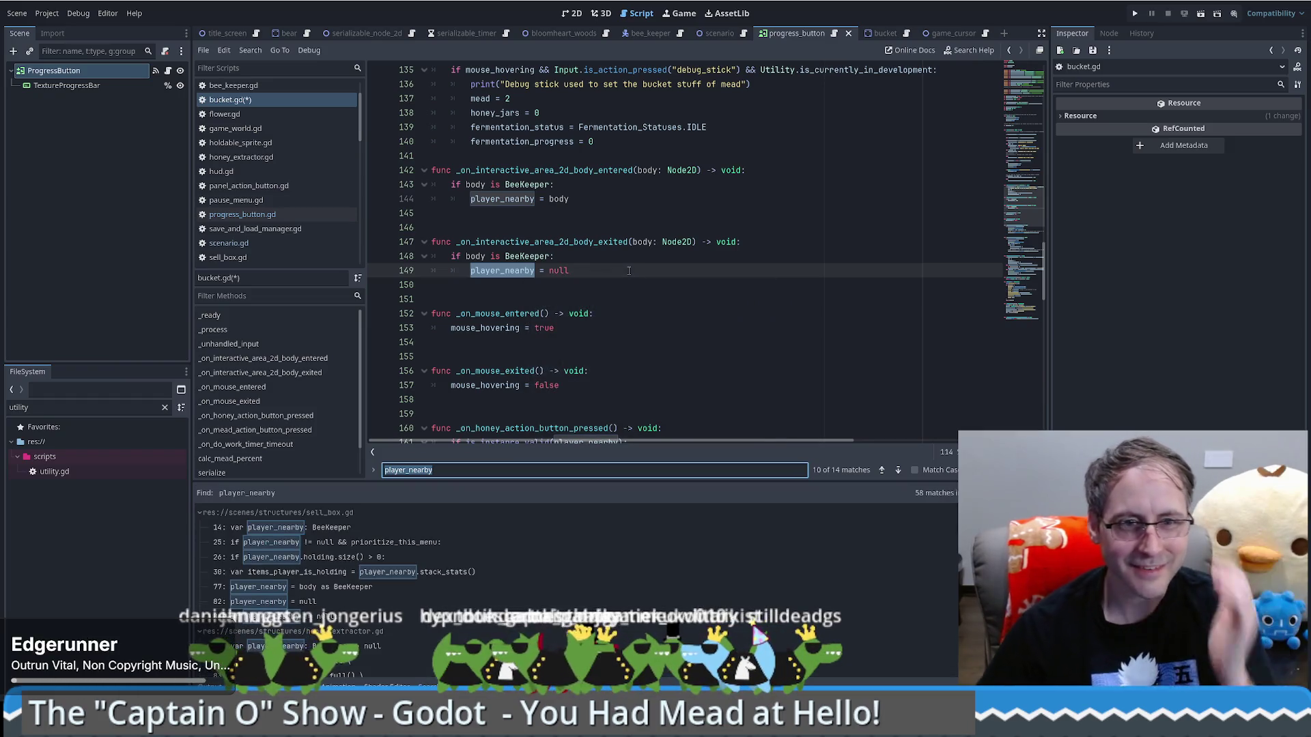
click(898, 470)
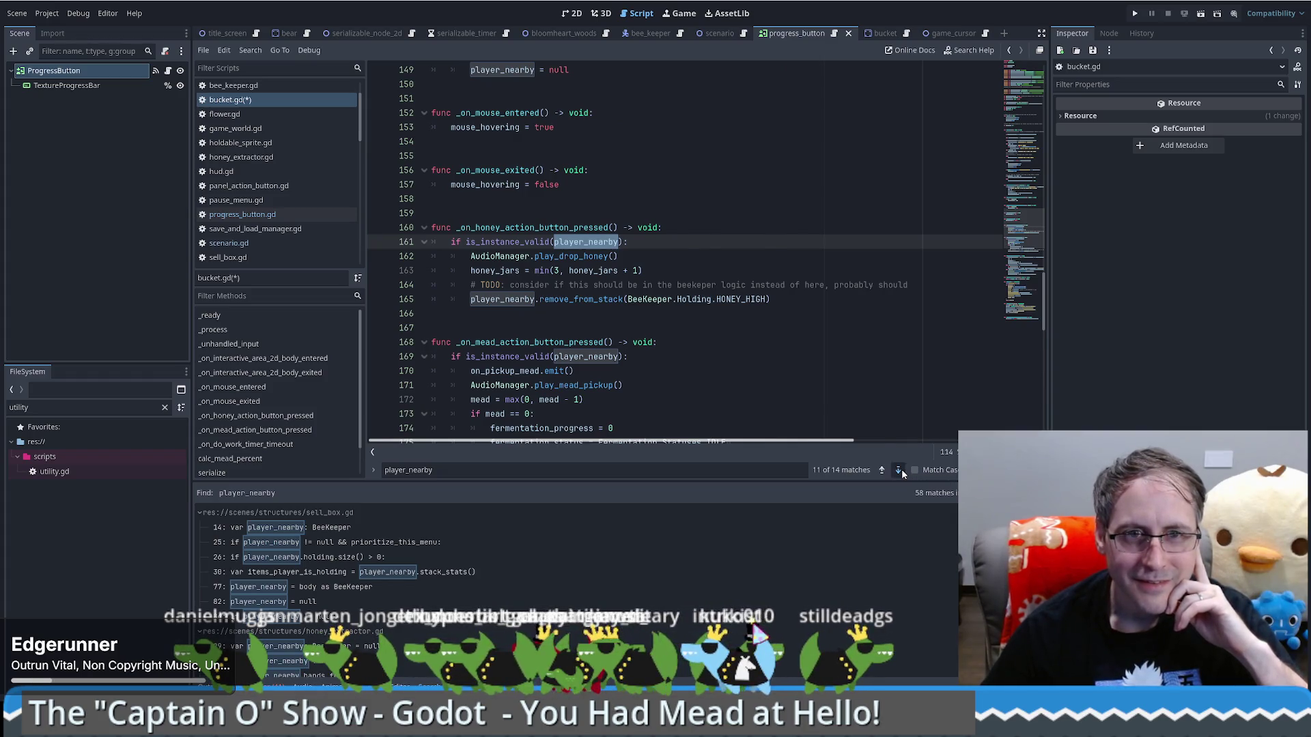
click(902, 469)
click(901, 470)
click(901, 469)
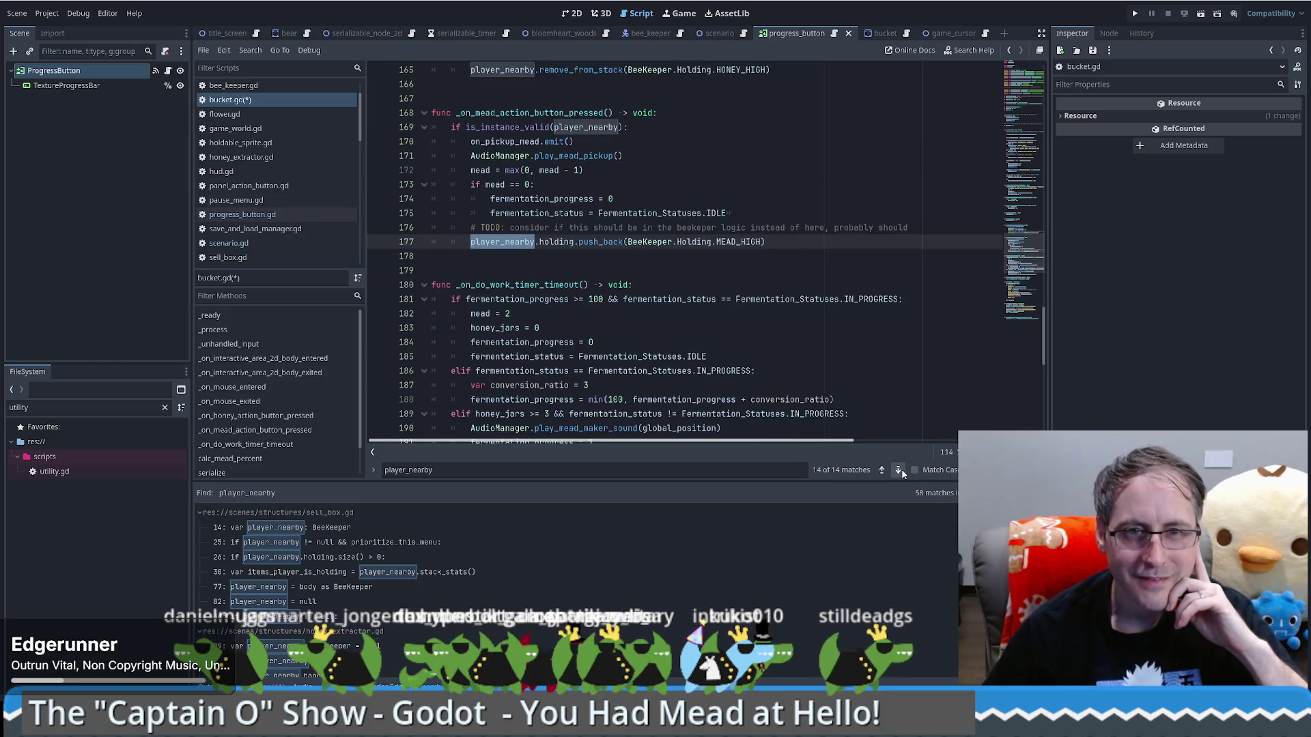
click(901, 469)
click(901, 469)
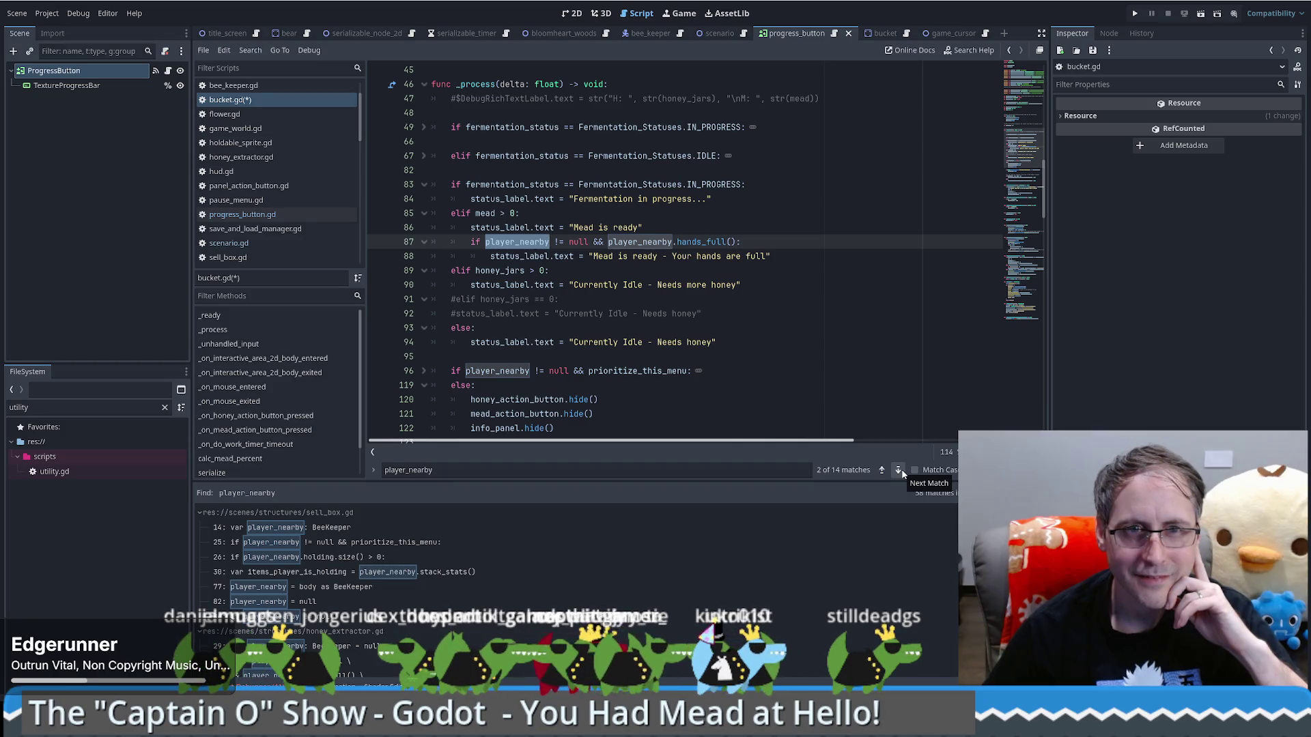
click(901, 471)
click(901, 471)
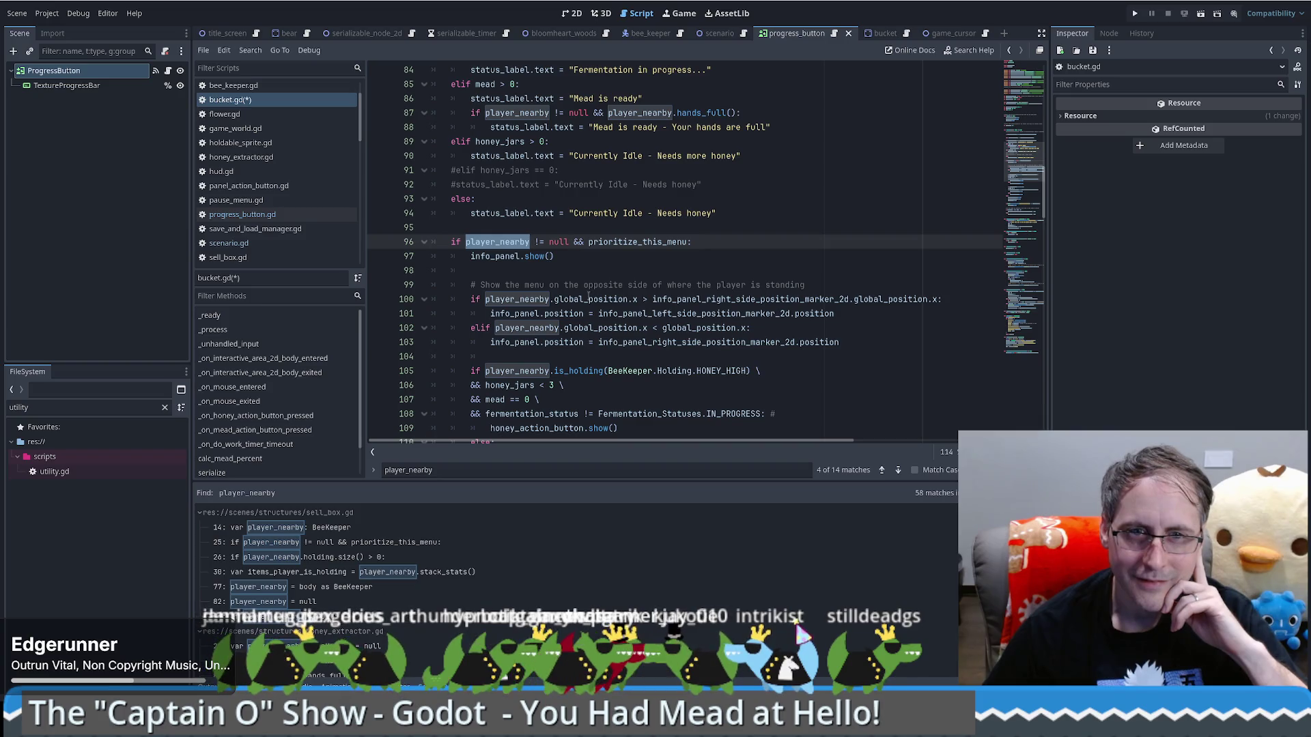
Comment out lines 96–112 of bucket.gd and run the game
scroll(598, 293, down, 3)
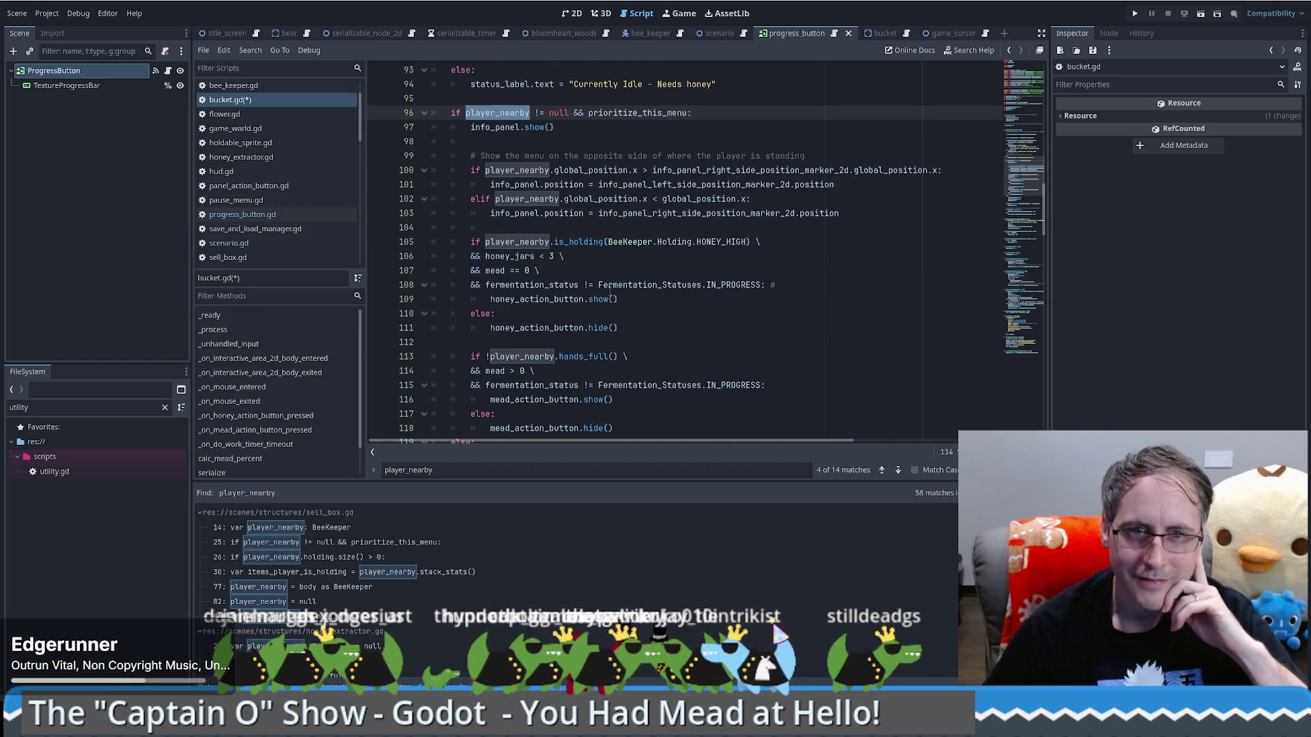
scroll(610, 292, down, 3)
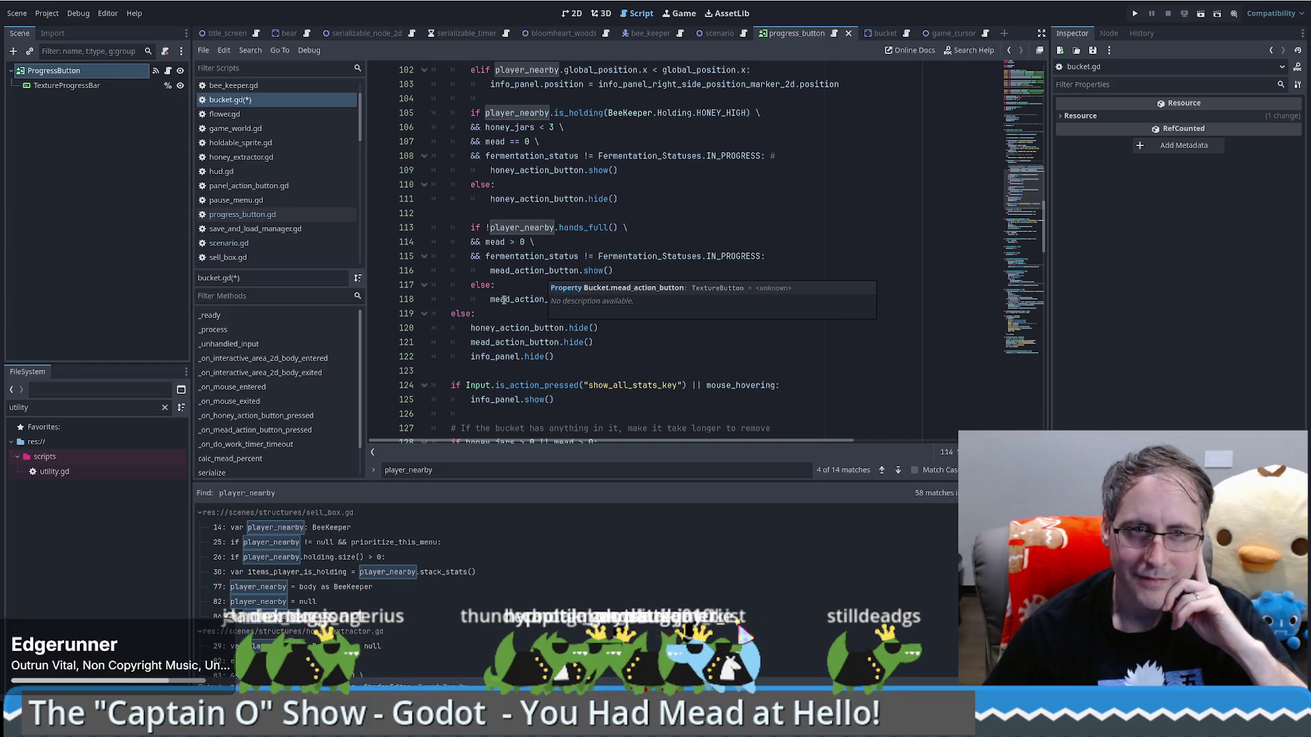
scroll(611, 362, down, 2)
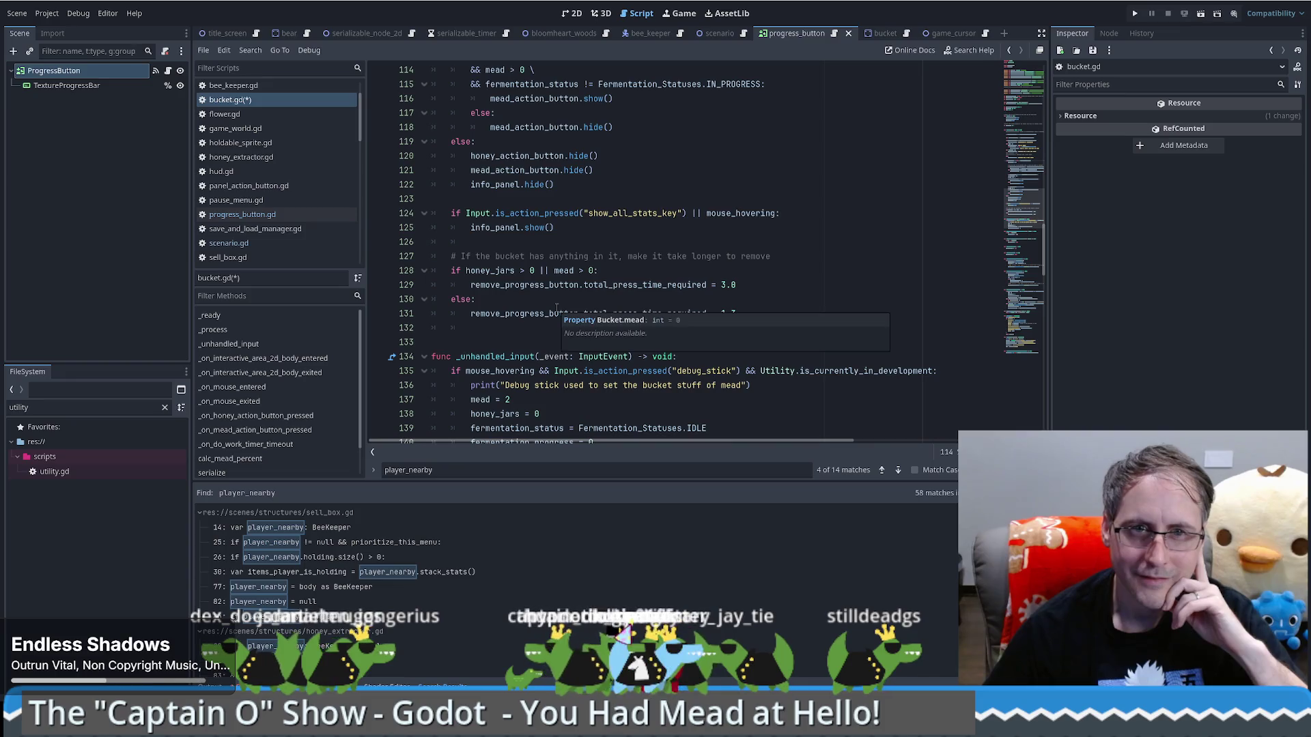
scroll(556, 308, up, 3)
mouse_move(557, 314)
mouse_down()
mouse_move(571, 243)
mouse_move(410, 239)
mouse_move(408, 227)
mouse_move(303, 197)
mouse_up()
key(ctrl+k)
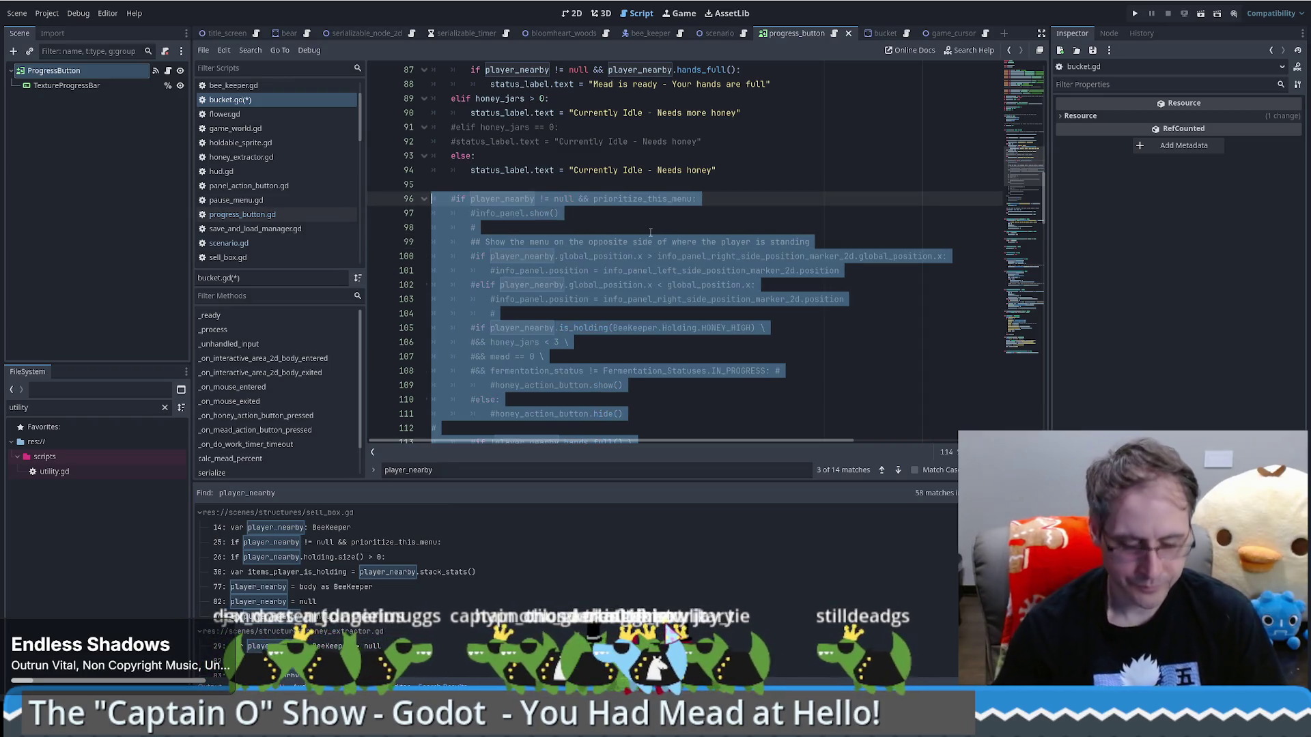
click(1135, 13)
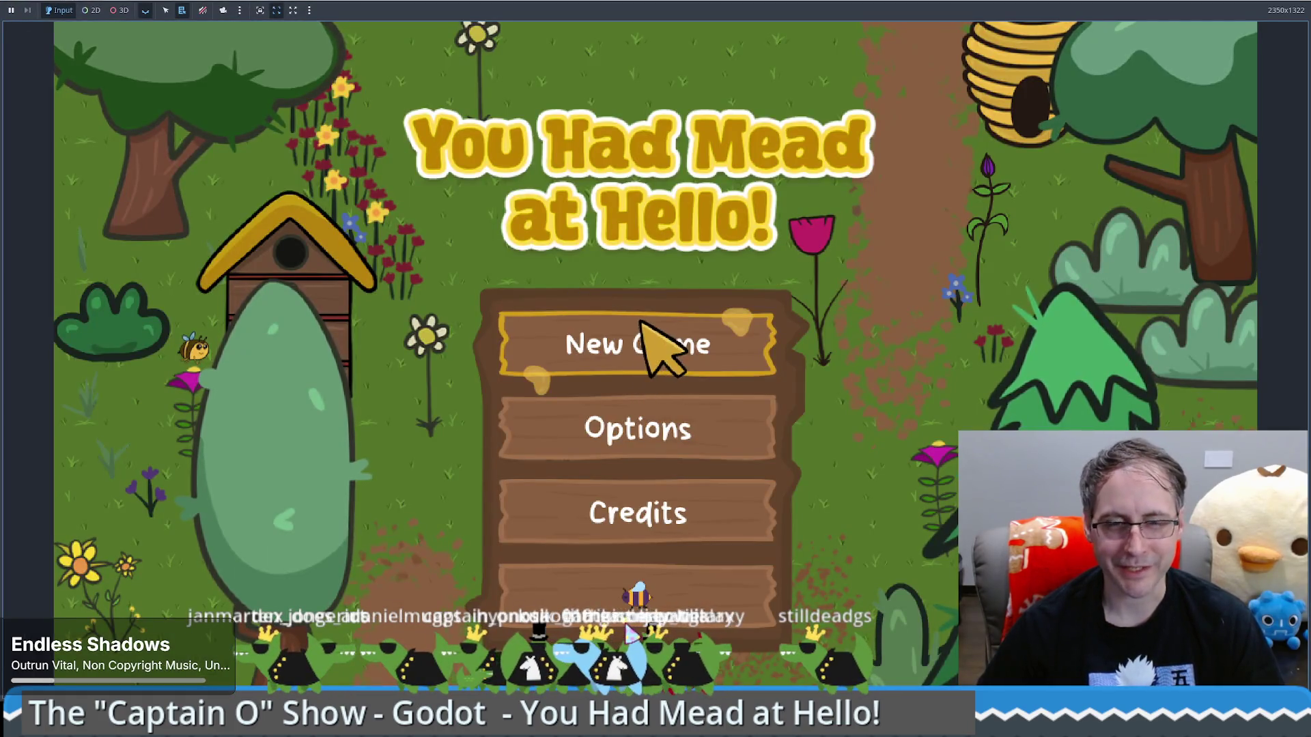
Start a new game, place a Food Grade Bucket beside the beekeeper, then stop the game
click(652, 341)
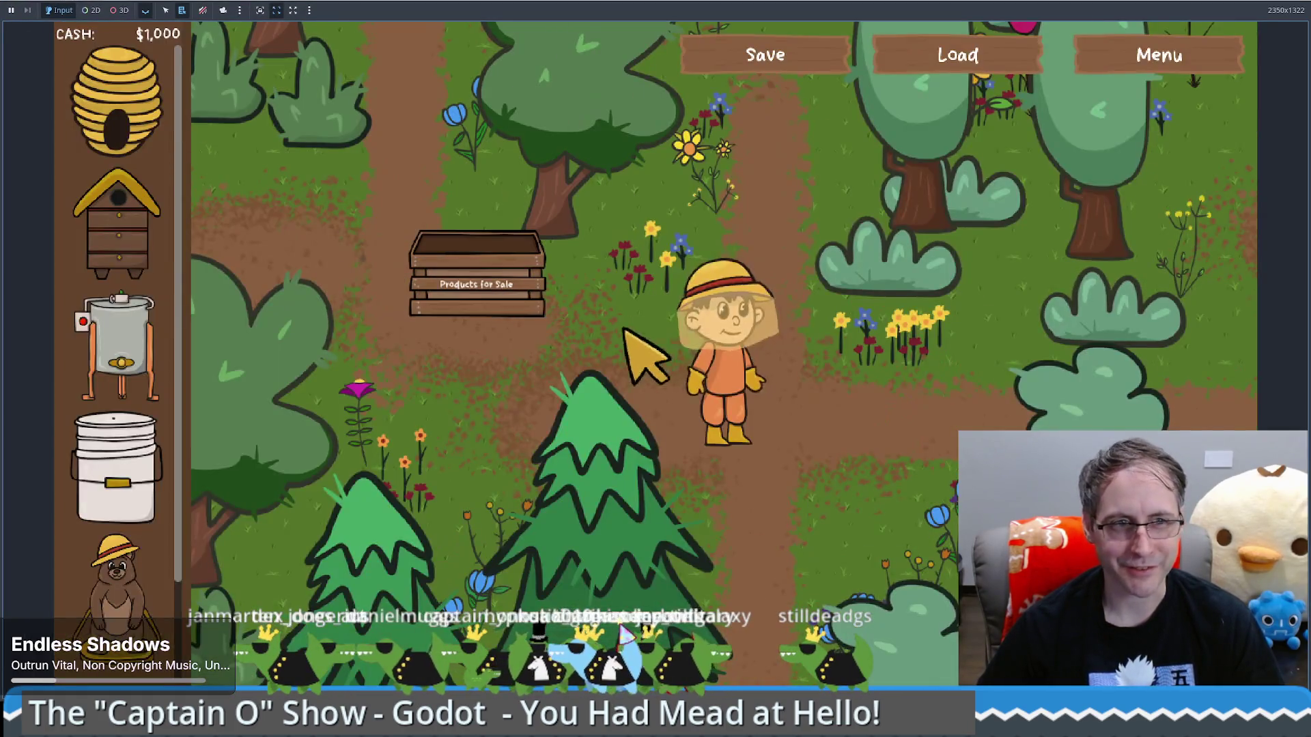
mouse_move(185, 481)
drag(194, 485, 860, 478)
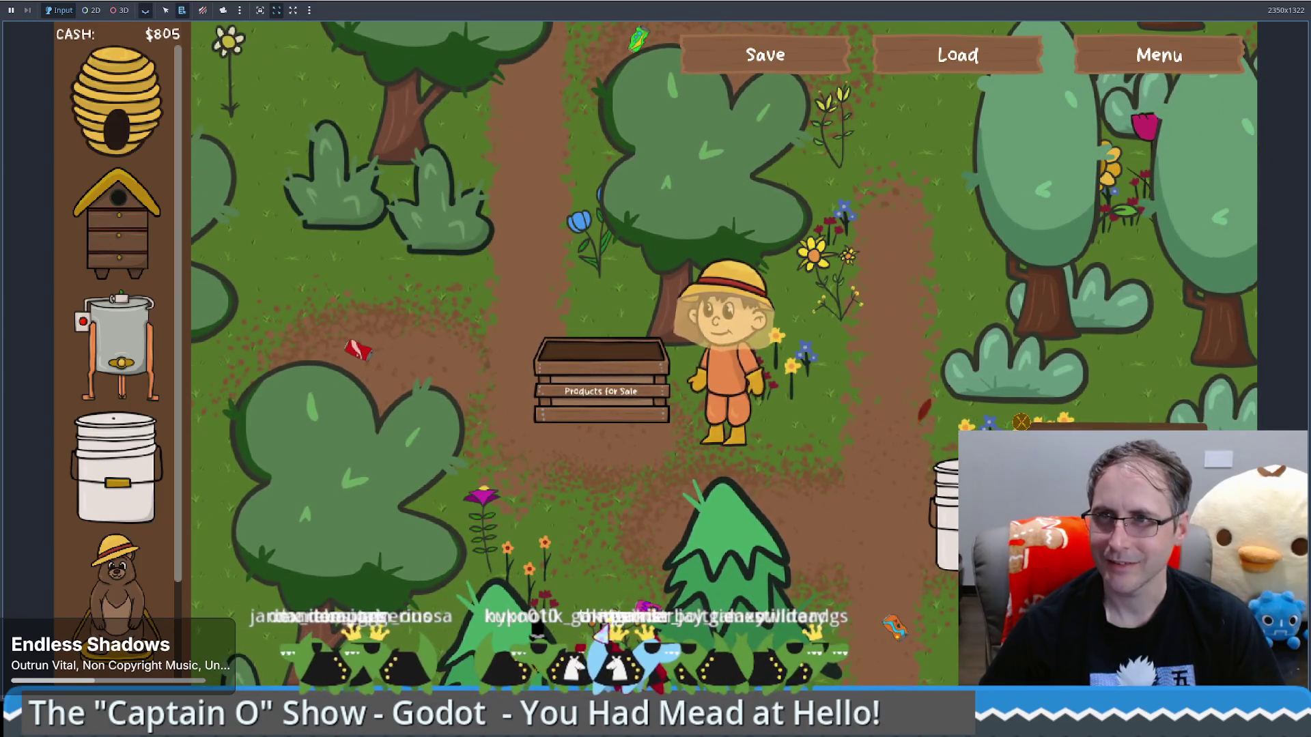
key(F8)
Return to the player_nearby check on line 96 of bucket.gd and open the bucket scene
click(817, 160)
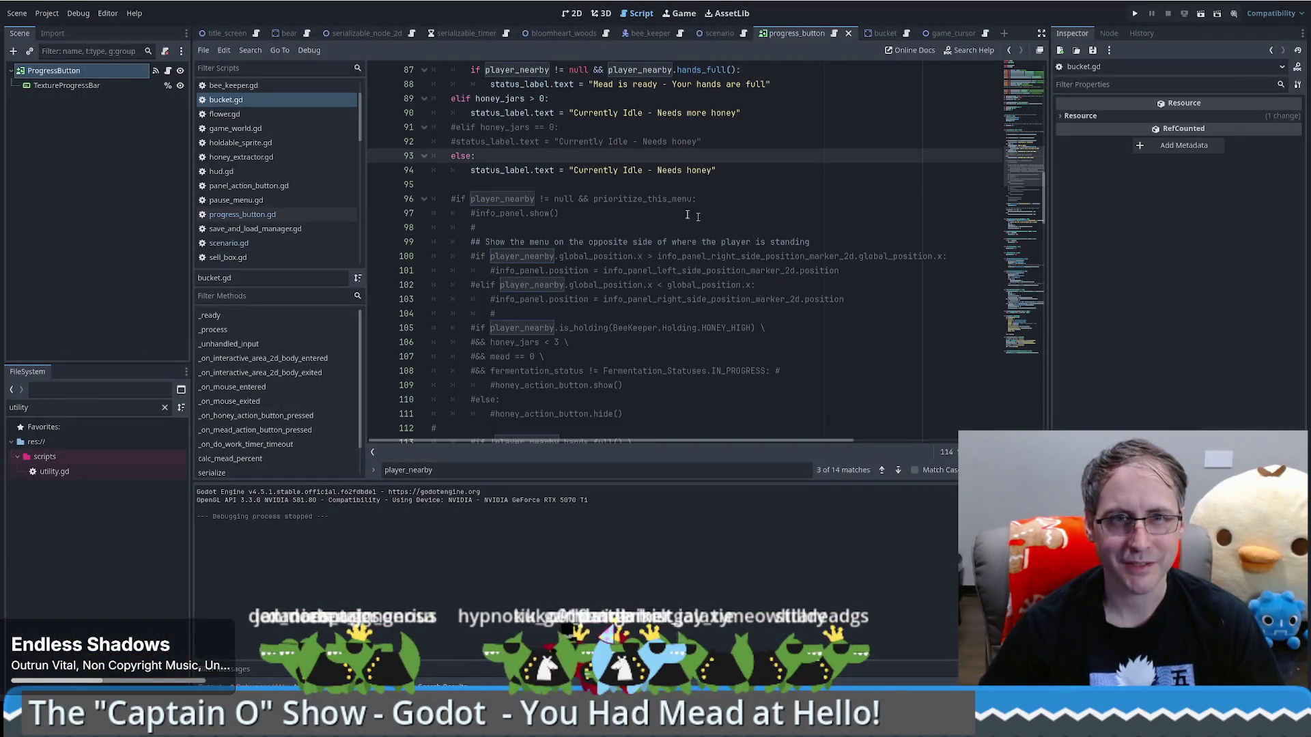
scroll(761, 266, up, 6)
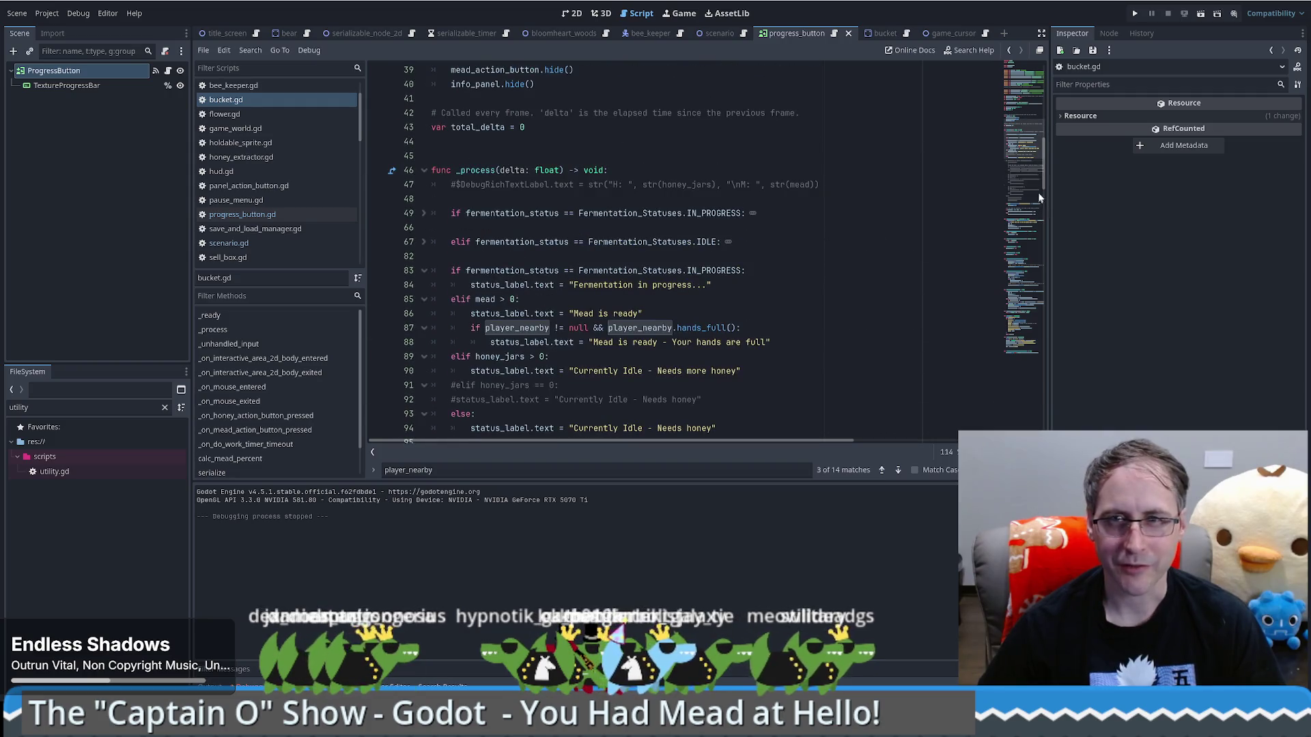
key(F3)
scroll(654, 205, down, 2)
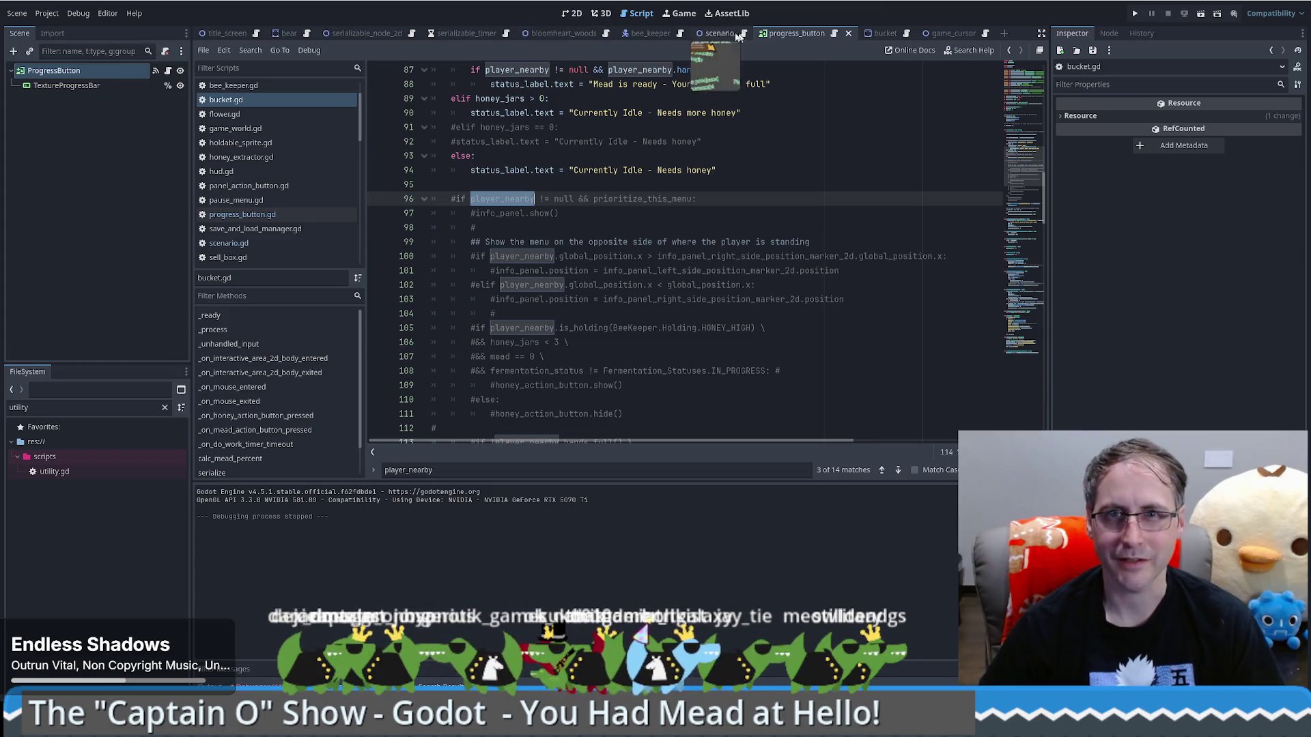
drag(926, 33, 883, 36)
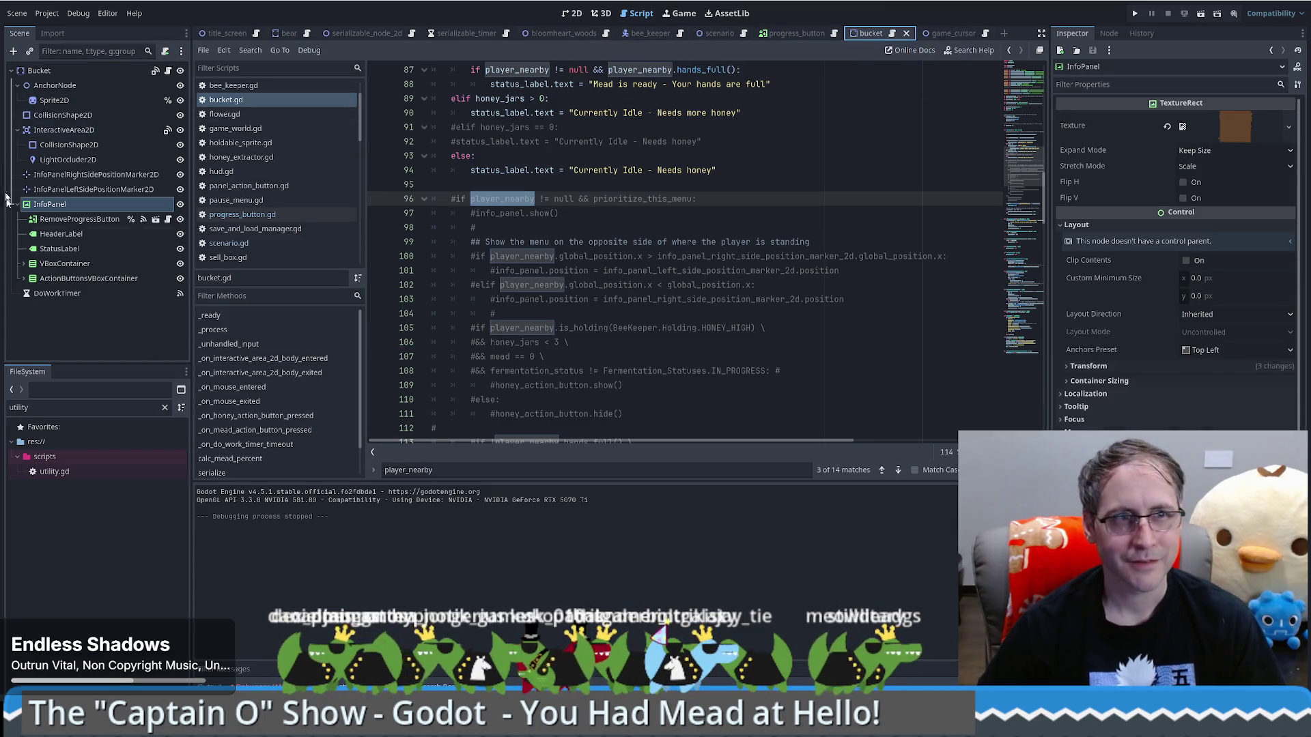
Playtest again, selling a placed bucket for $200, then uncomment lines 96–112 with undo
click(1132, 20)
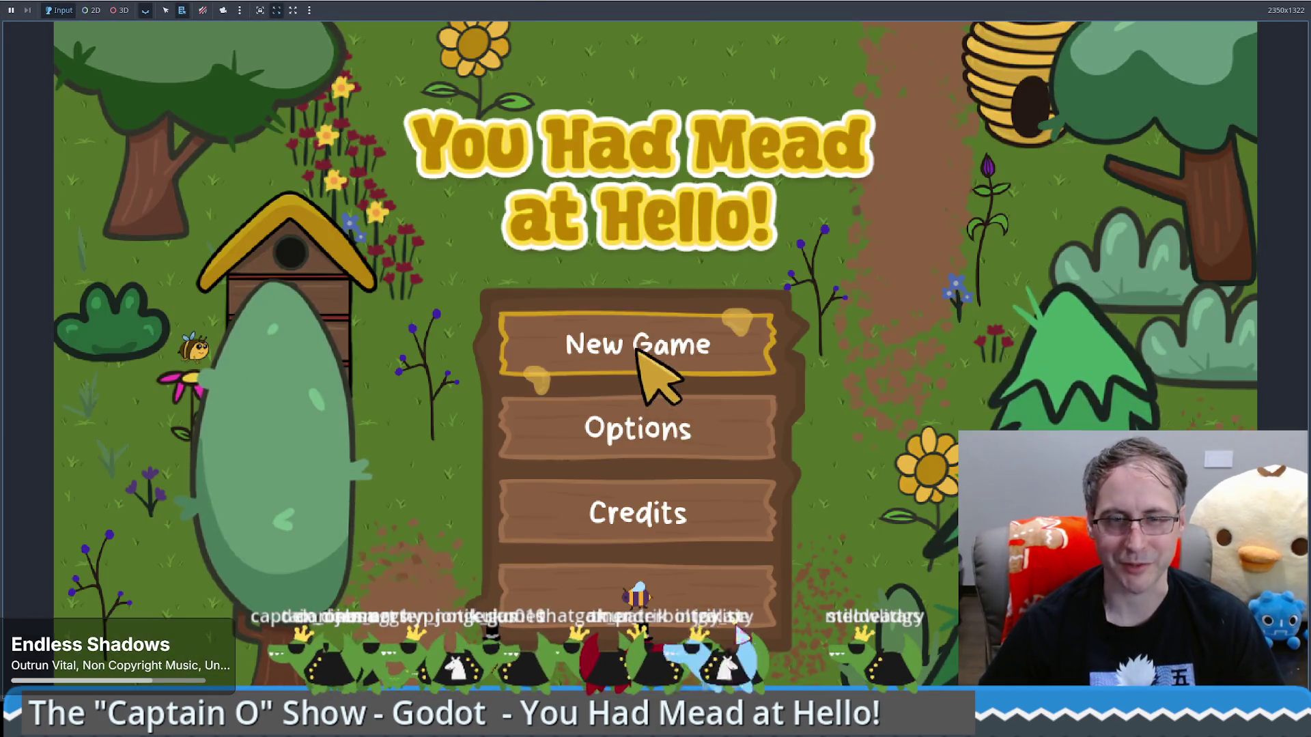
click(652, 351)
mouse_move(160, 481)
mouse_down()
mouse_move(785, 437)
mouse_move(843, 461)
mouse_up()
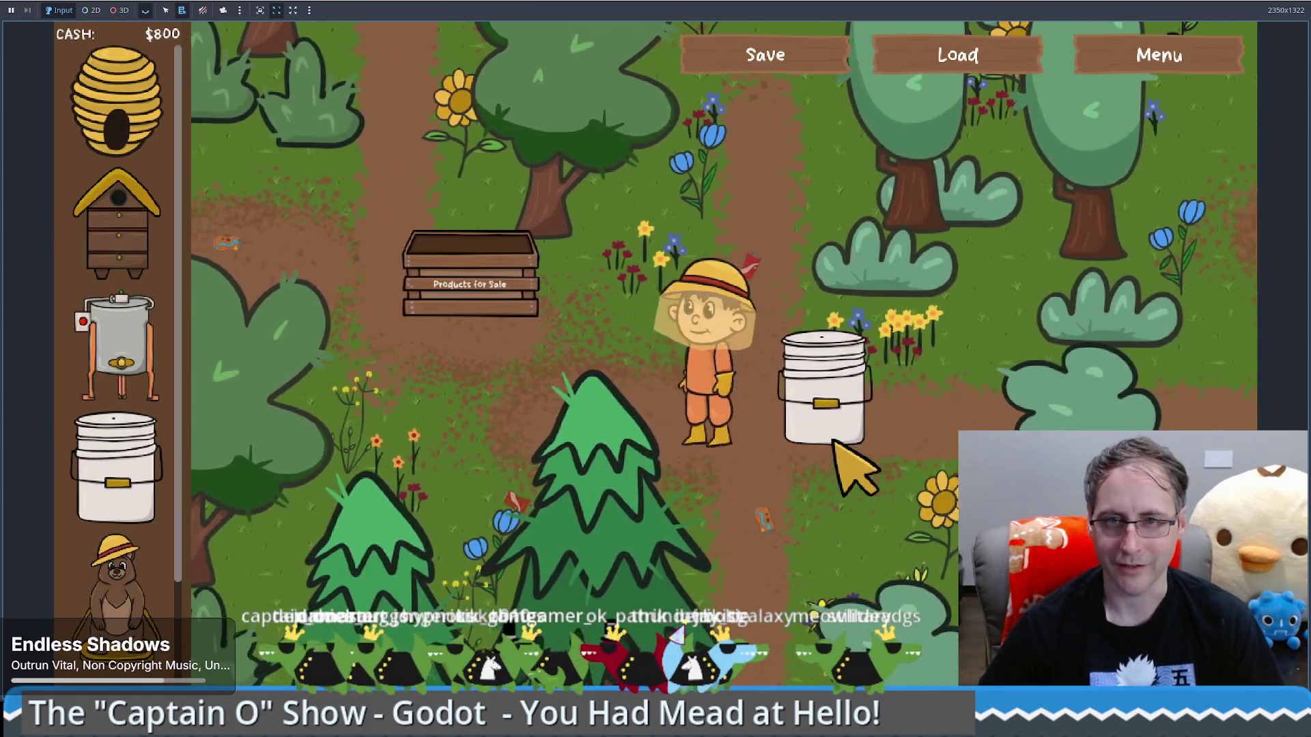
click(848, 393)
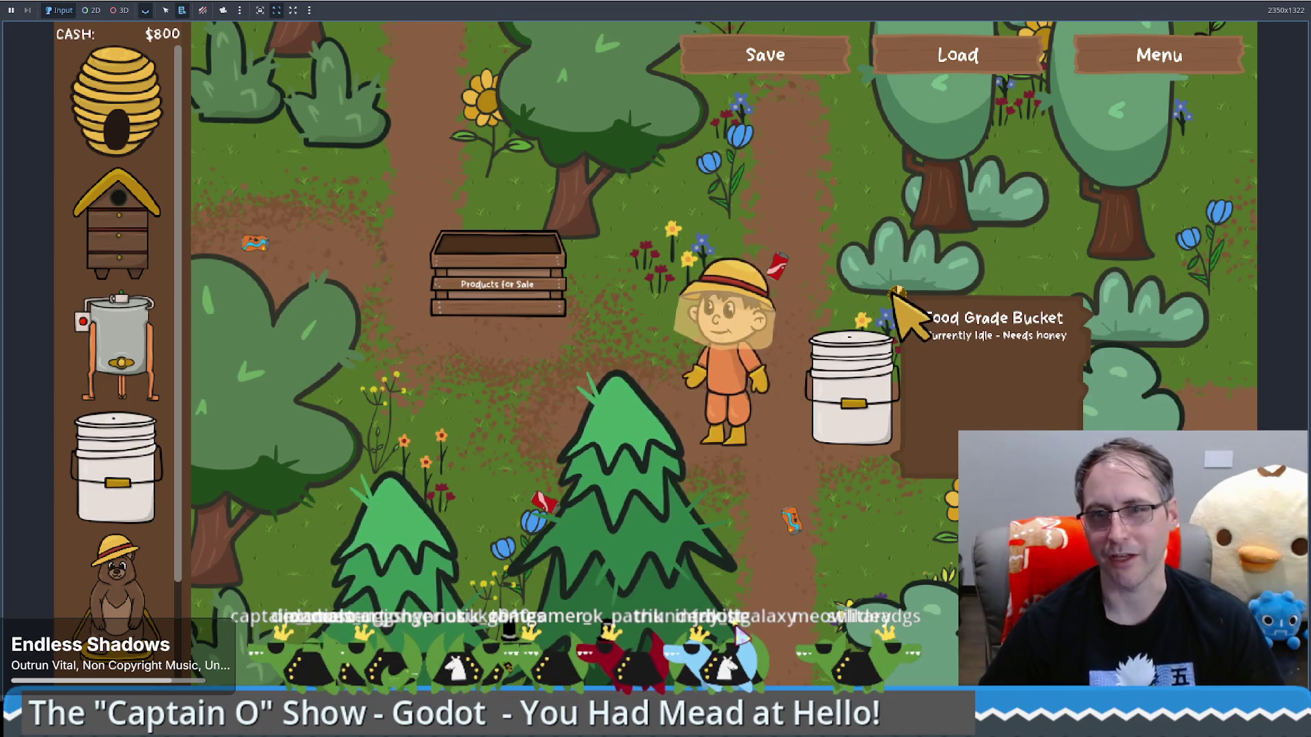
key(Left)
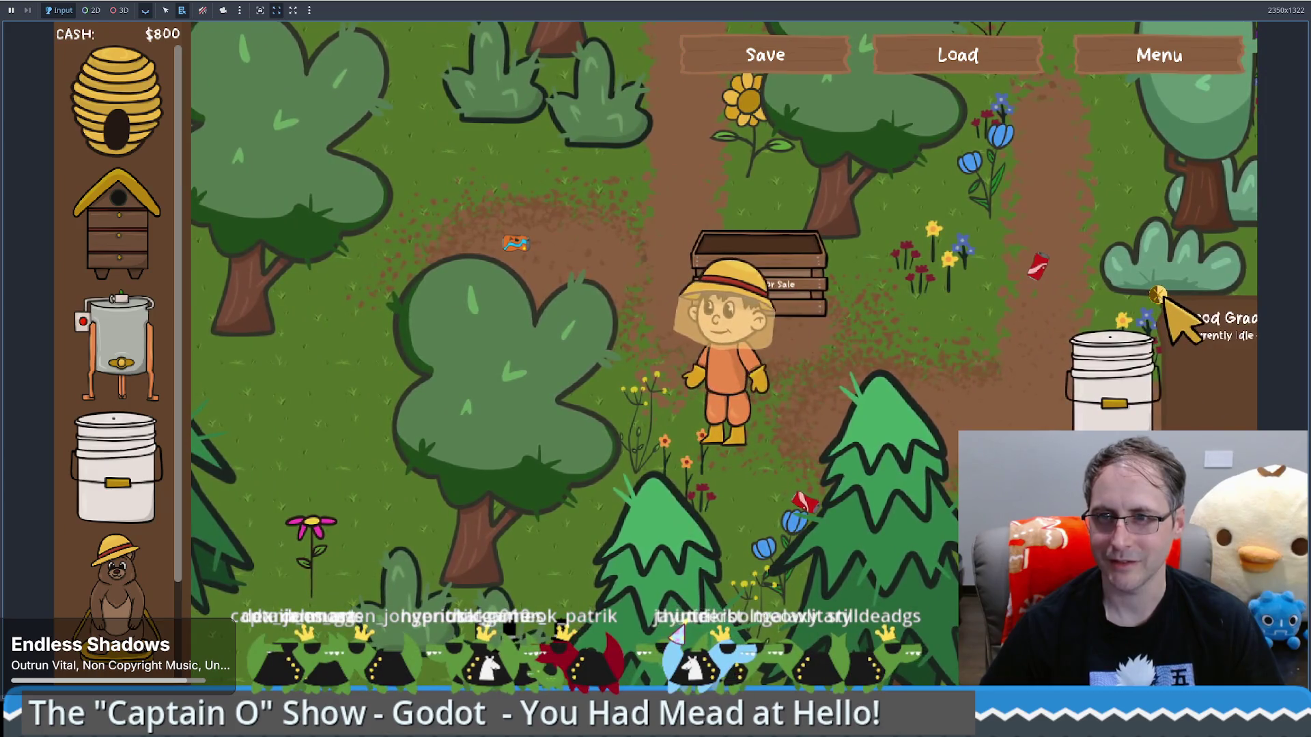
click(1154, 295)
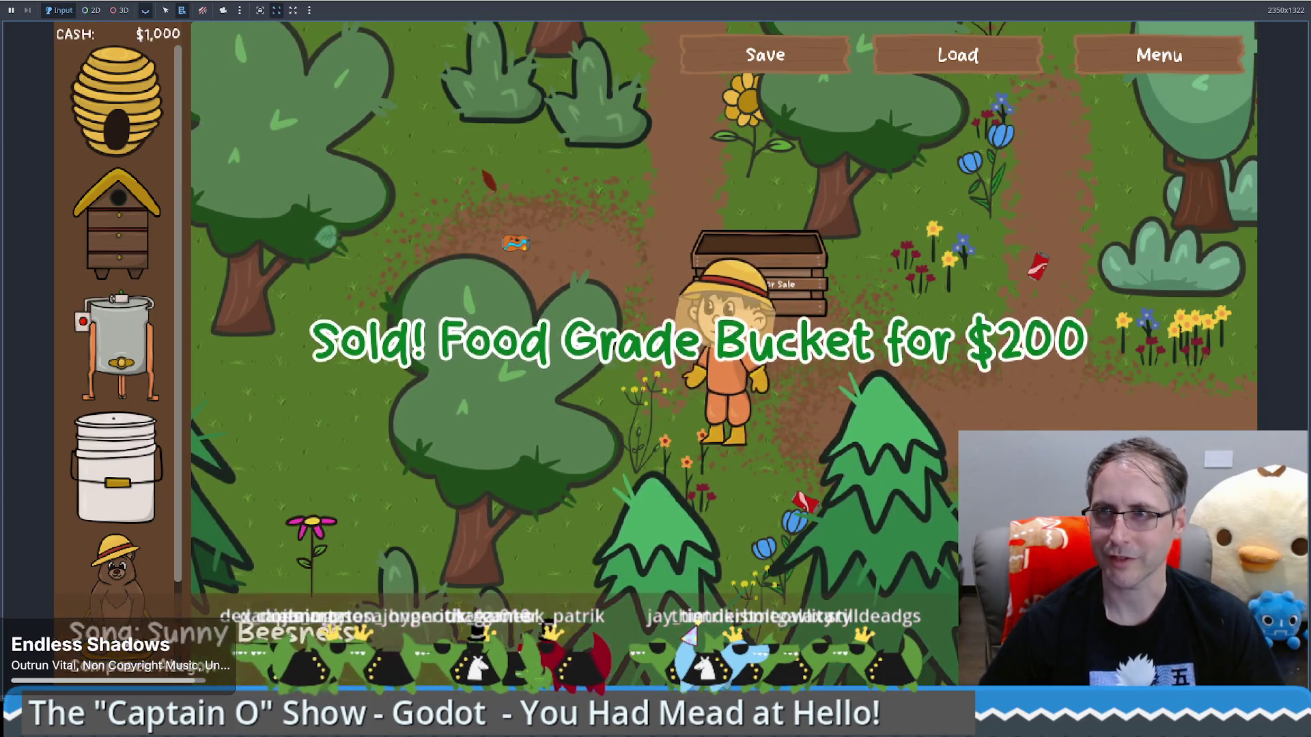
key(F8)
key(ctrl+z)
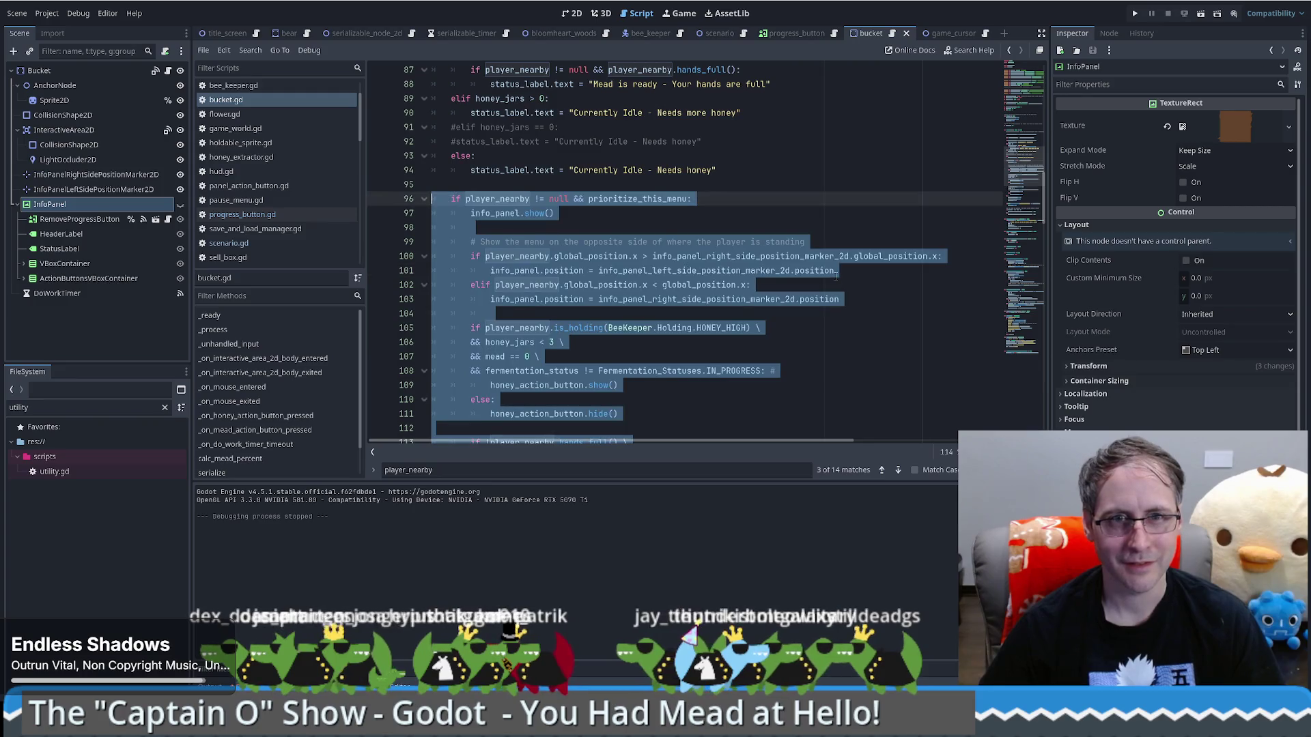
Comment out the info_panel.show() call on line 97 of bucket.gd
click(633, 214)
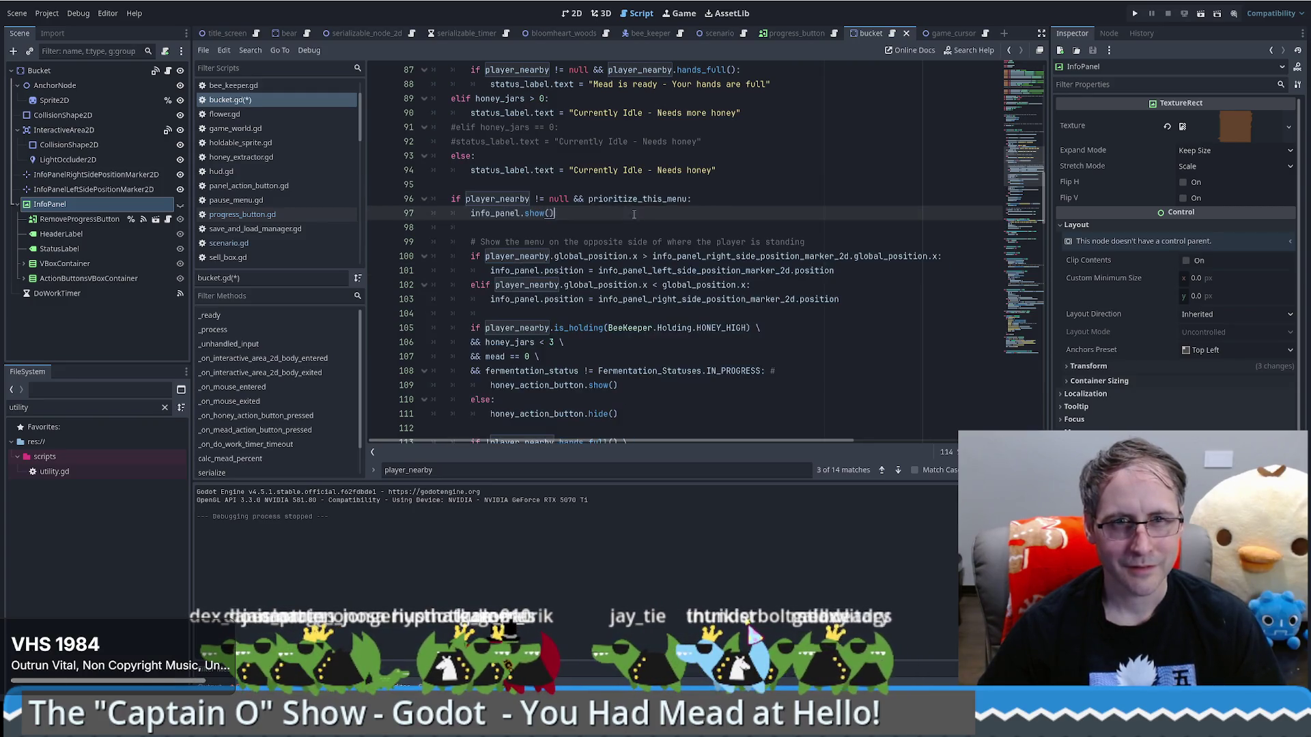
drag(575, 199, 708, 200)
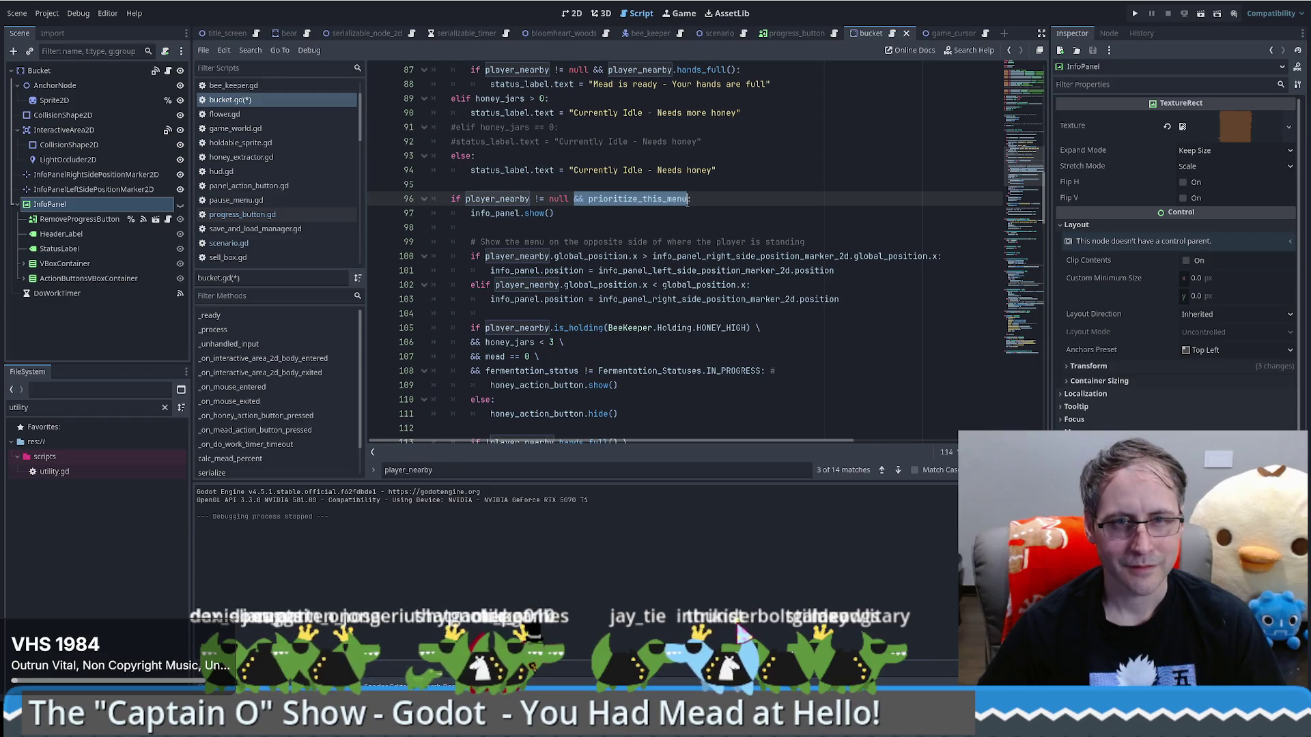
click(471, 213)
text(#)
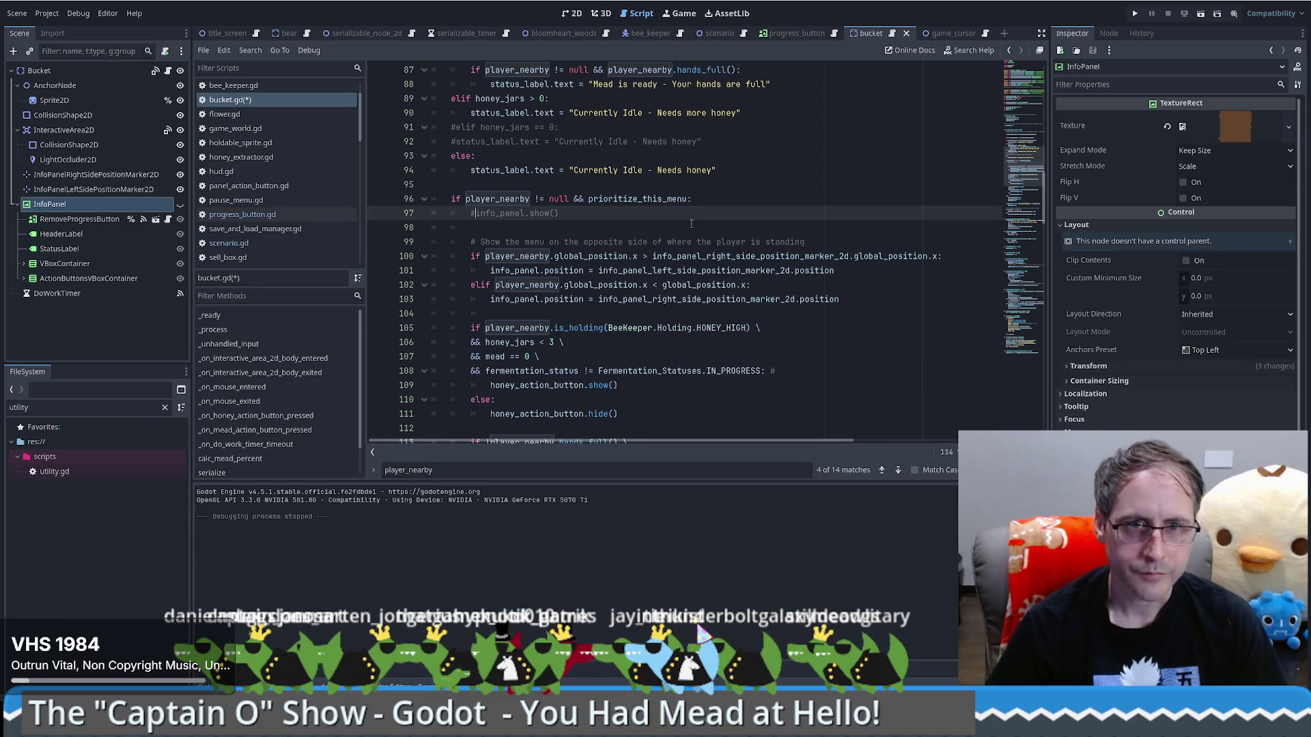
Comment out info_panel.hide() on line 122 and run the project
scroll(692, 223, down, 6)
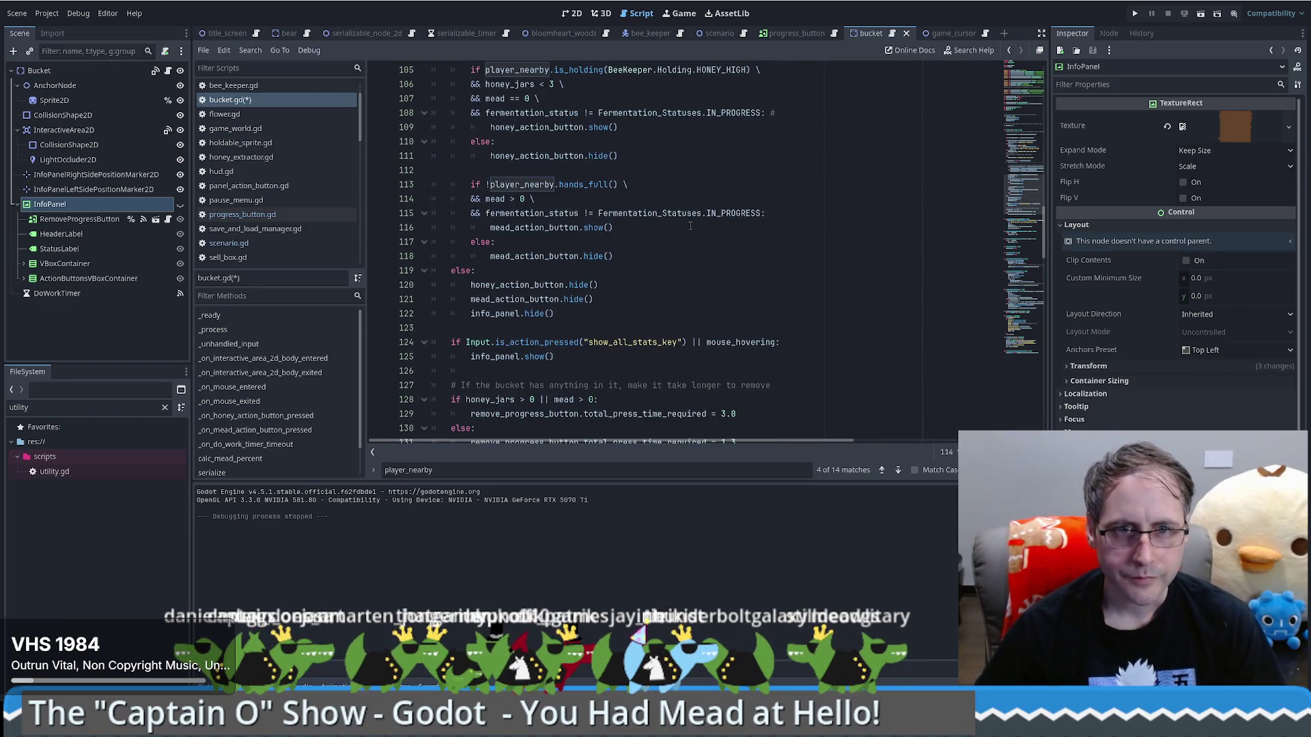
click(471, 313)
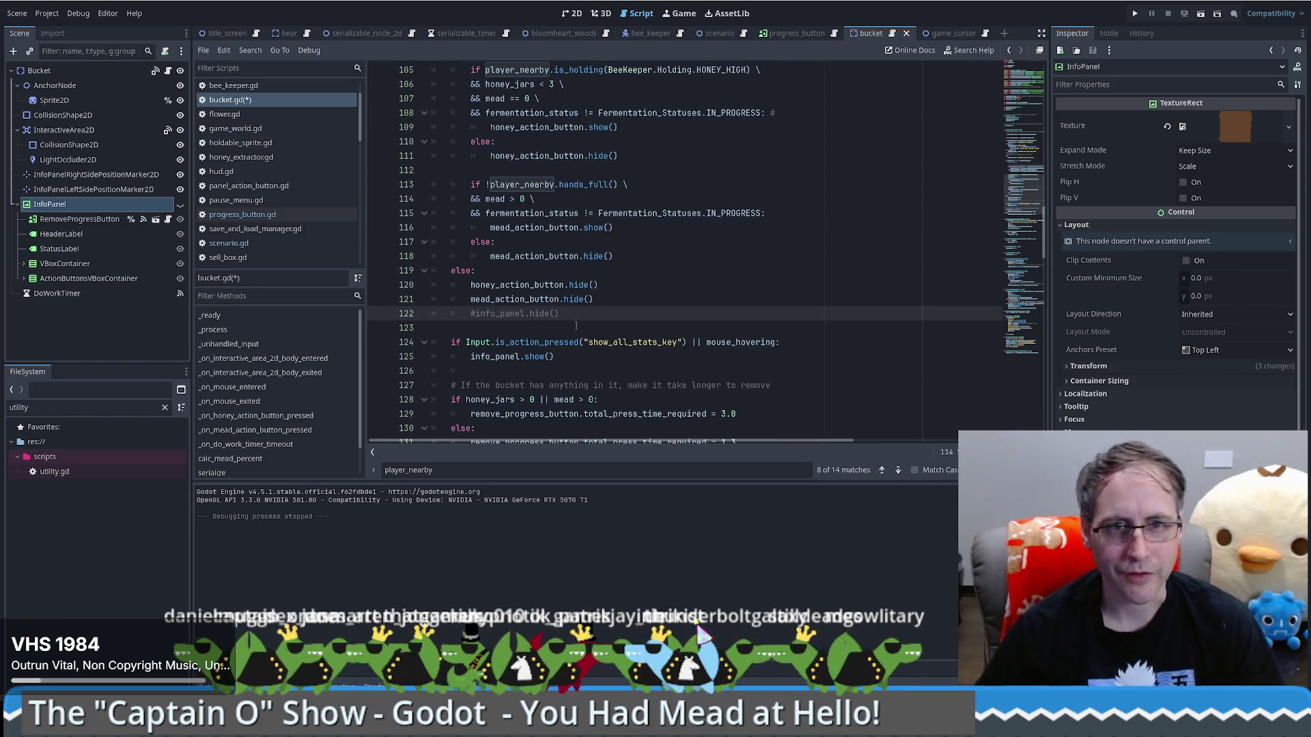
scroll(719, 293, up, 4)
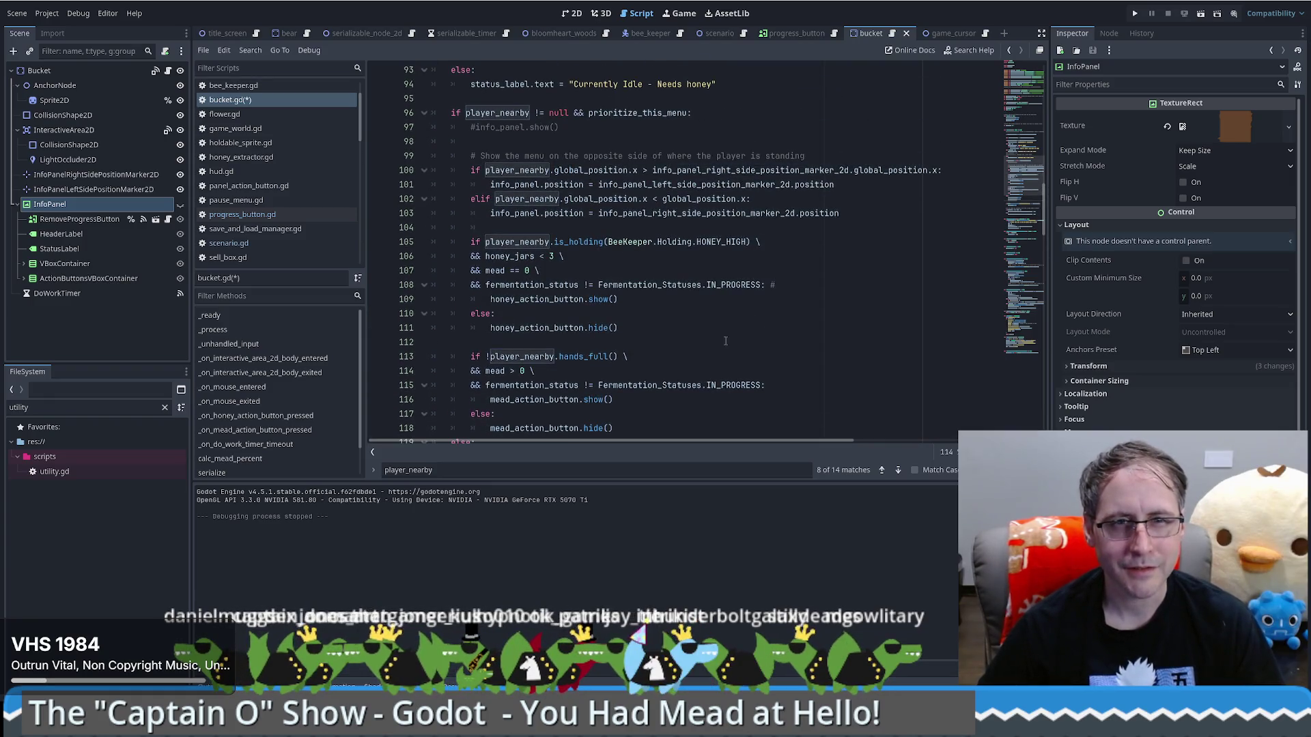
click(1134, 13)
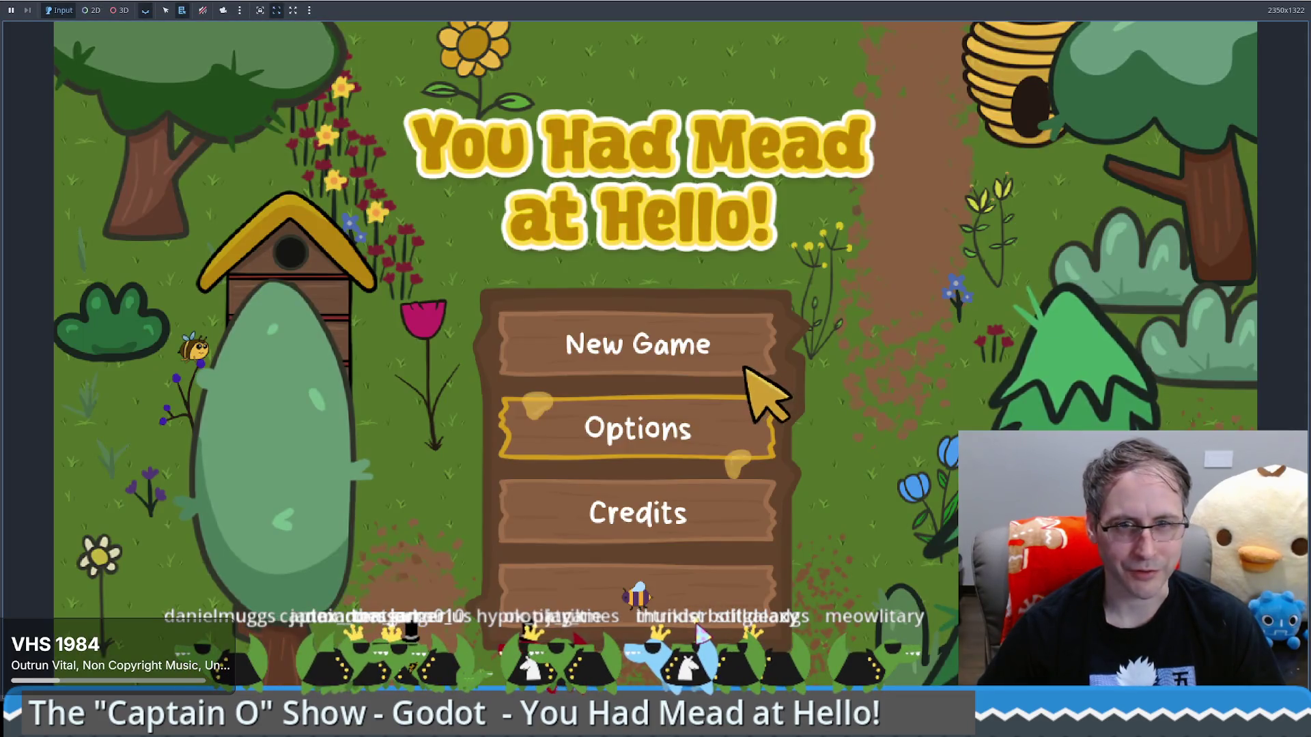
Start a new game and place a food-grade bucket and a honey extractor in the garden
click(749, 369)
drag(181, 478, 883, 379)
click(816, 392)
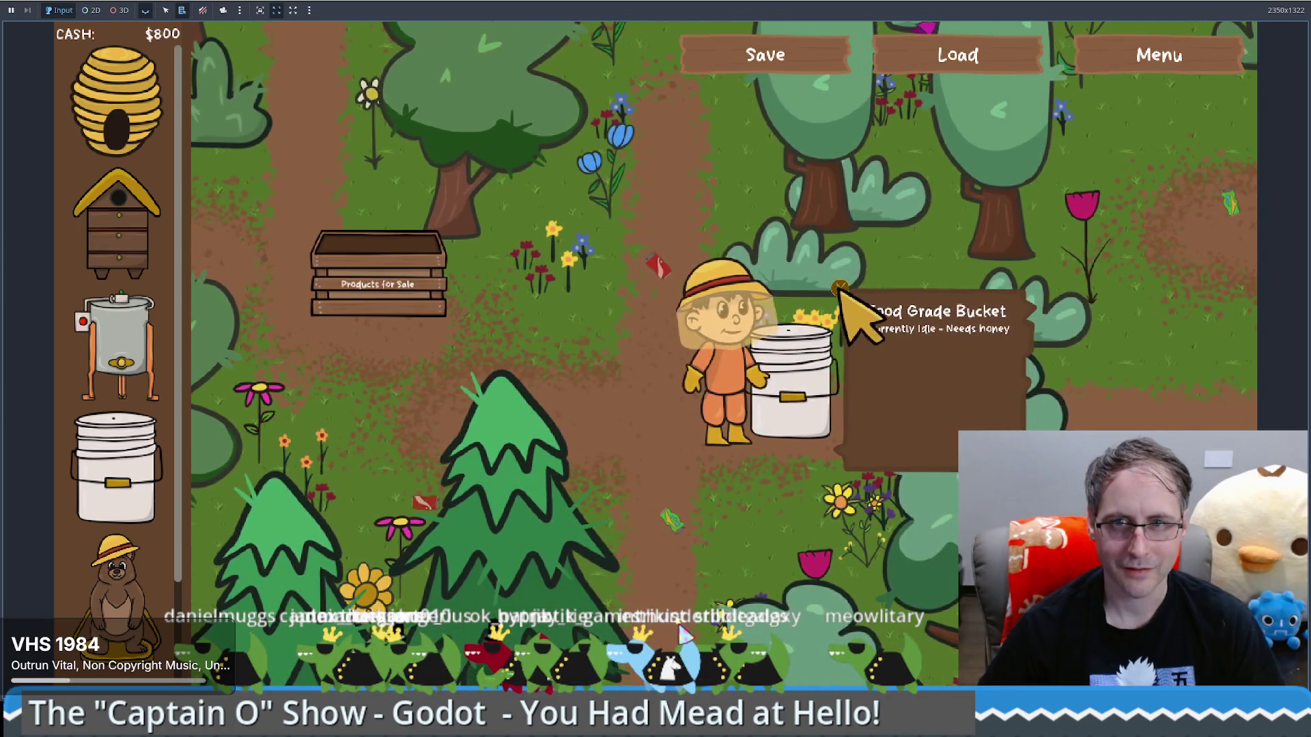
key(a)
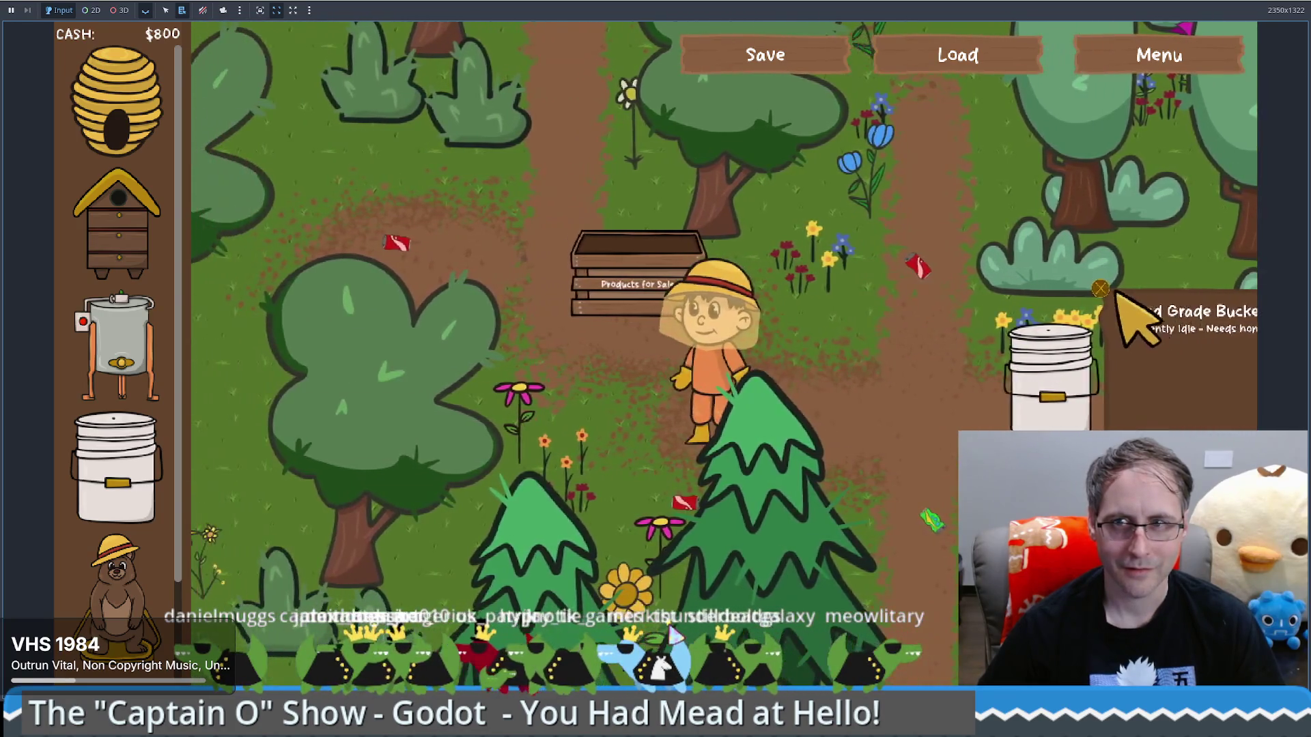
mouse_move(117, 369)
mouse_down()
mouse_move(557, 410)
mouse_move(618, 472)
mouse_up()
Walk the character around the extractor and bucket to check their info panels, then stop the game
key(s)
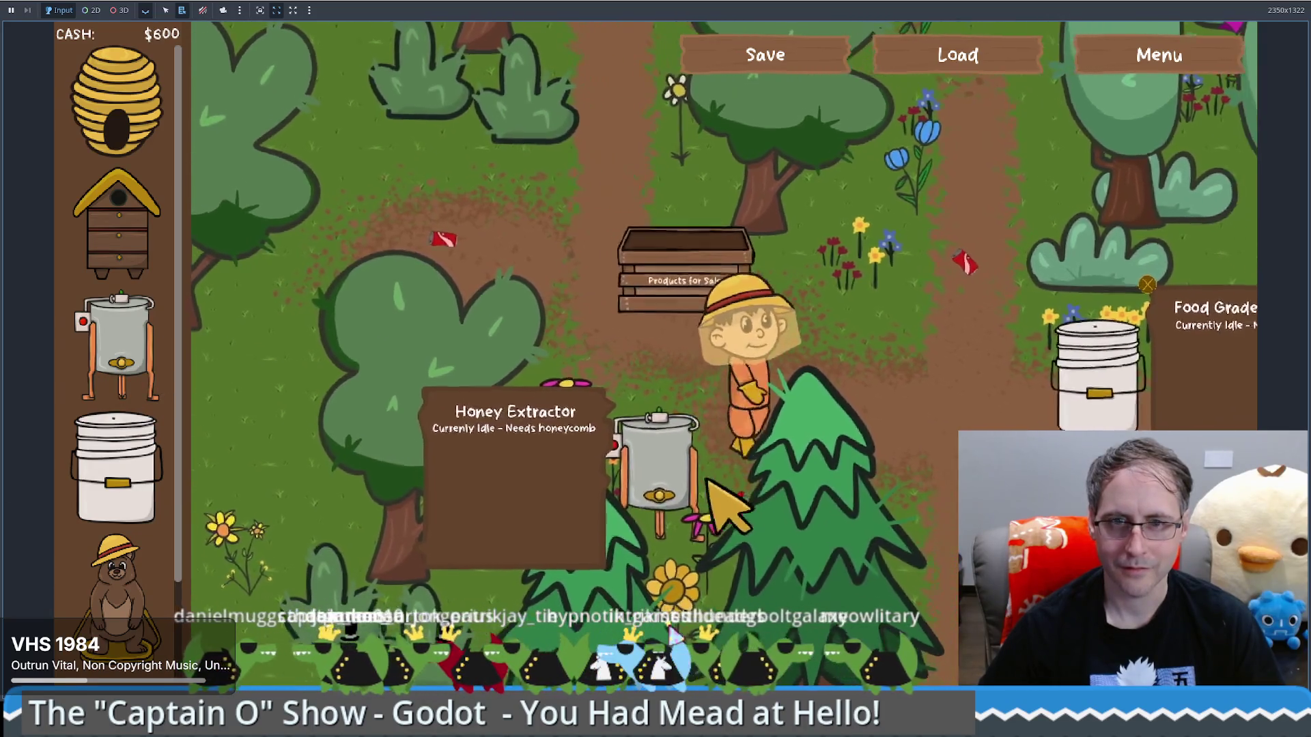
key(w)
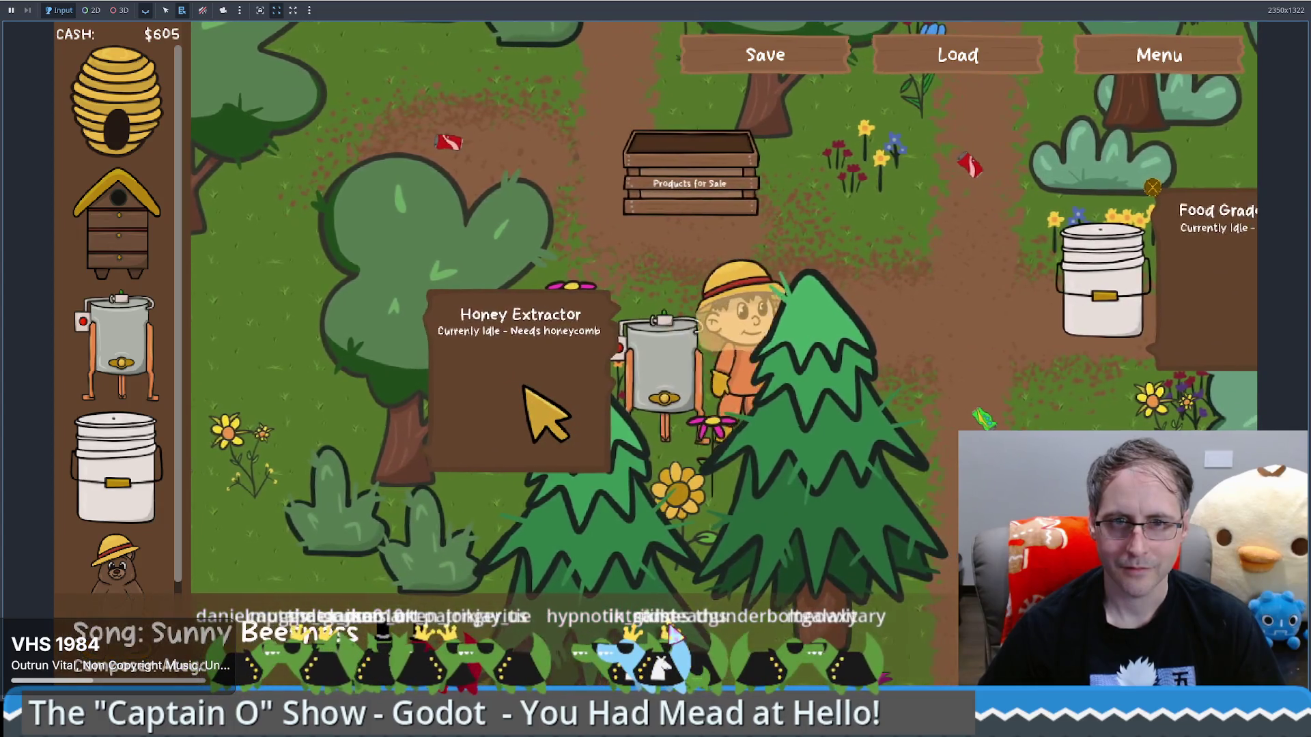
key(d)
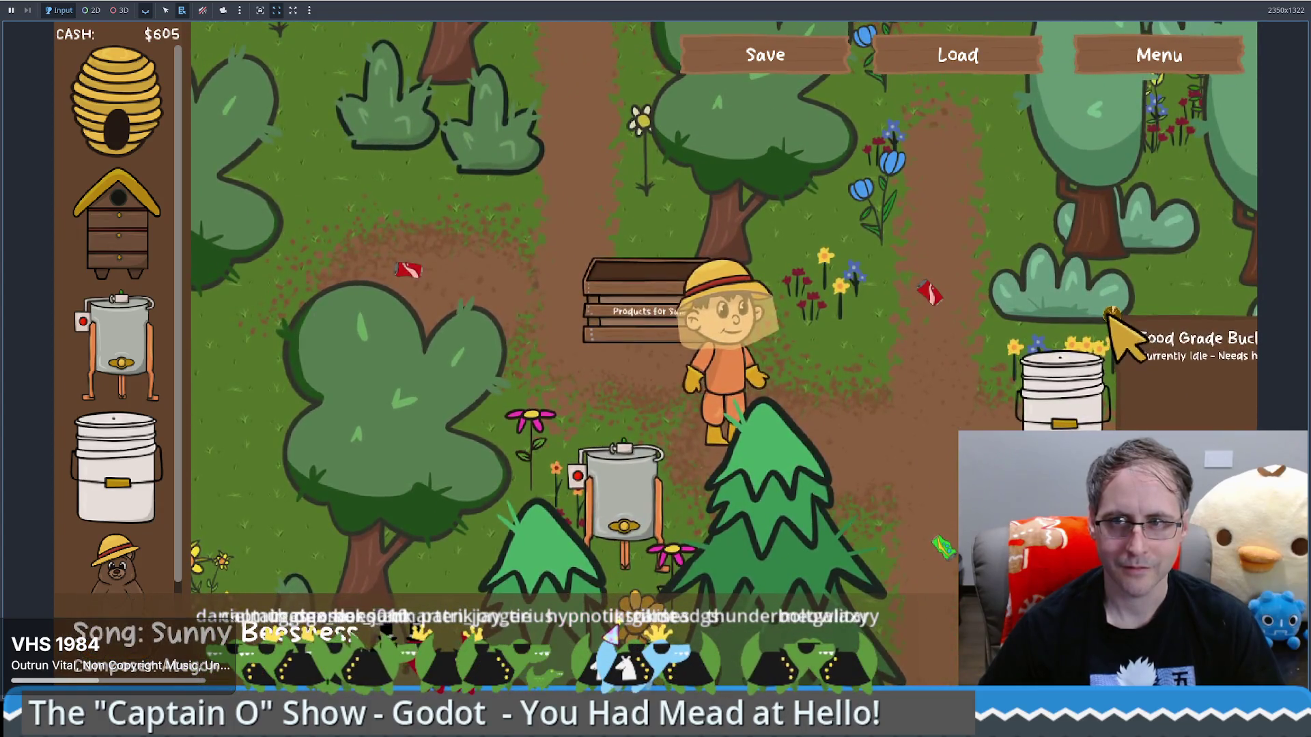
key(a)
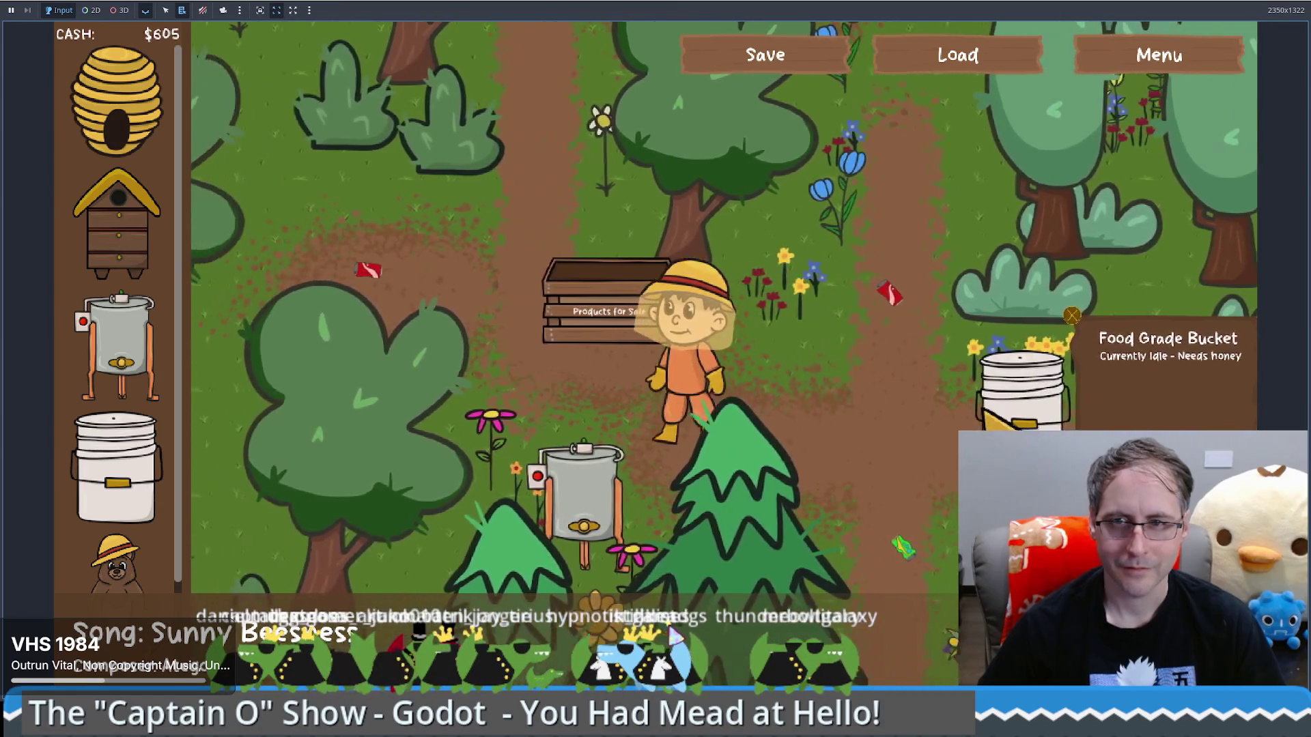
key(w)
key(d)
key(s)
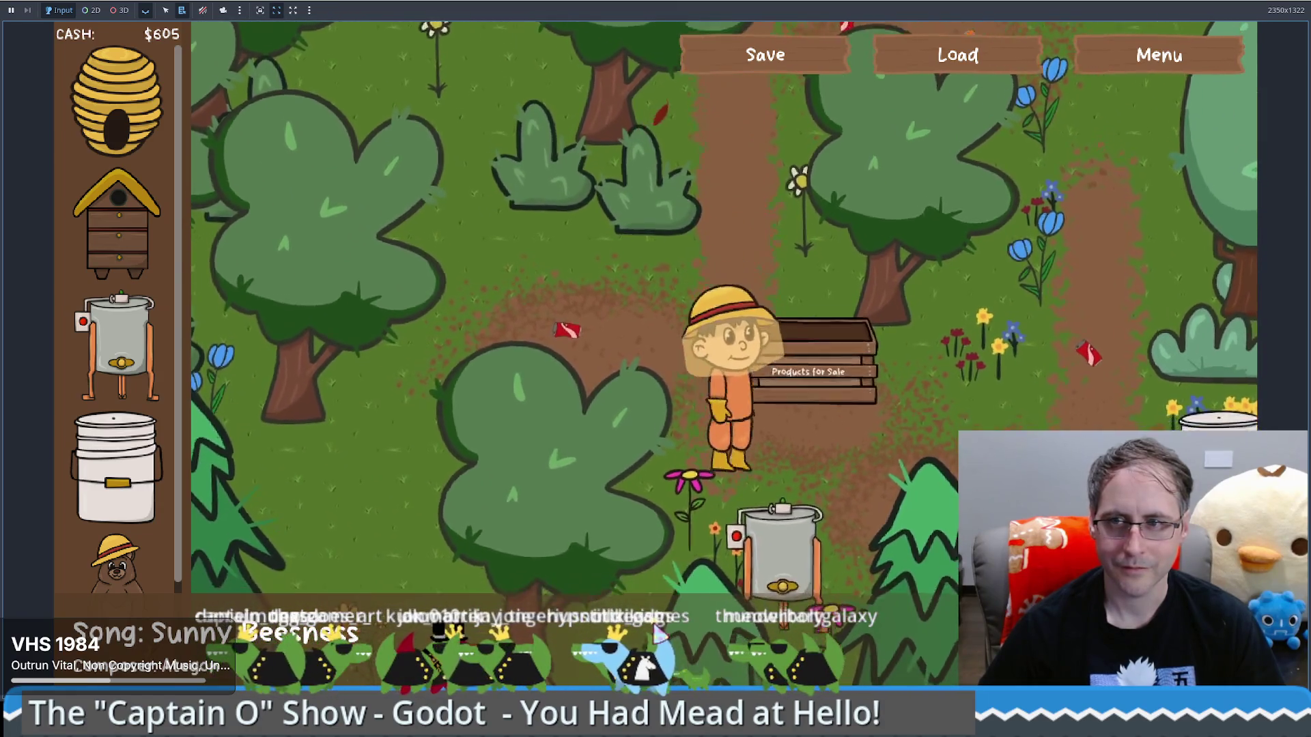
key(d)
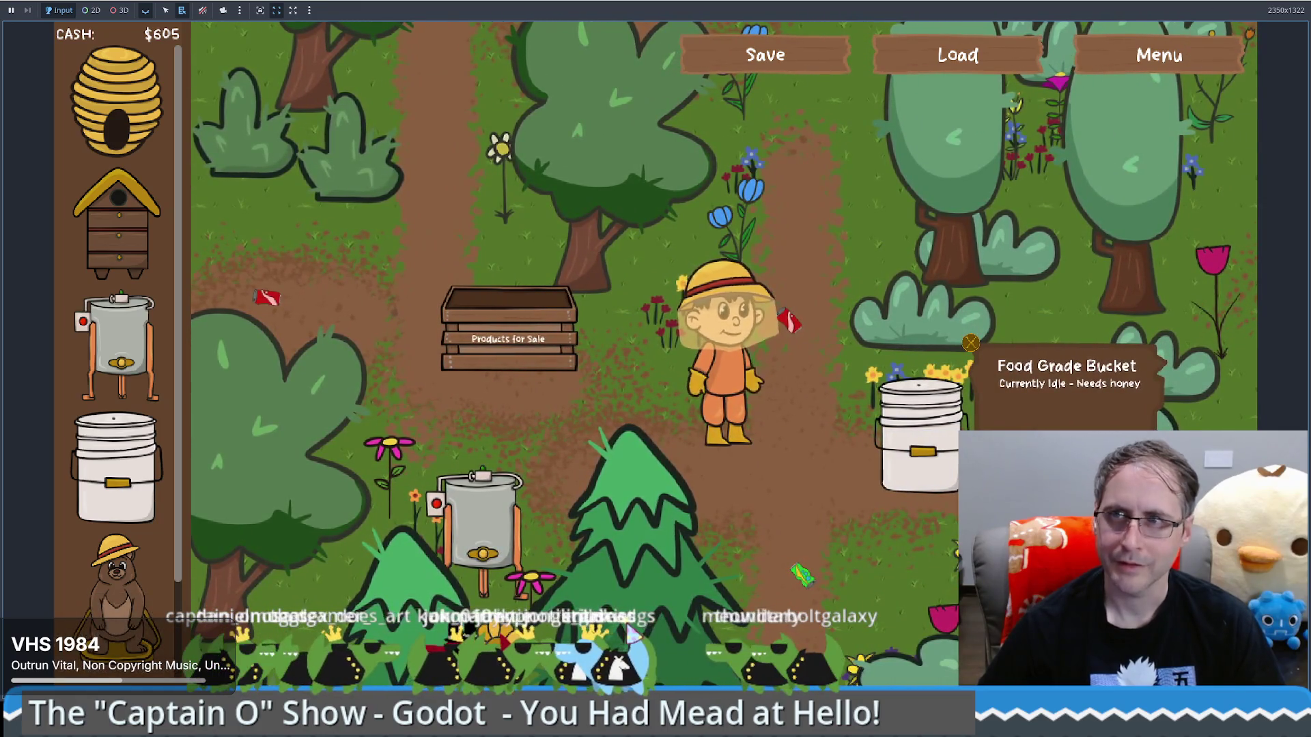
key(F8)
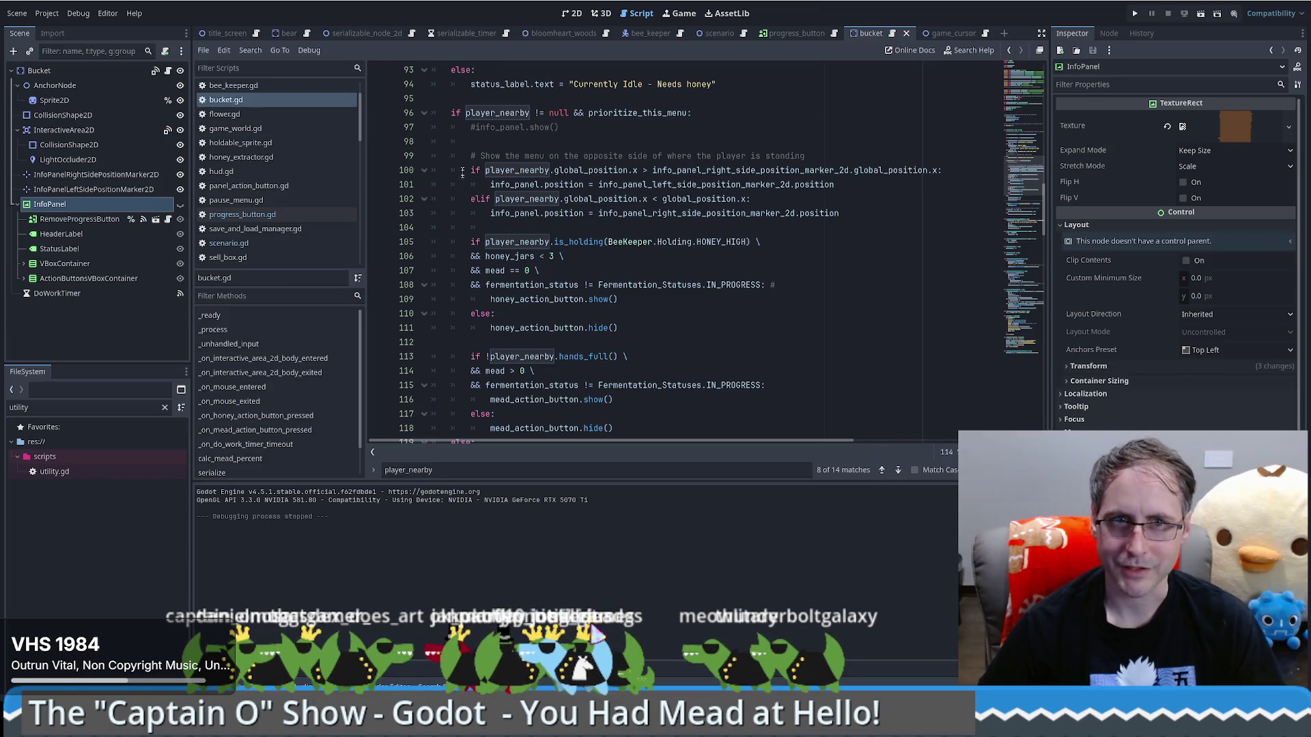
Scroll down through bucket.gd and run the project again to reach the title menu
scroll(509, 217, down, 2)
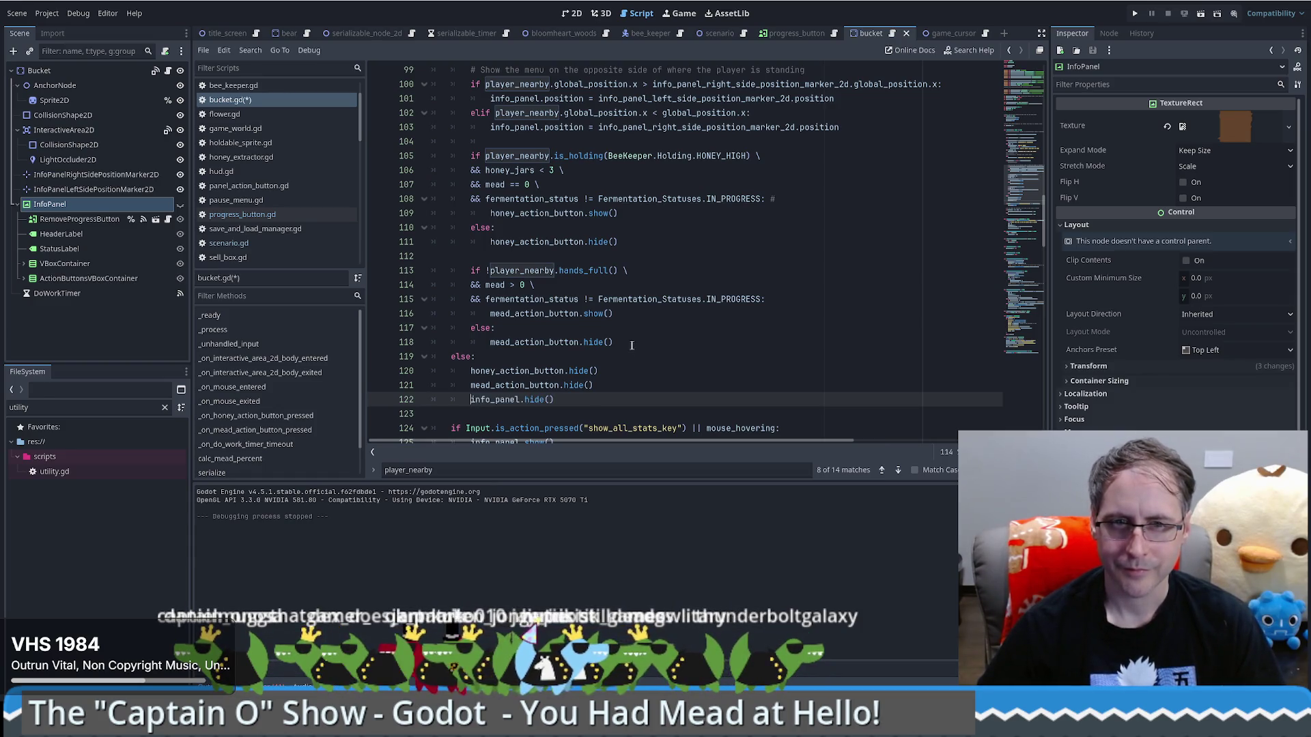
scroll(623, 342, down, 1)
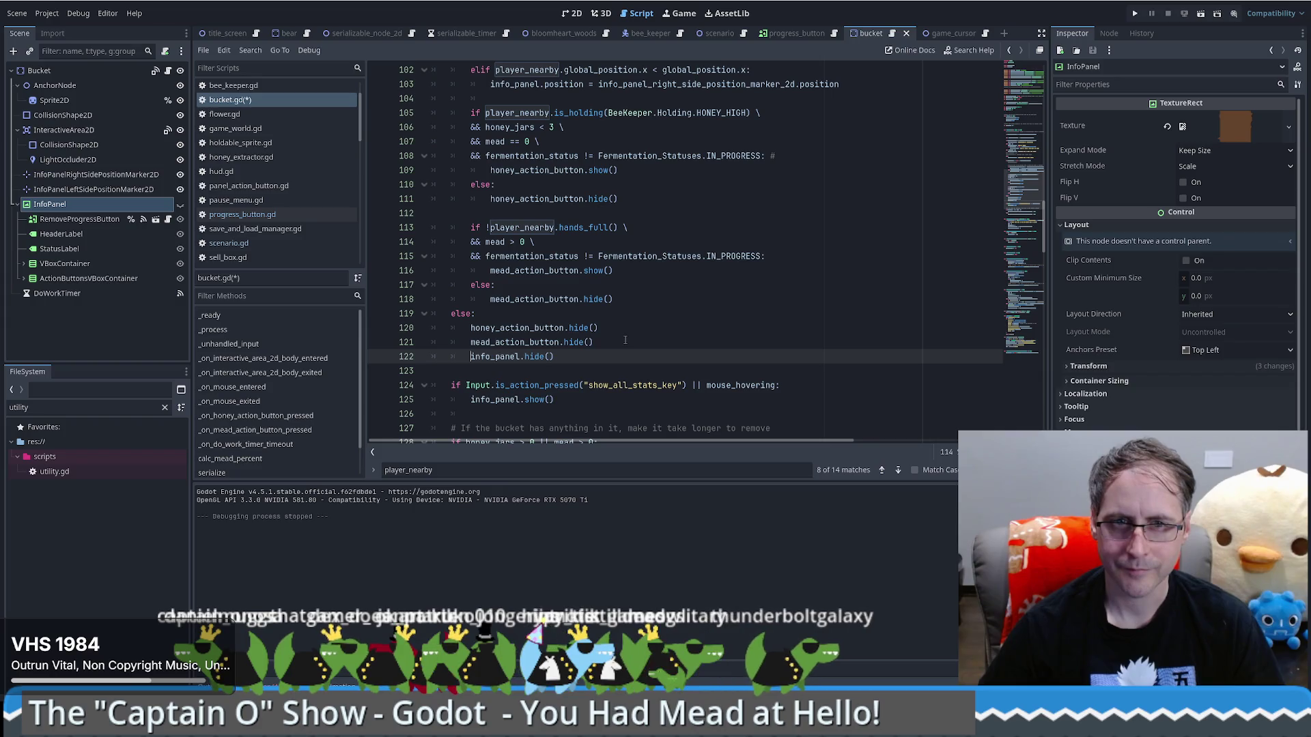
click(1135, 13)
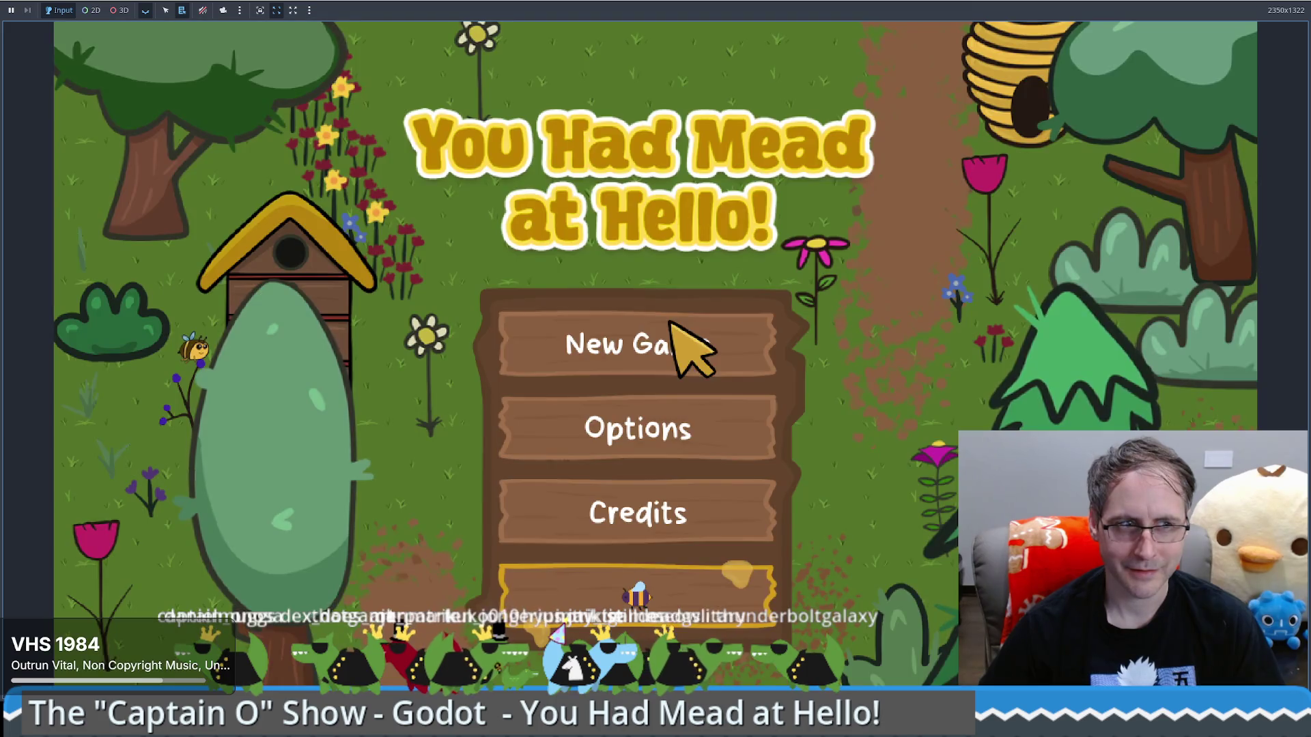
Start a new game, place a Food Grade Bucket, walk away and back, then stop the game
click(676, 348)
mouse_move(129, 464)
mouse_down()
mouse_move(842, 468)
mouse_move(854, 519)
mouse_up()
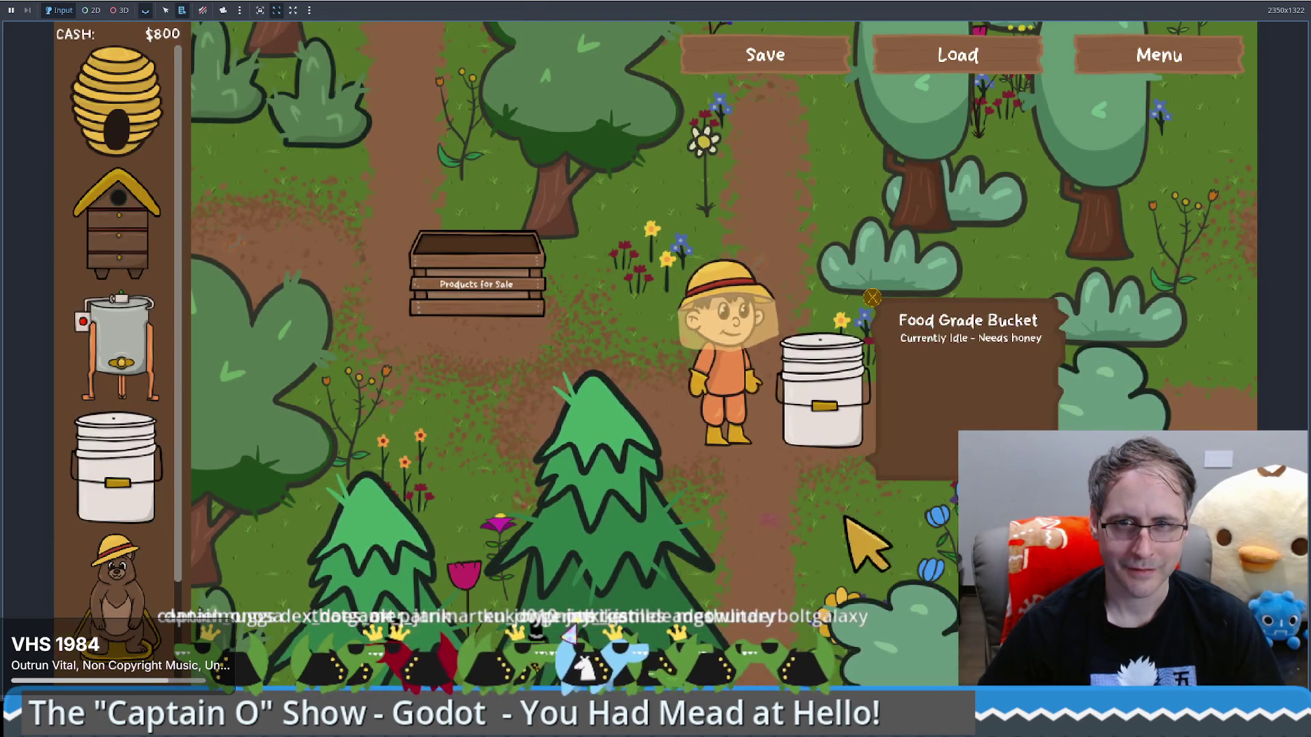
key(a)
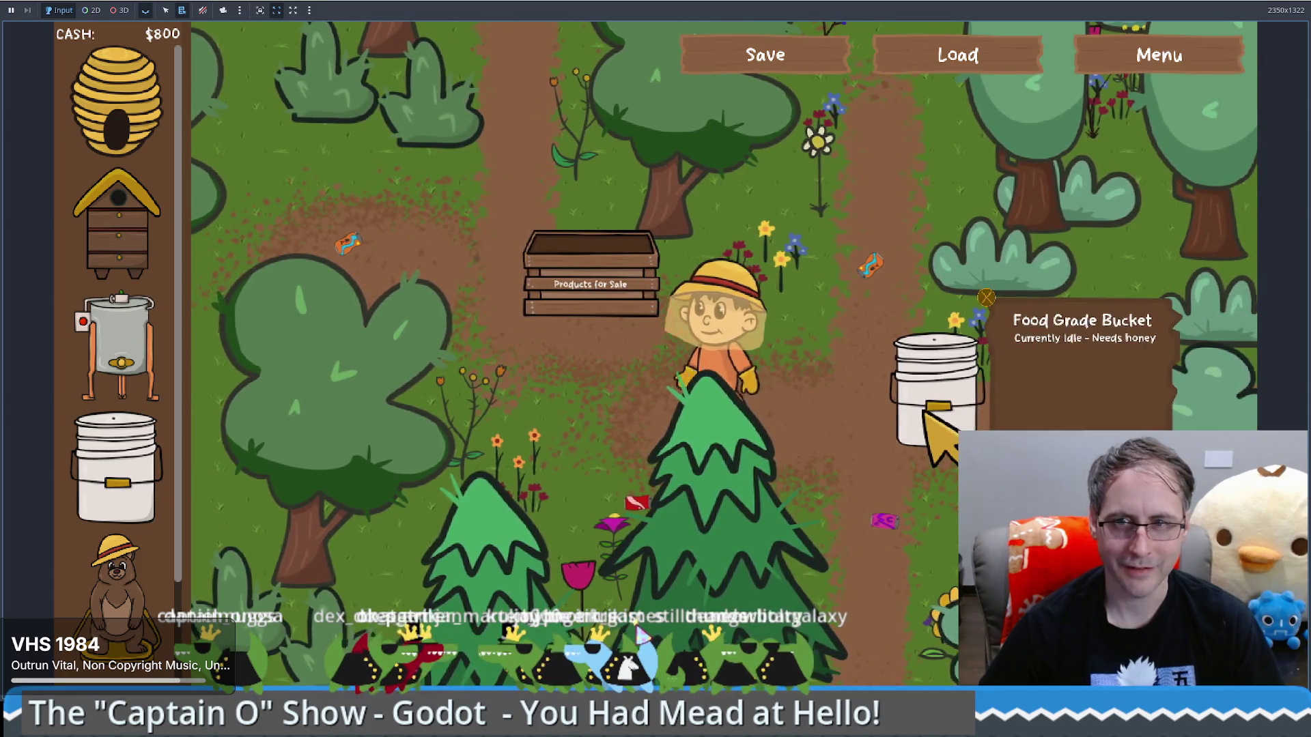
key(a)
key(a)
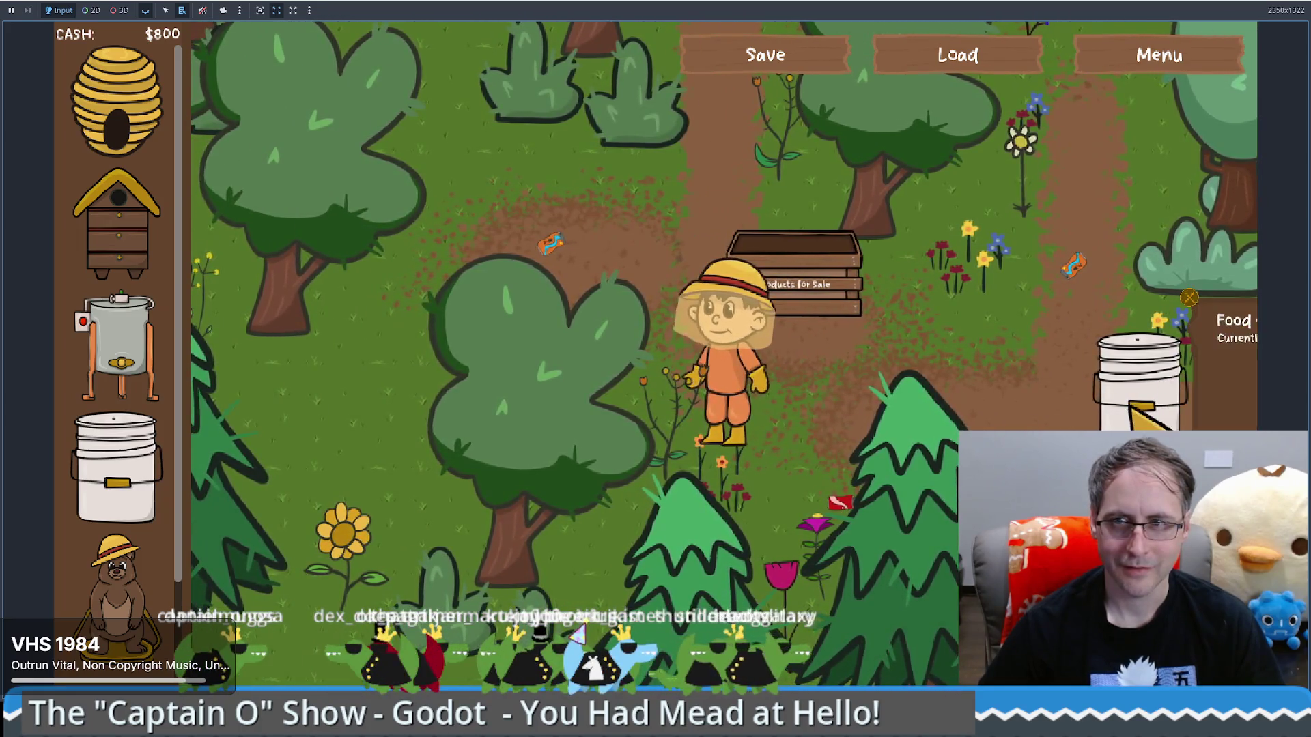
mouse_move(1188, 294)
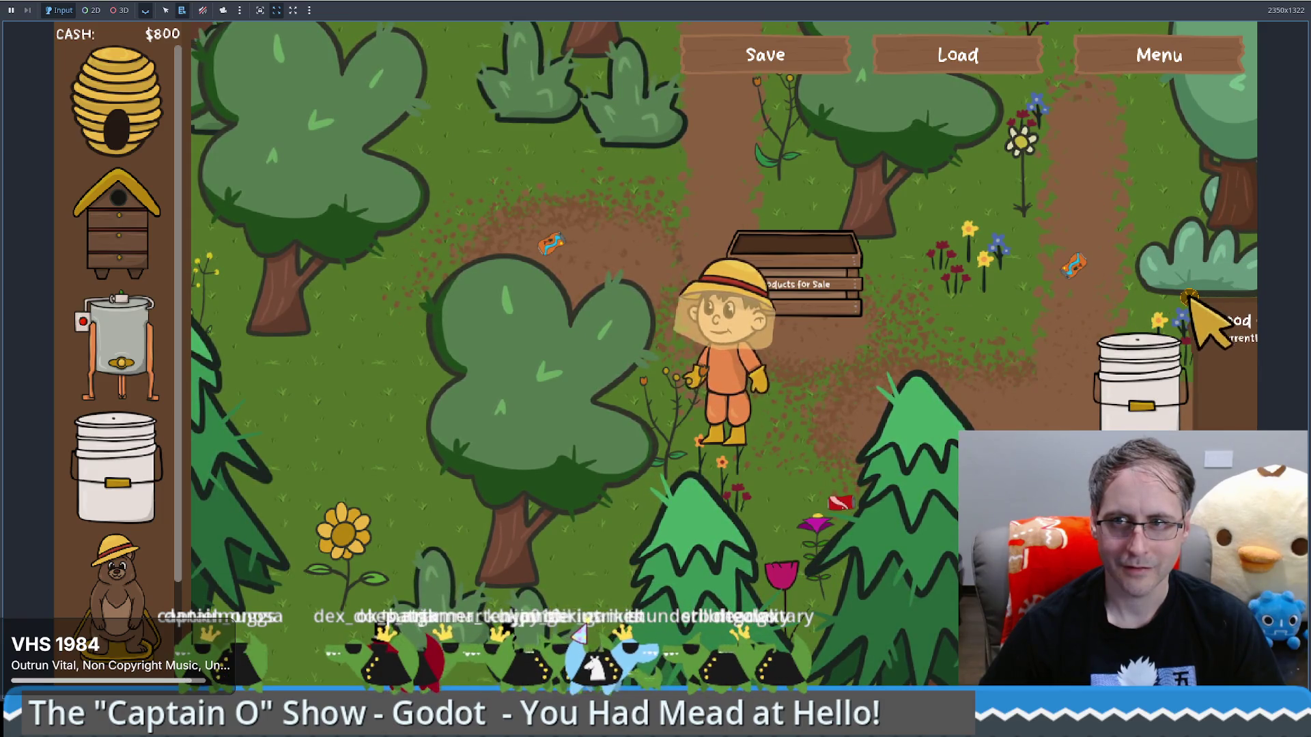
key(d)
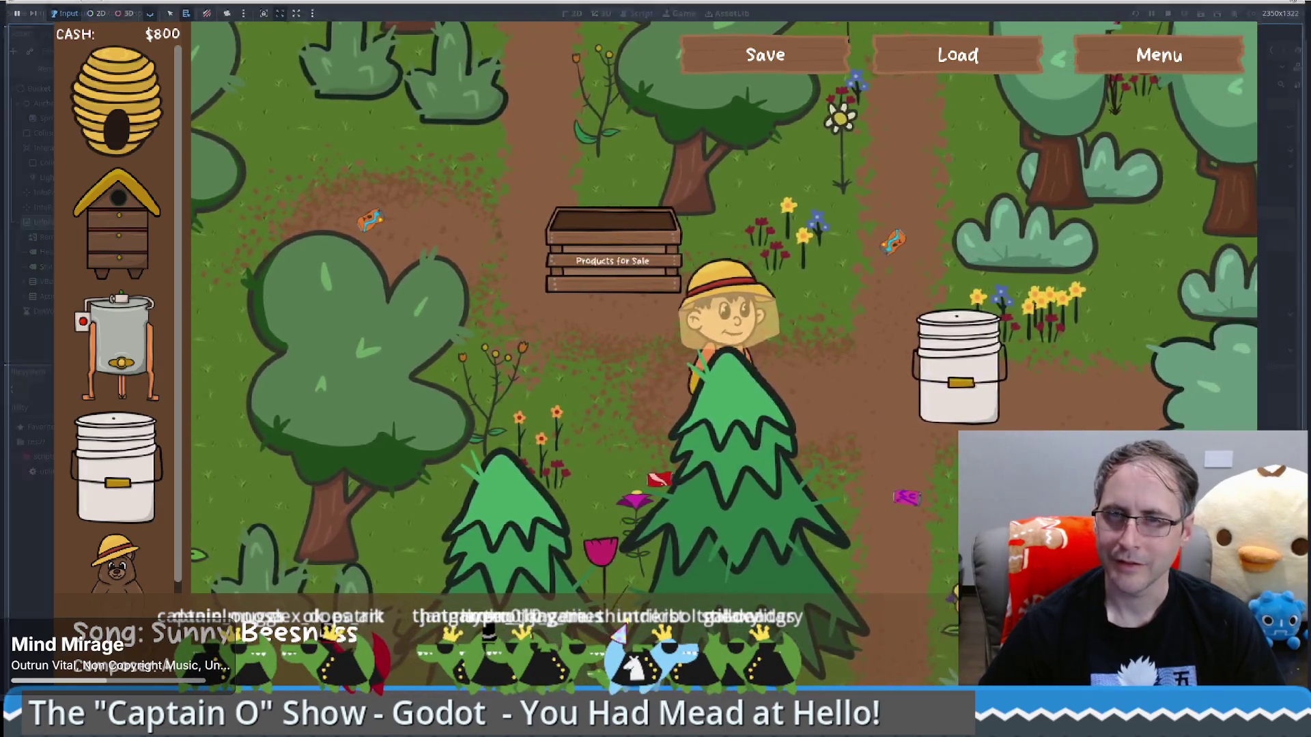
key(F8)
Put the caret in the show_all_stats_key line of bucket.gd
scroll(529, 411, down, 1)
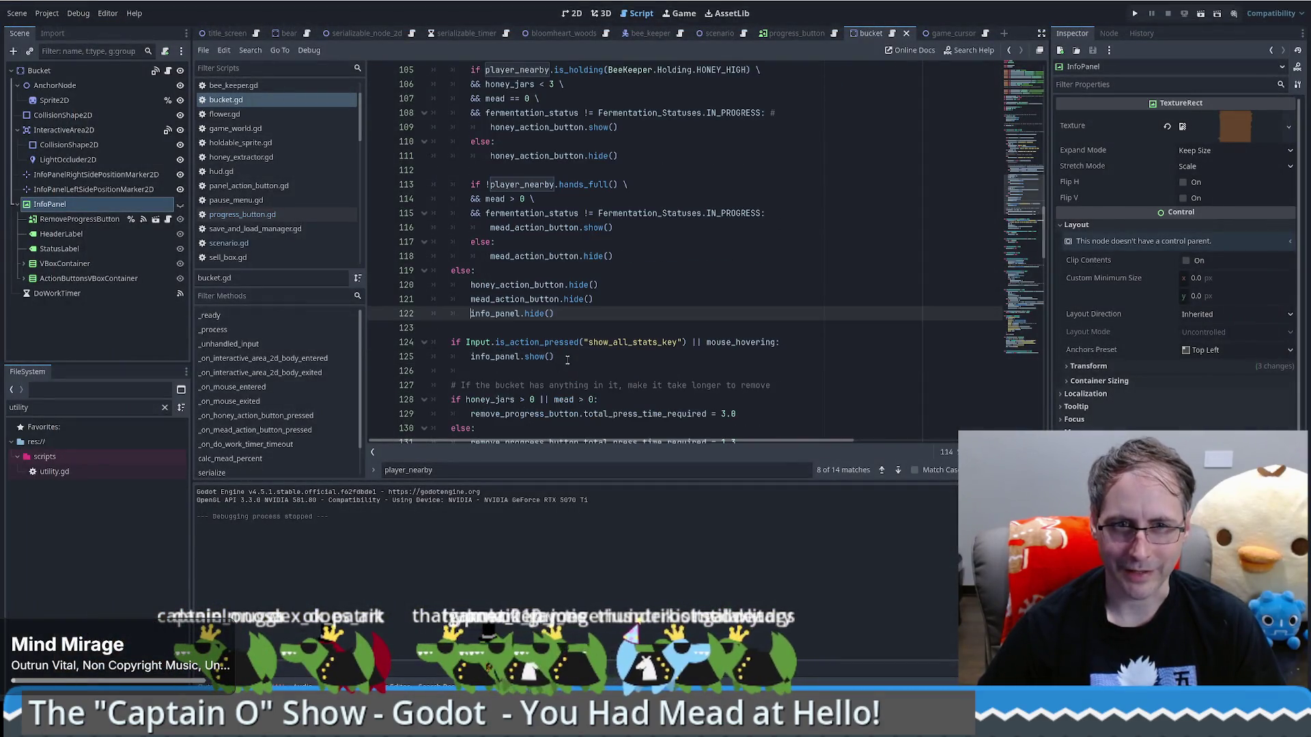
drag(554, 357, 337, 302)
click(578, 345)
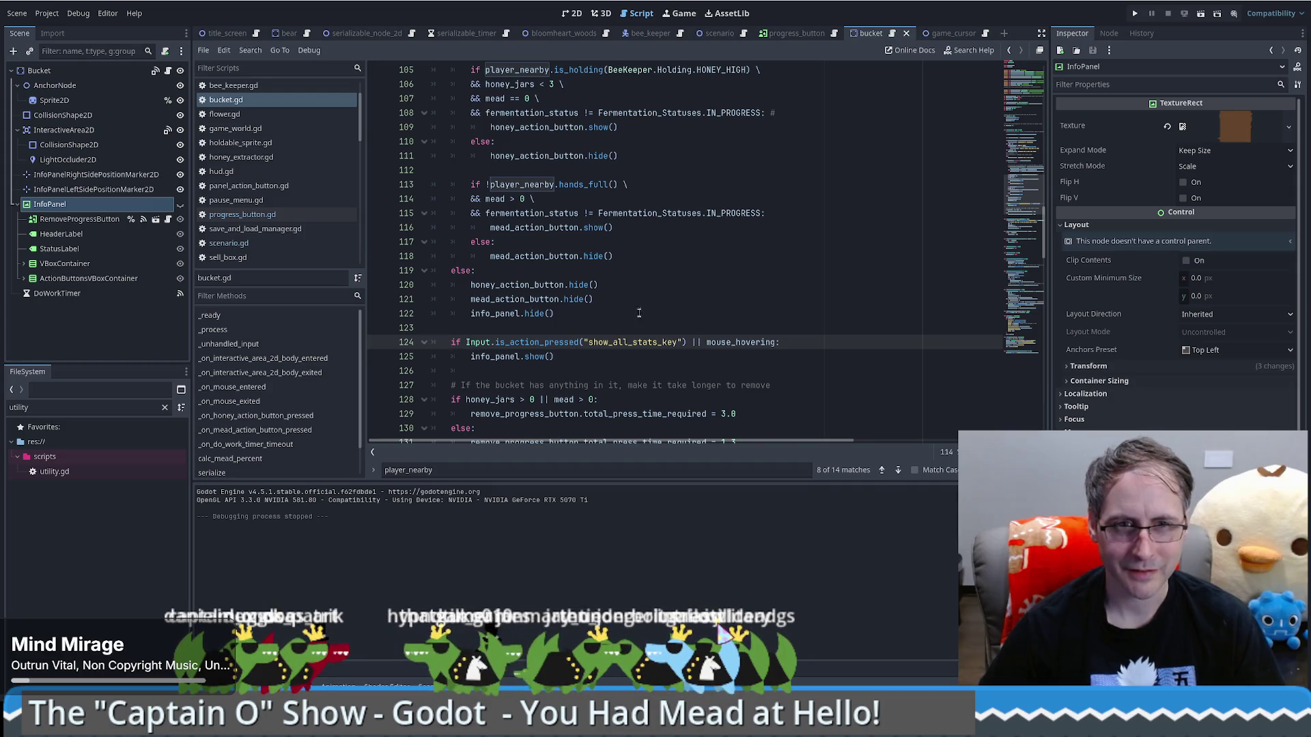
scroll(639, 313, up, 4)
scroll(621, 312, down, 4)
click(626, 301)
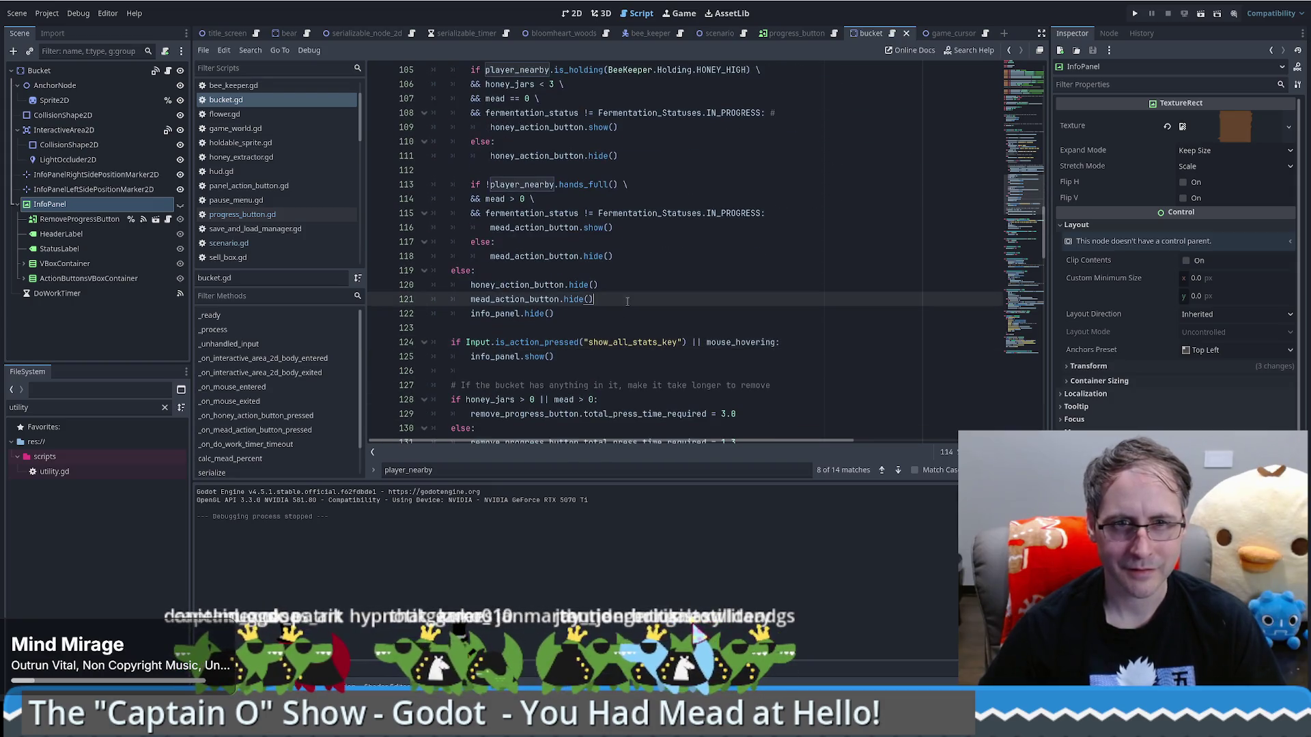
scroll(625, 275, up, 3)
key(Down)
key(ctrl+k)
key(ctrl+z)
key(ctrl+z)
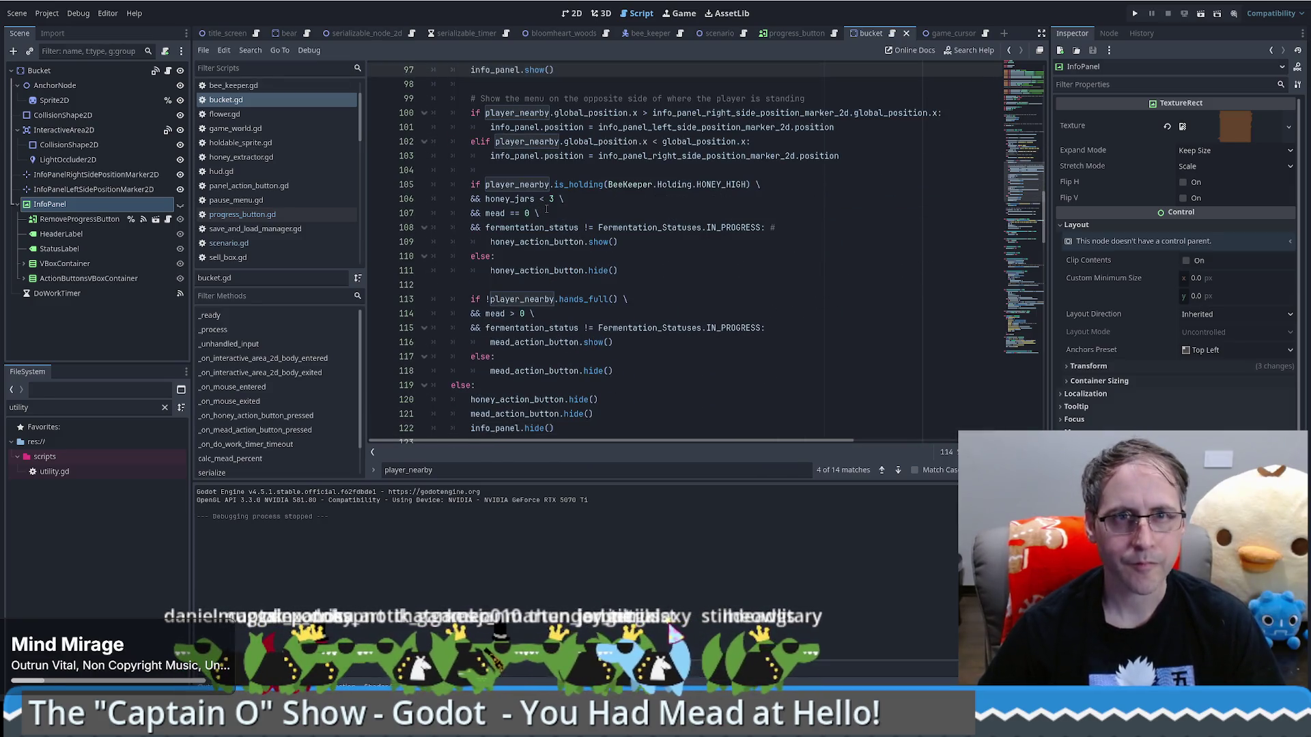
scroll(546, 211, down, 4)
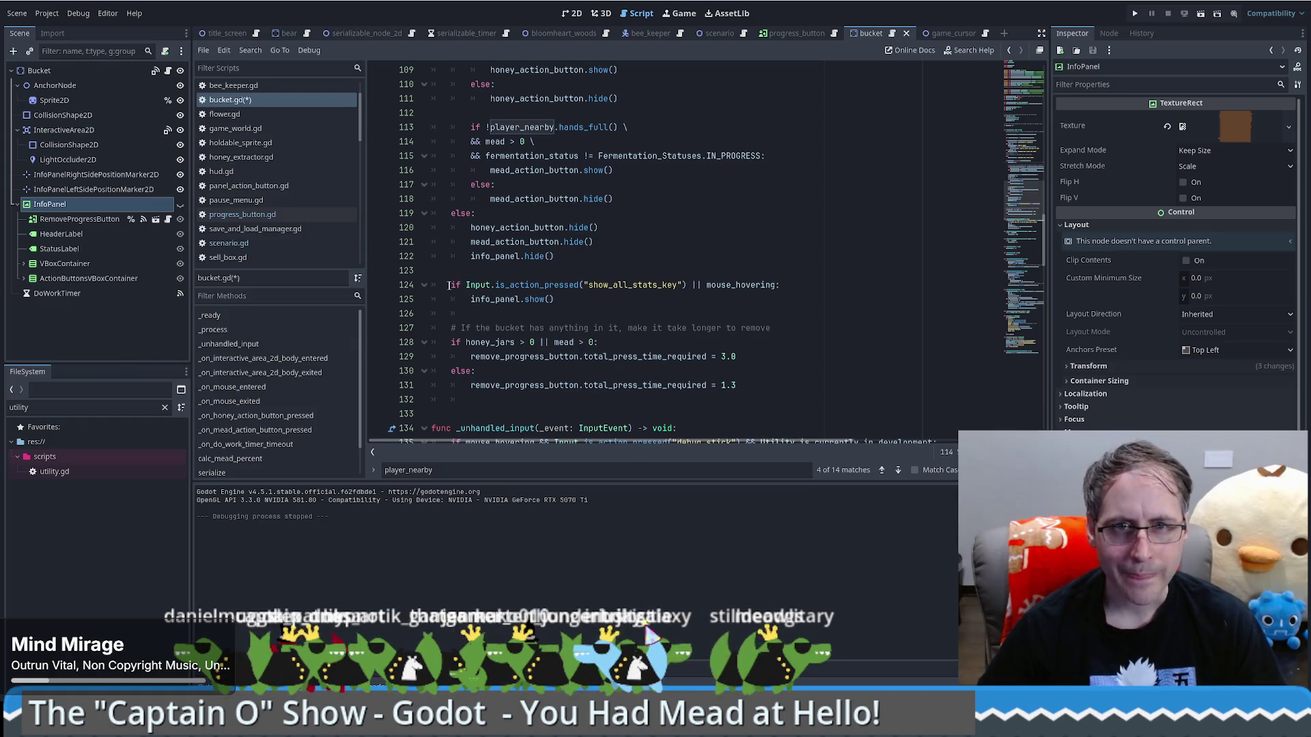
click(449, 286)
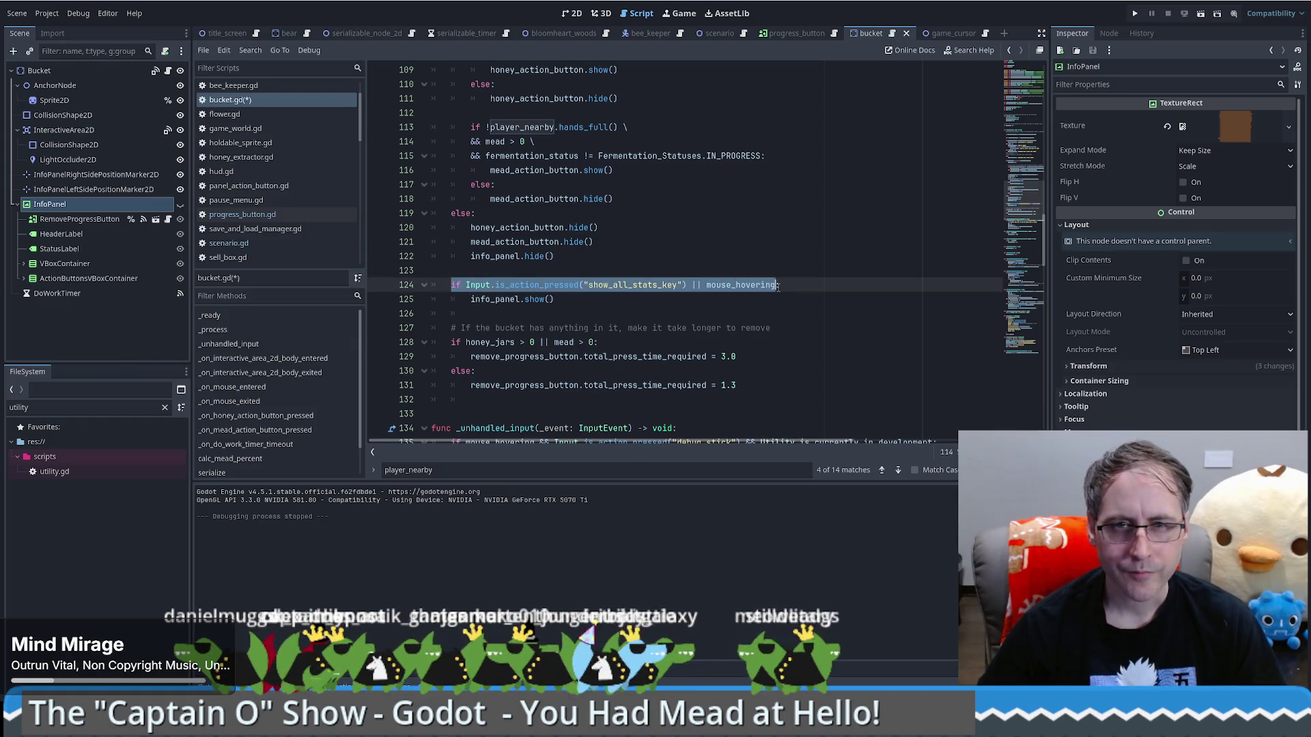
click(631, 245)
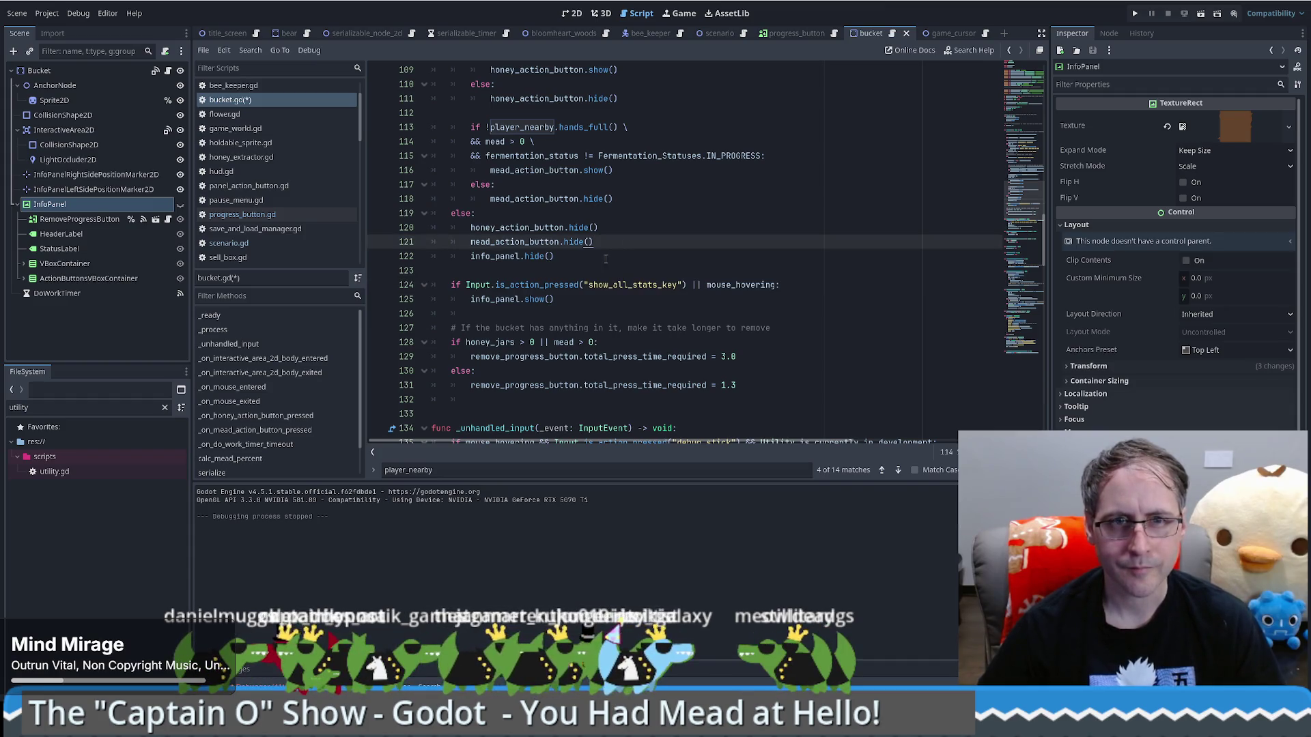
scroll(605, 258, up, 5)
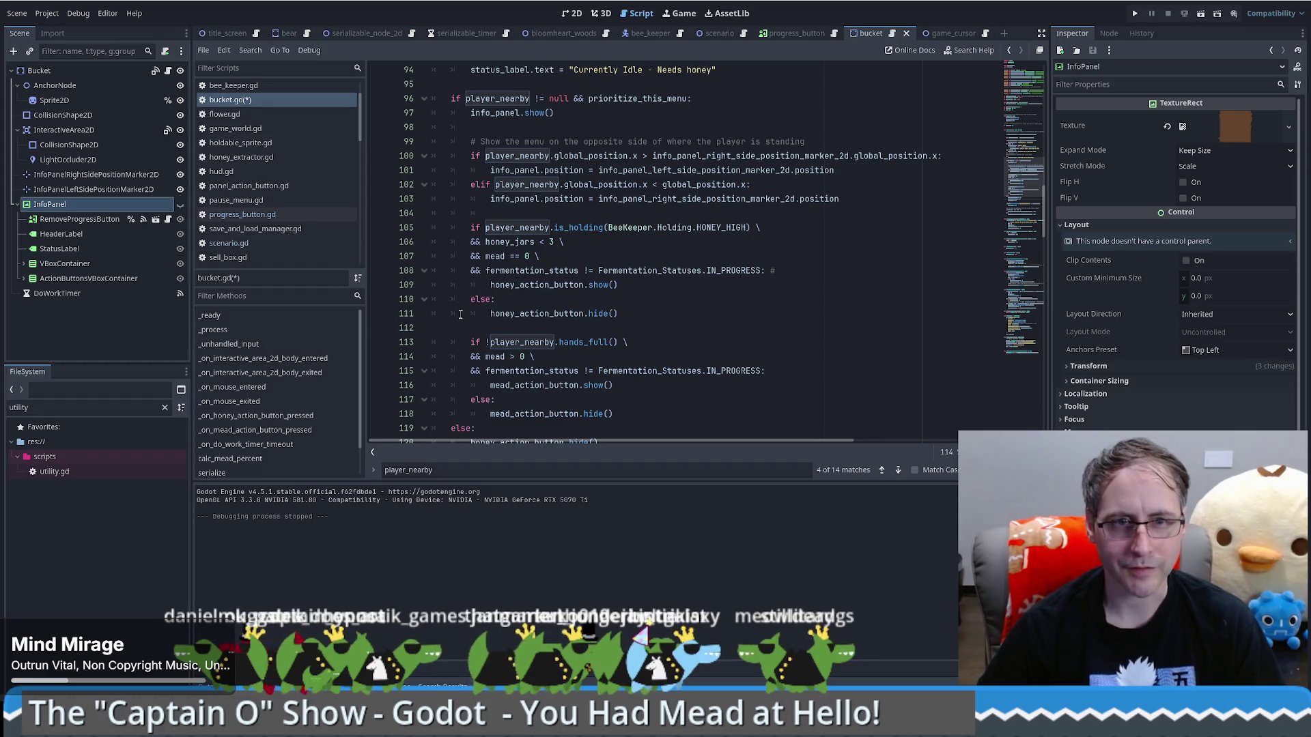
scroll(460, 315, down, 4)
scroll(458, 330, up, 6)
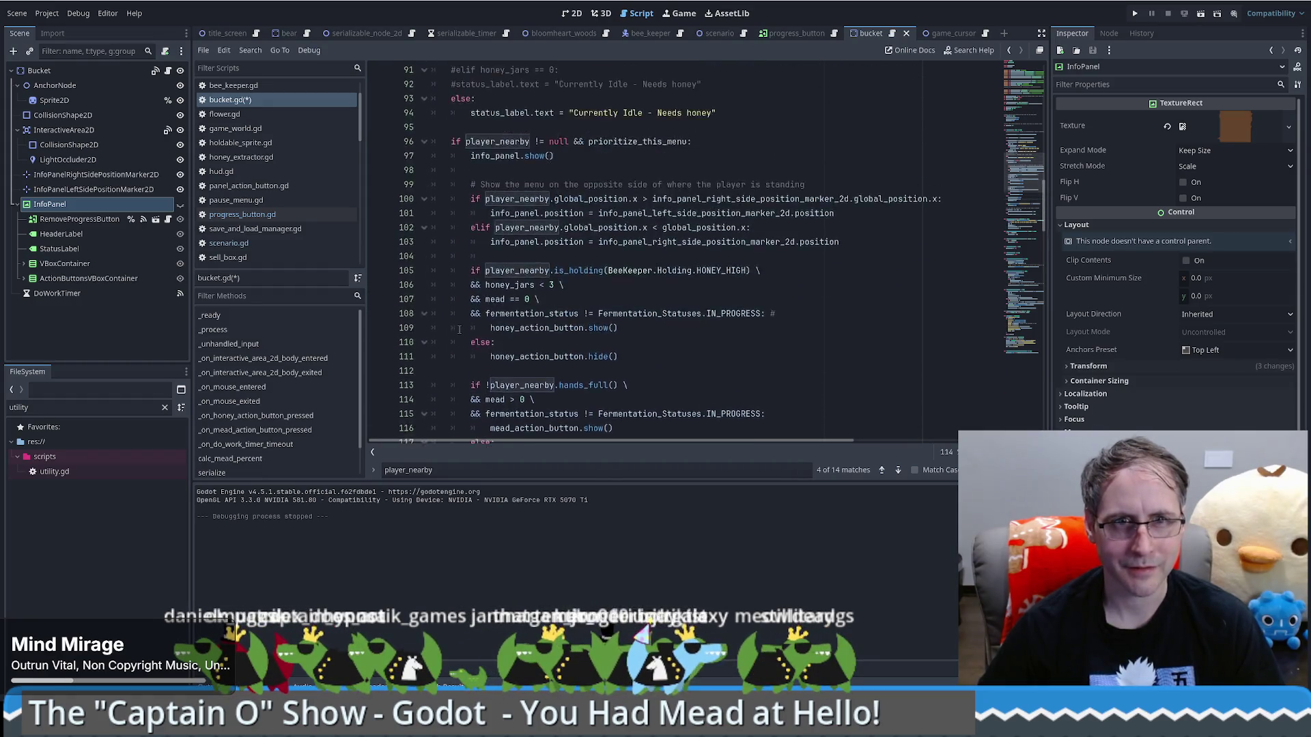
scroll(459, 330, down, 6)
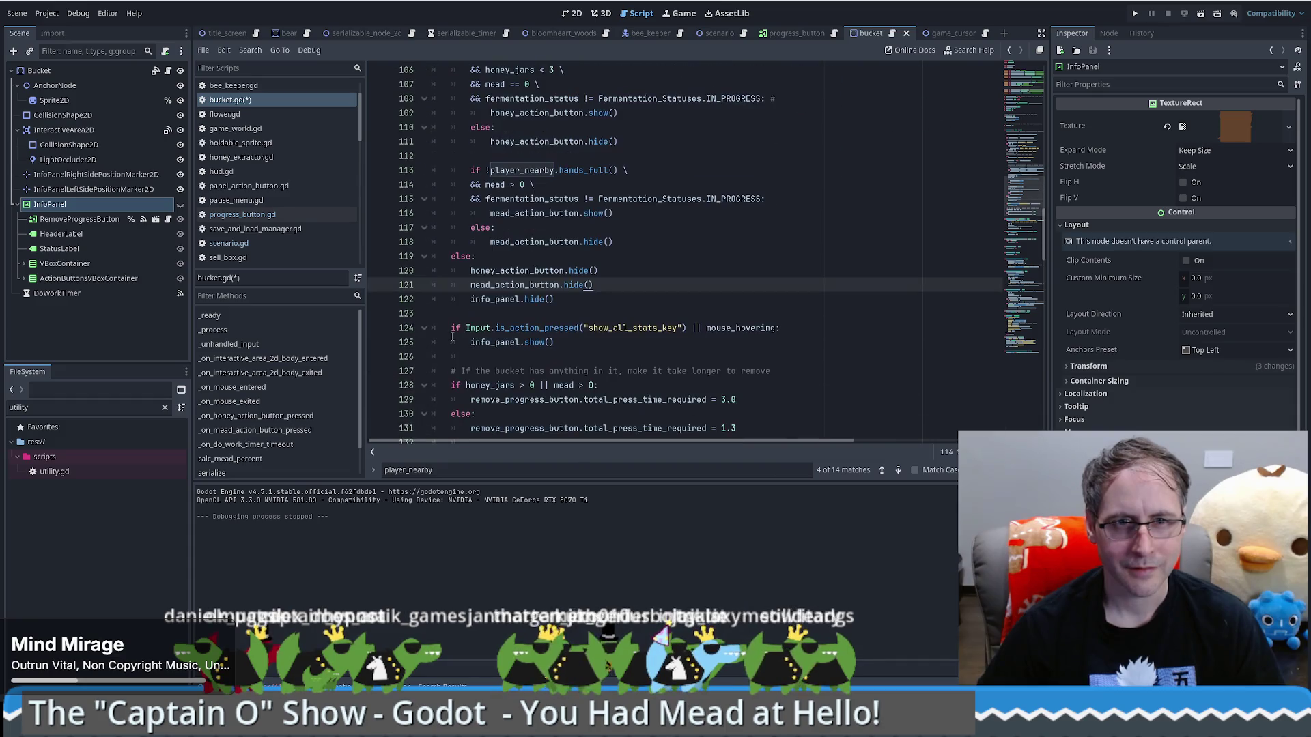
scroll(452, 335, up, 6)
scroll(516, 266, down, 7)
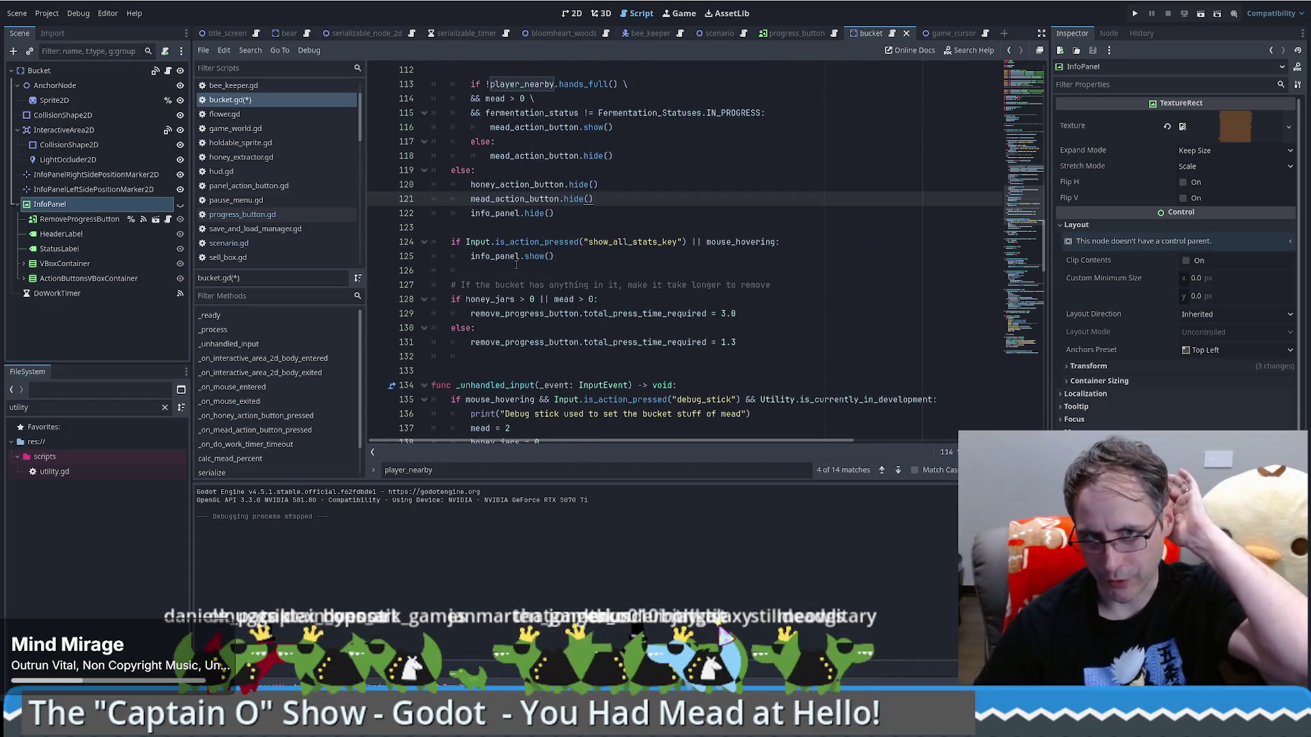
mouse_move(554, 299)
mouse_down()
mouse_move(594, 284)
mouse_move(432, 270)
mouse_up()
Move the show_all_stats_key check up two lines and add a line below info_panel.show()
key(alt+Up)
key(alt+Up)
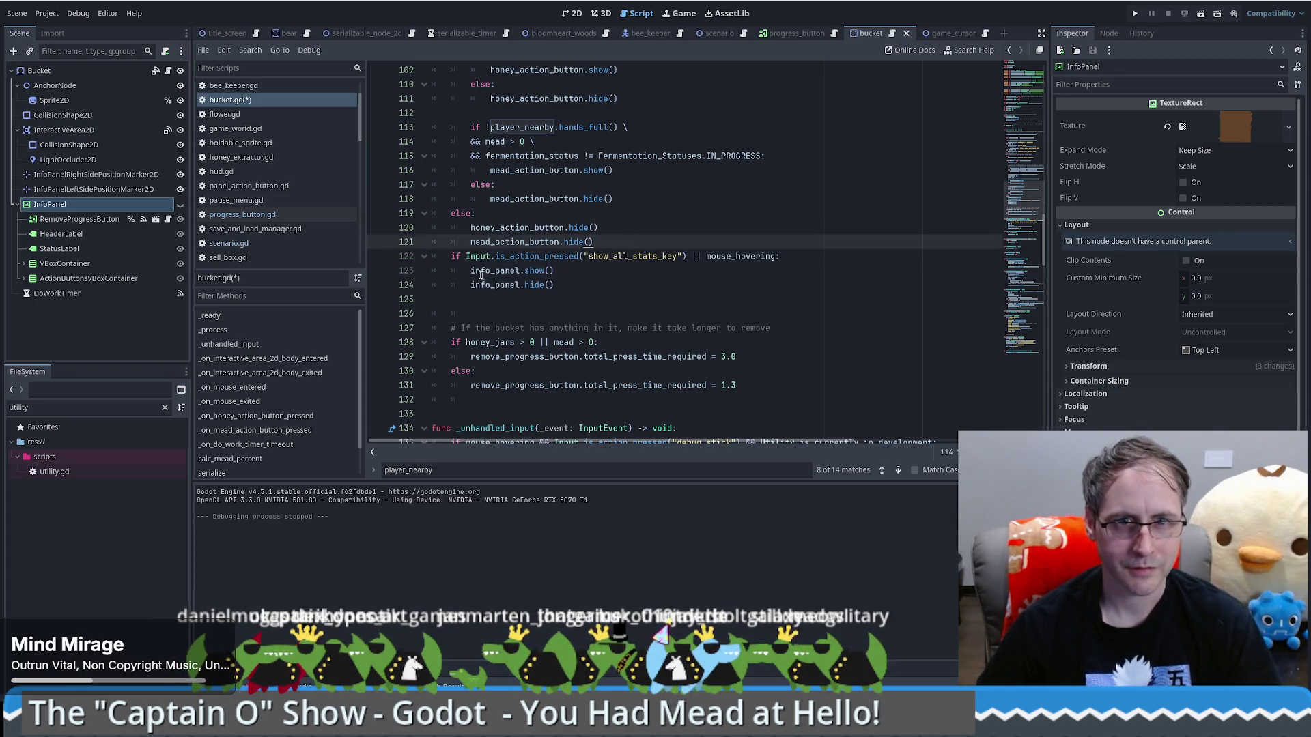
click(602, 275)
key(Return)
Type else: above info_panel.hide(), save bucket.gd and run the game
text(eelse:)
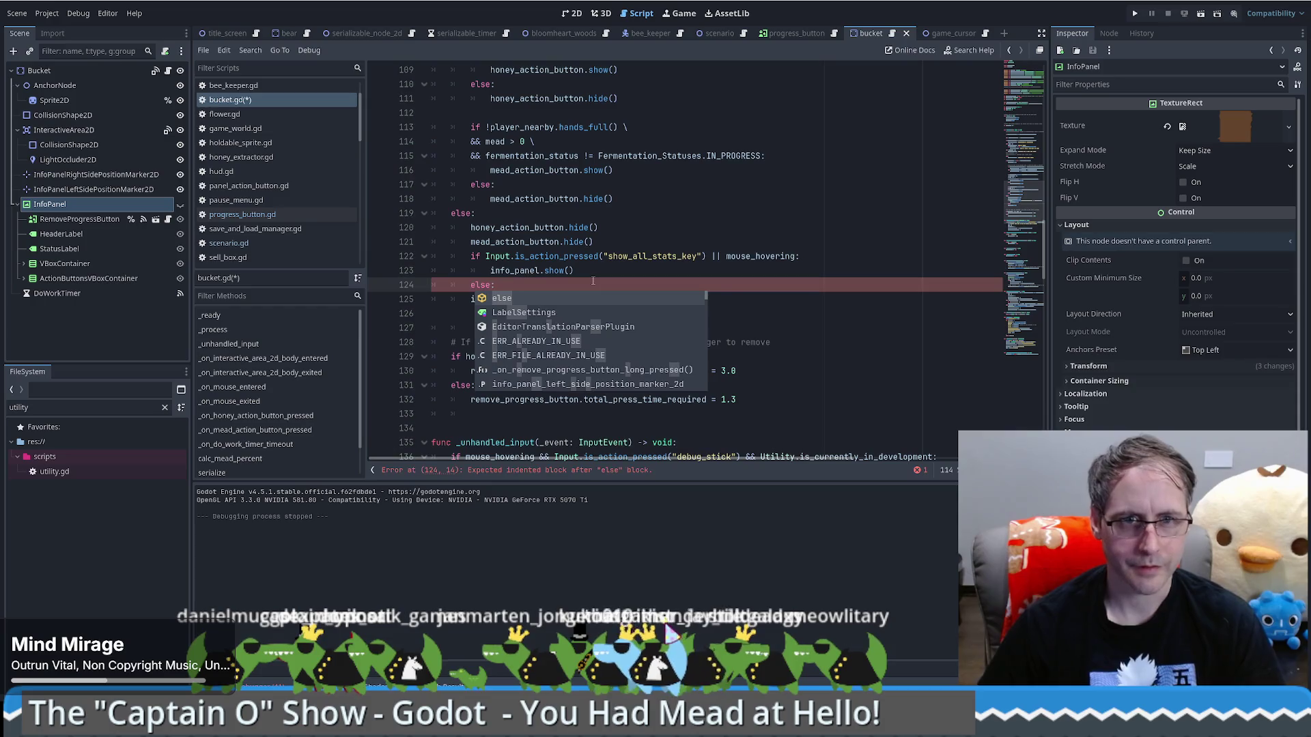
key(Escape)
key(Down)
key(ctrl+s)
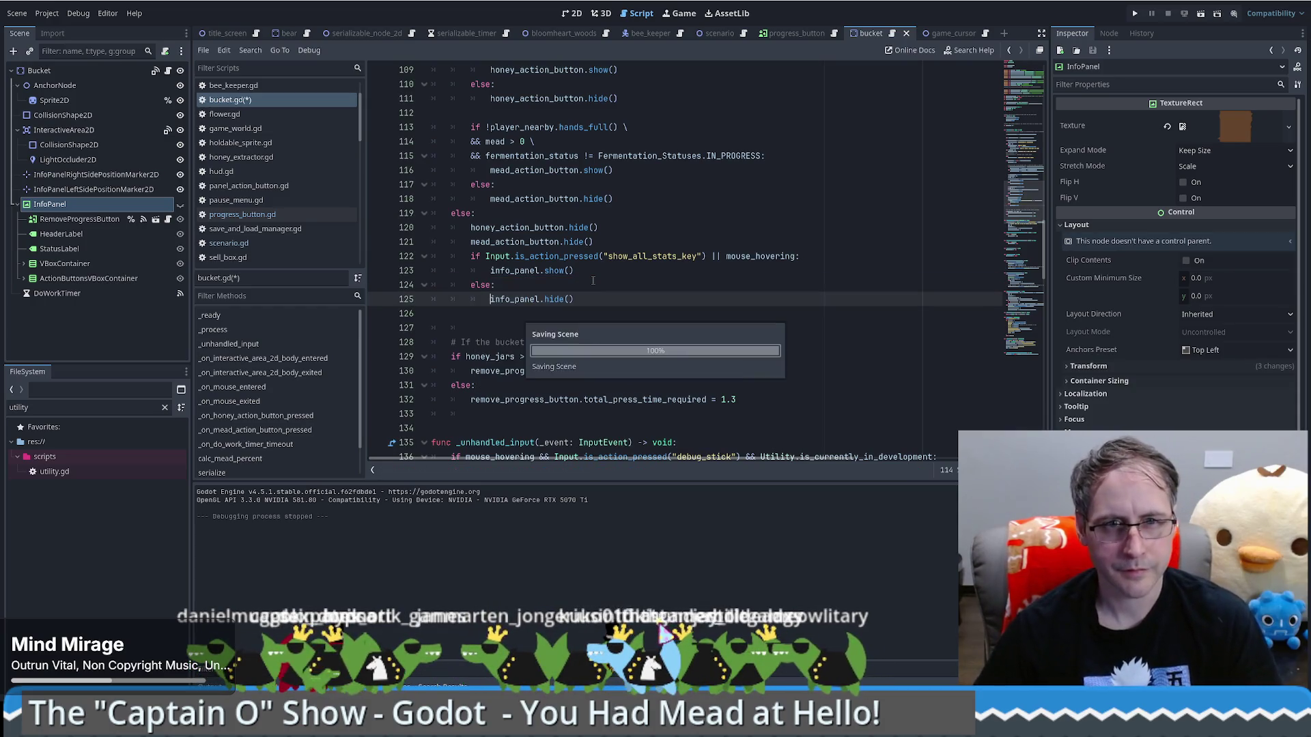
click(1138, 12)
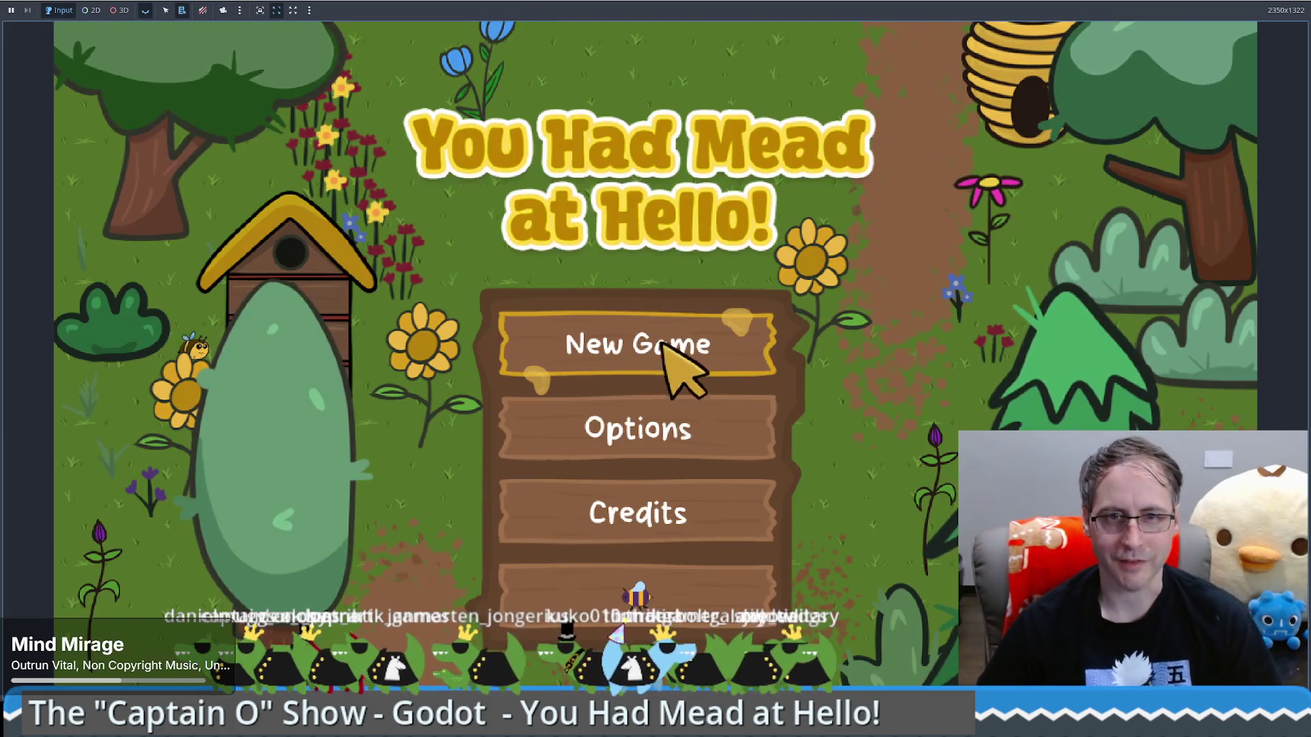
Start a new game and place two Food Grade Buckets, spending $200 each
click(681, 366)
mouse_move(117, 471)
mouse_down()
mouse_move(862, 382)
mouse_move(866, 420)
mouse_up()
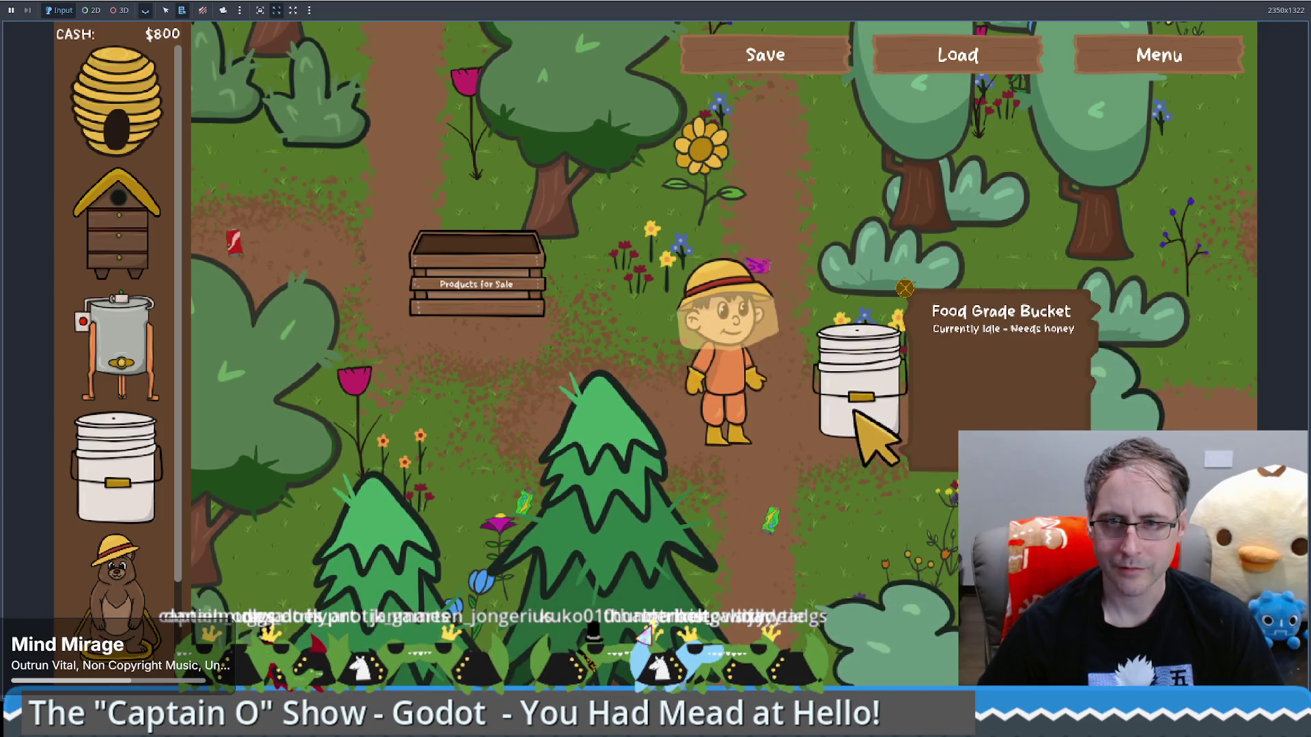
click(419, 374)
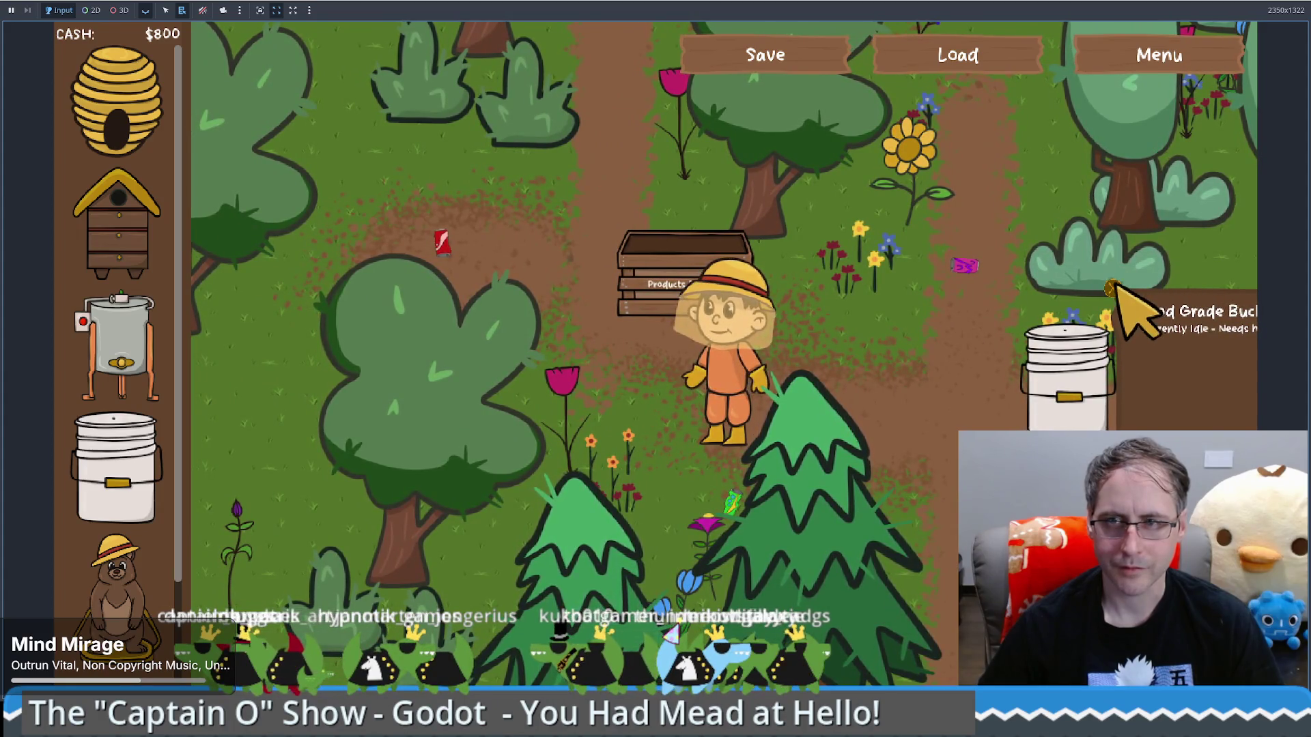
click(1111, 285)
drag(116, 471, 570, 478)
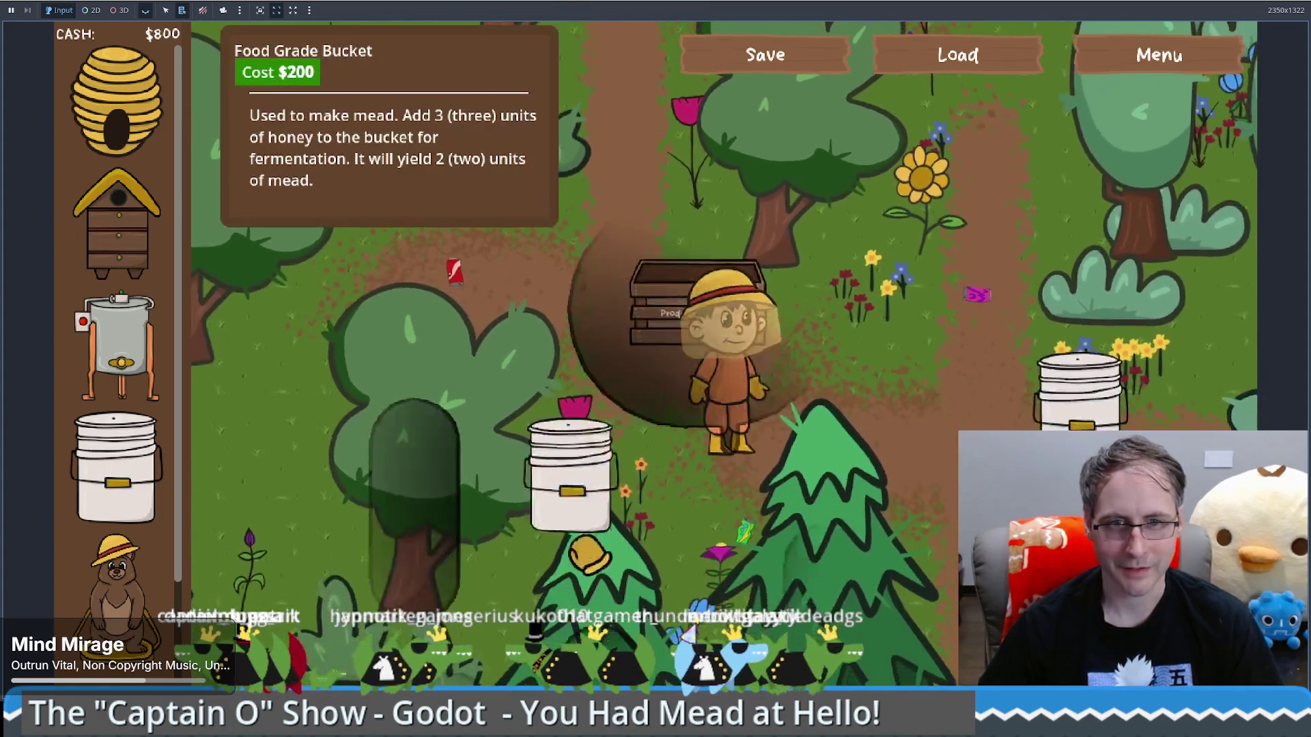
click(658, 478)
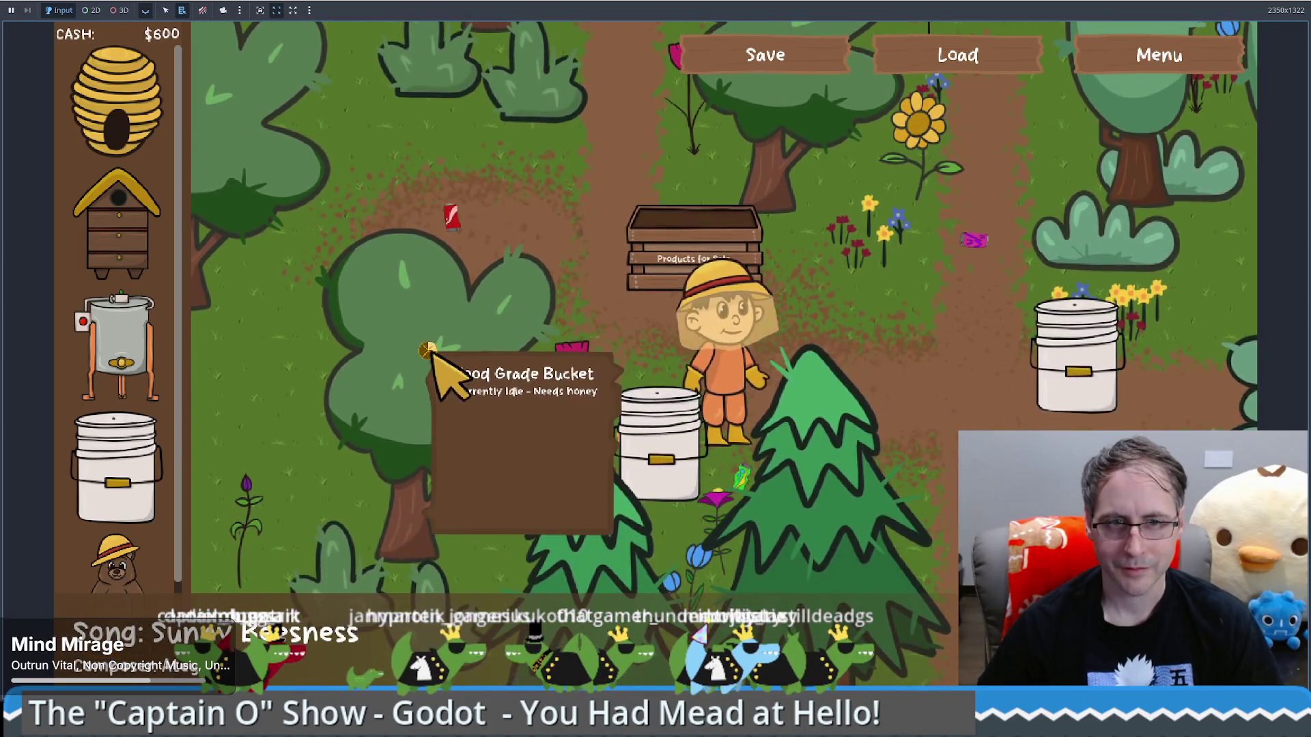
Sell two buckets back for $200 each and place another bucket lower on the path
click(1075, 355)
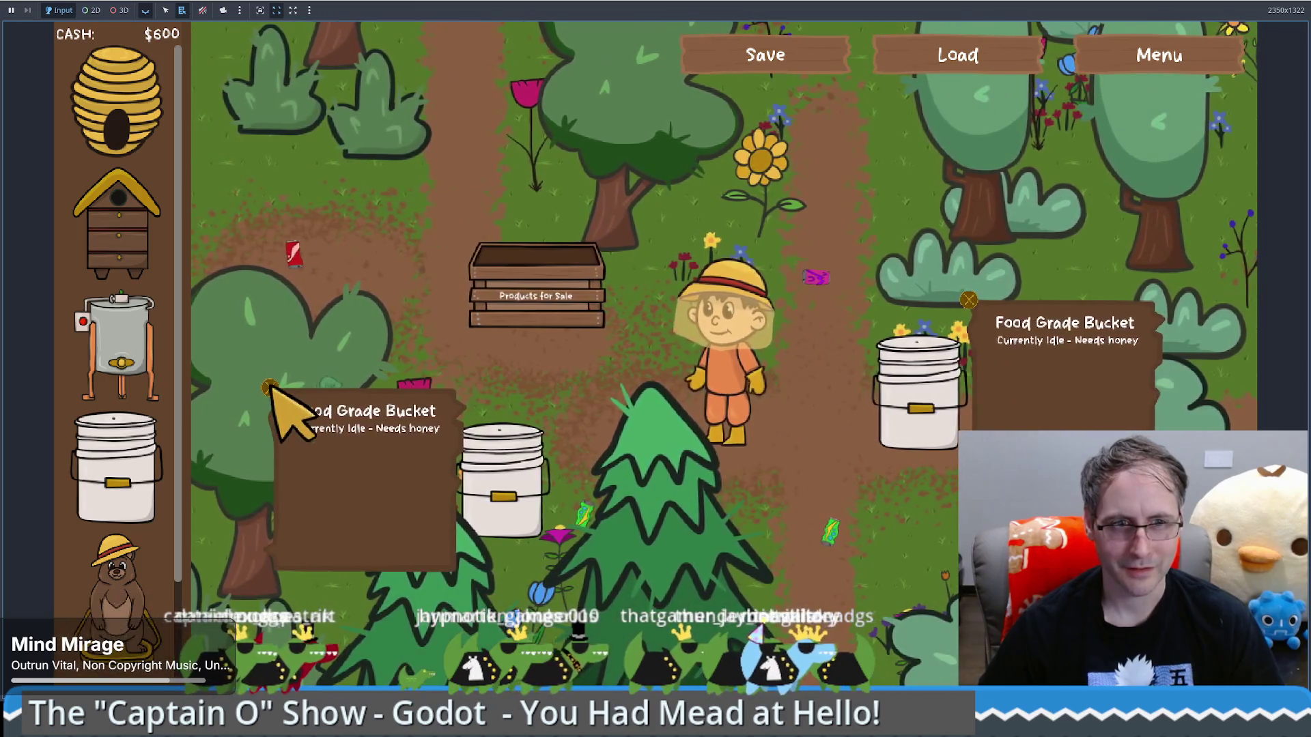
click(271, 388)
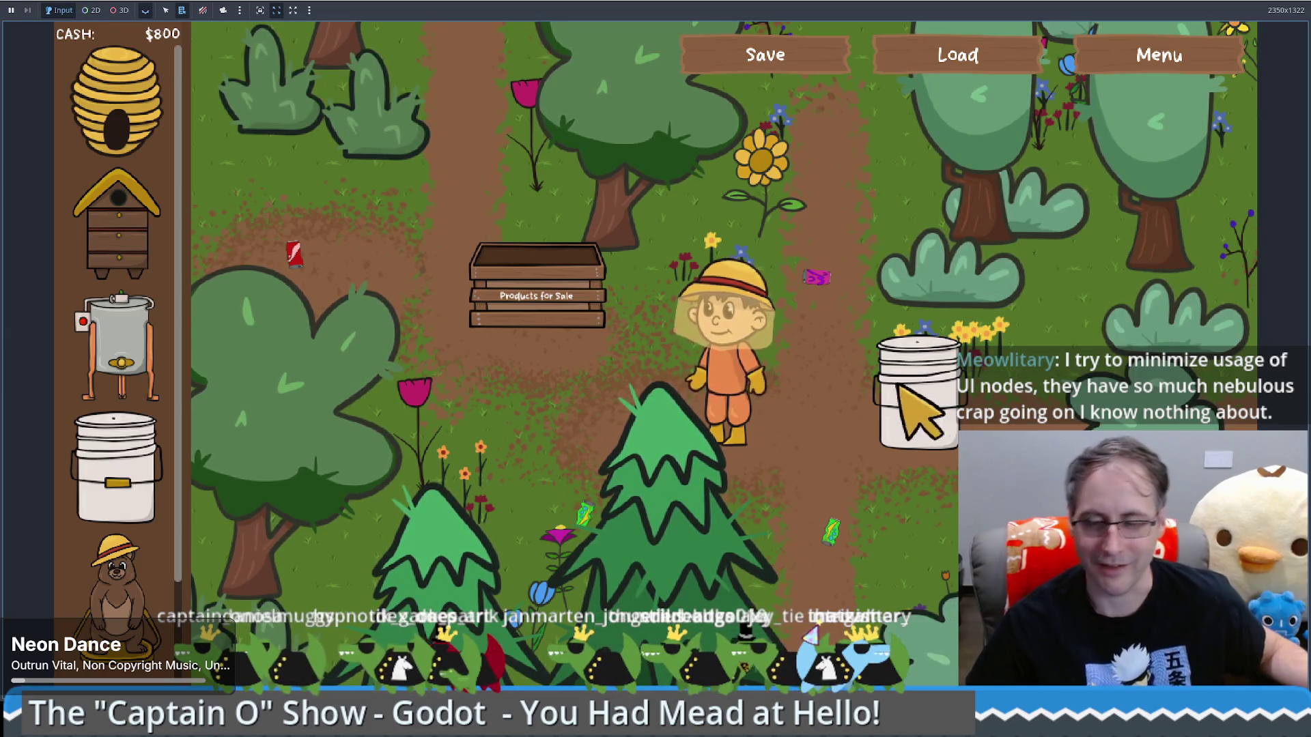
click(926, 409)
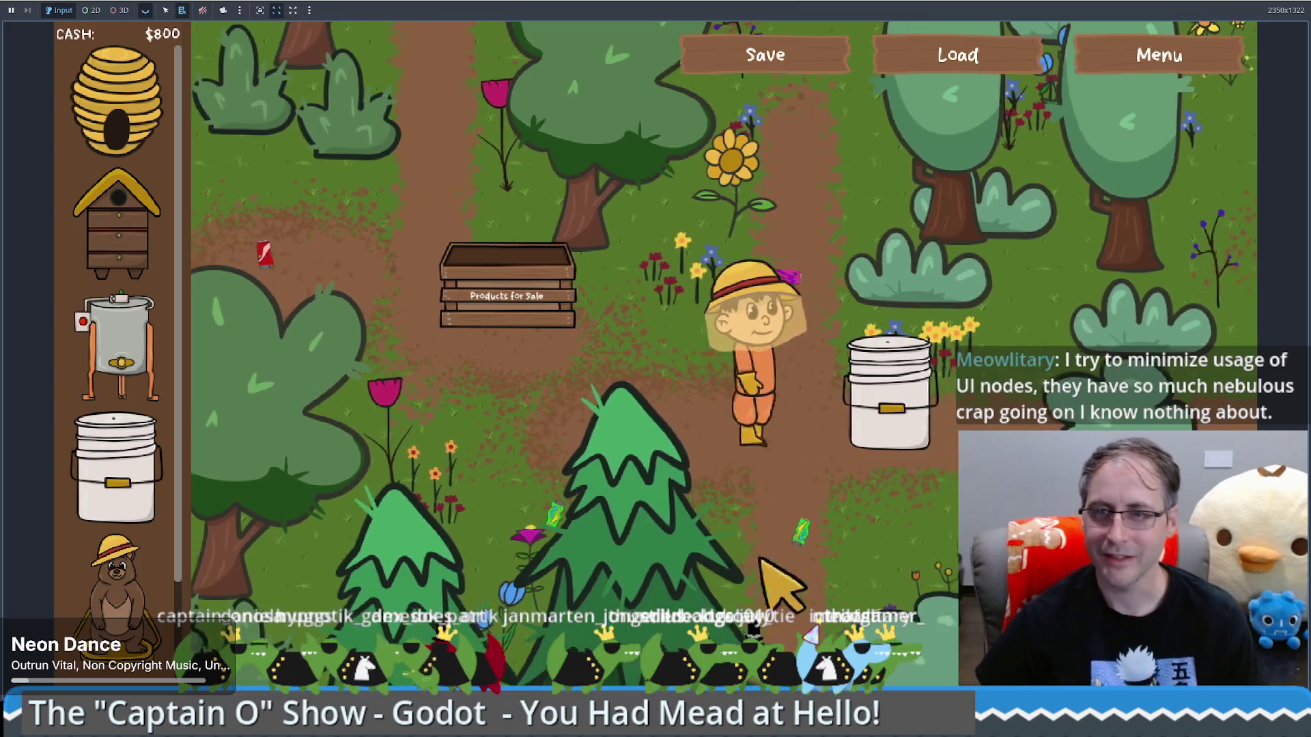
click(914, 324)
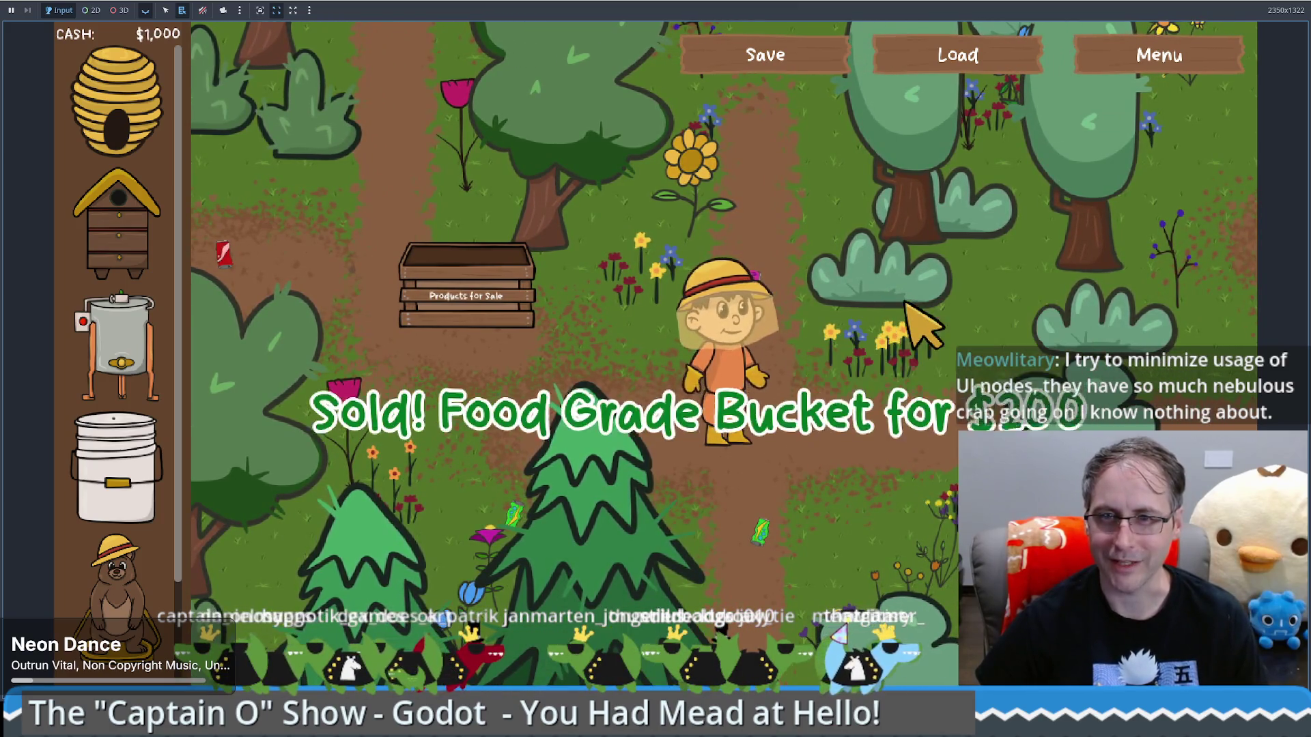
mouse_move(117, 471)
mouse_down()
mouse_move(624, 550)
mouse_move(867, 546)
mouse_up()
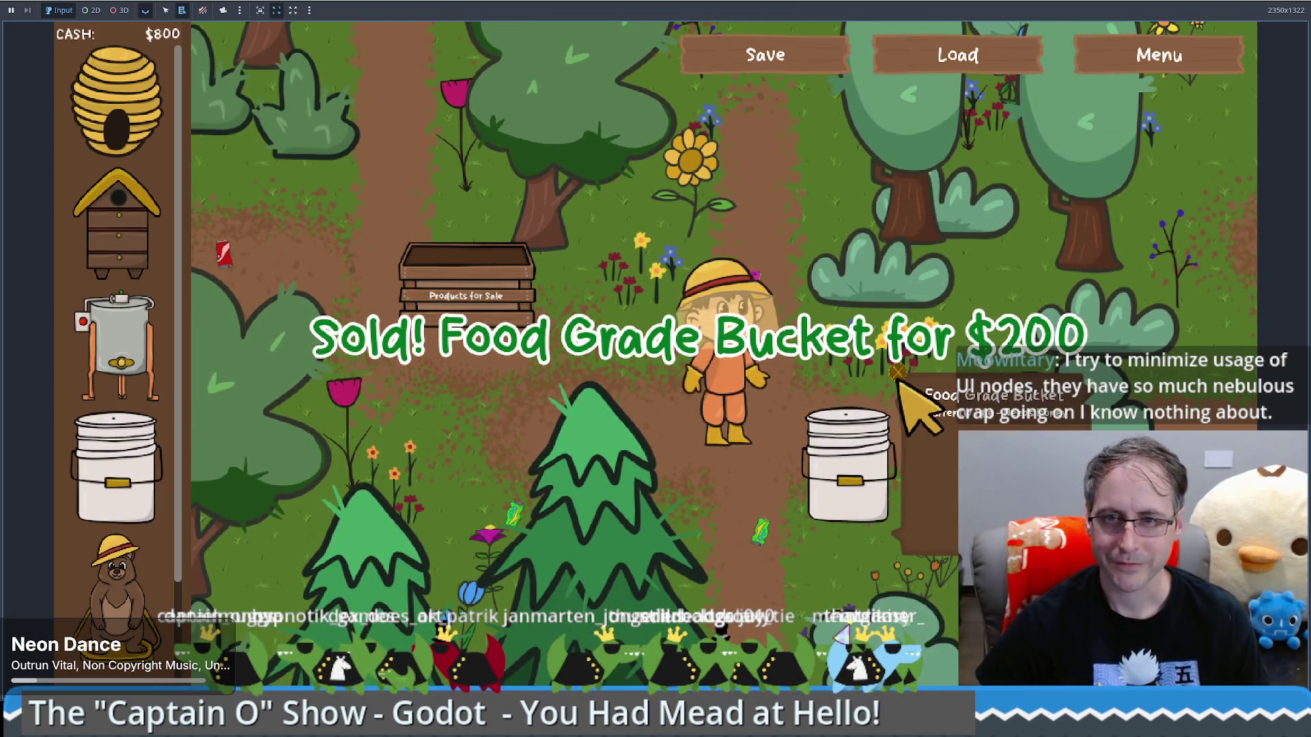
Stop the game, then unindent and re-indent the info_panel.hide() line
key(F8)
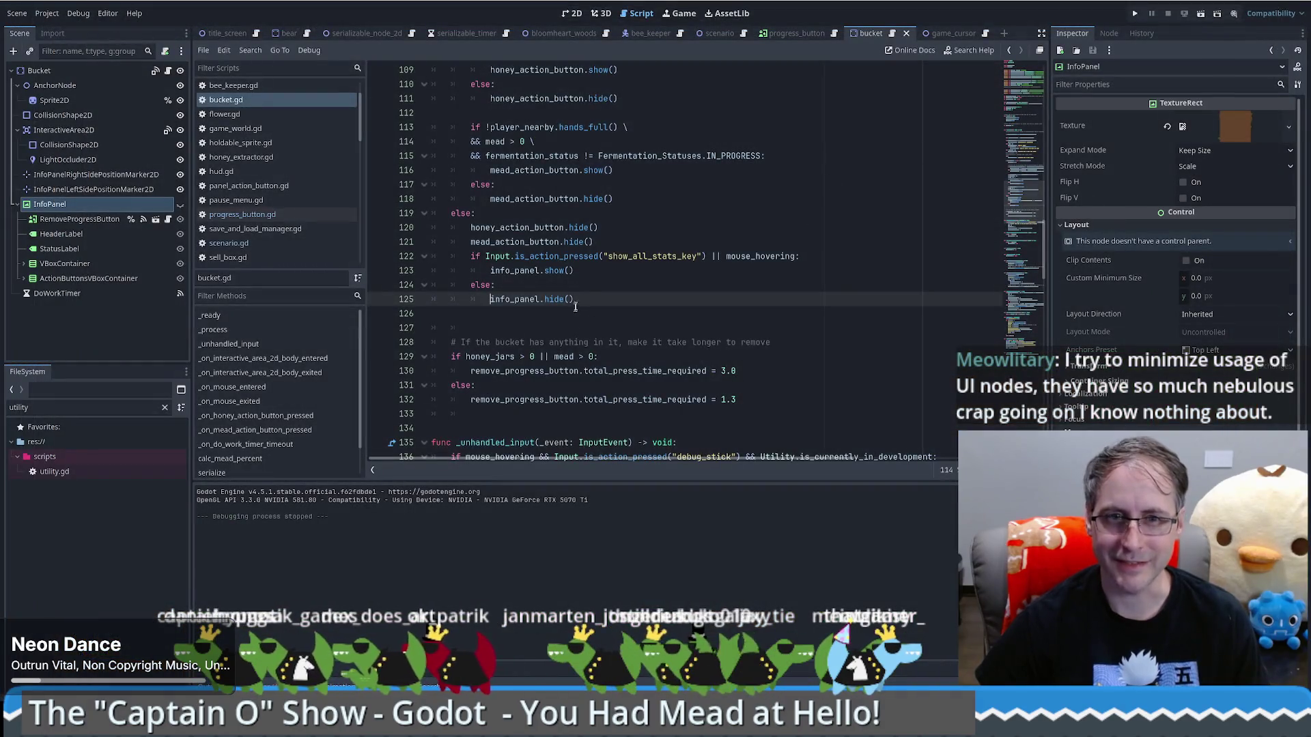
key(BackSpace)
key(Tab)
Select info_panel.show() on line 123 and open the CanvasItem documentation for hide()
drag(491, 272, 574, 272)
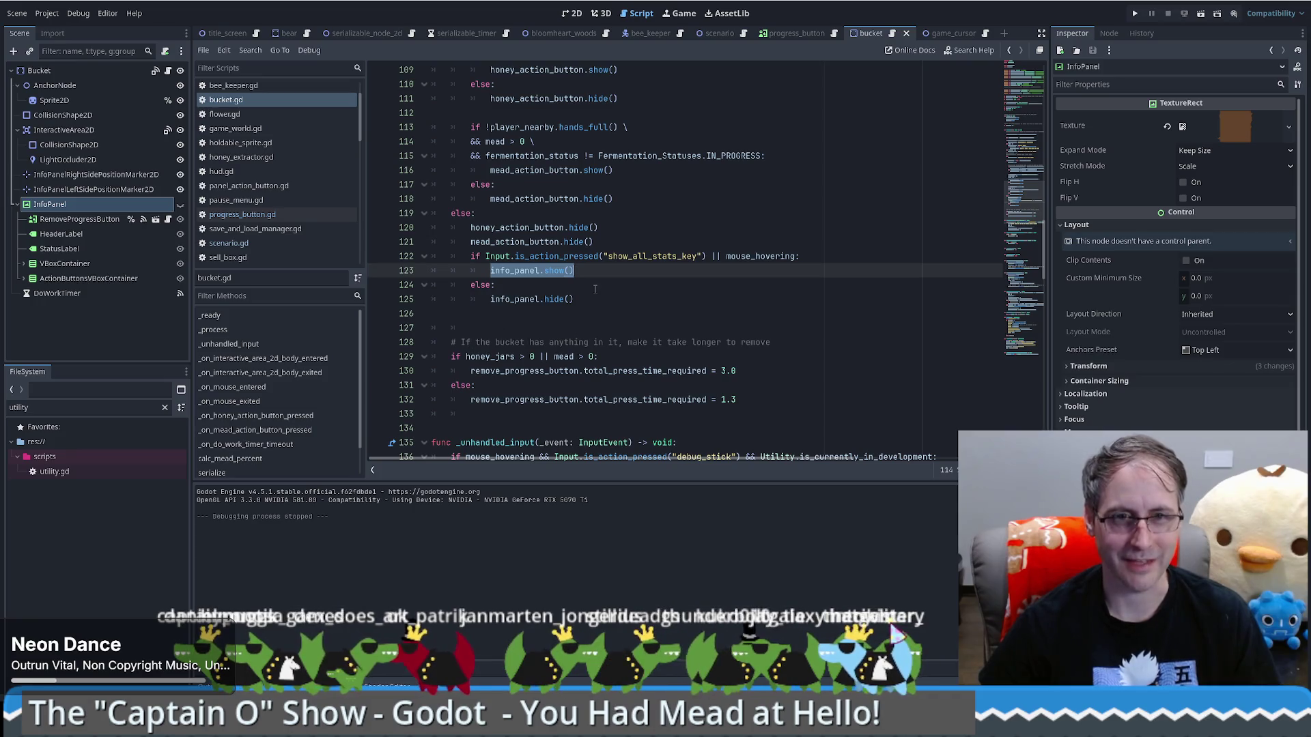
scroll(546, 348, up, 1)
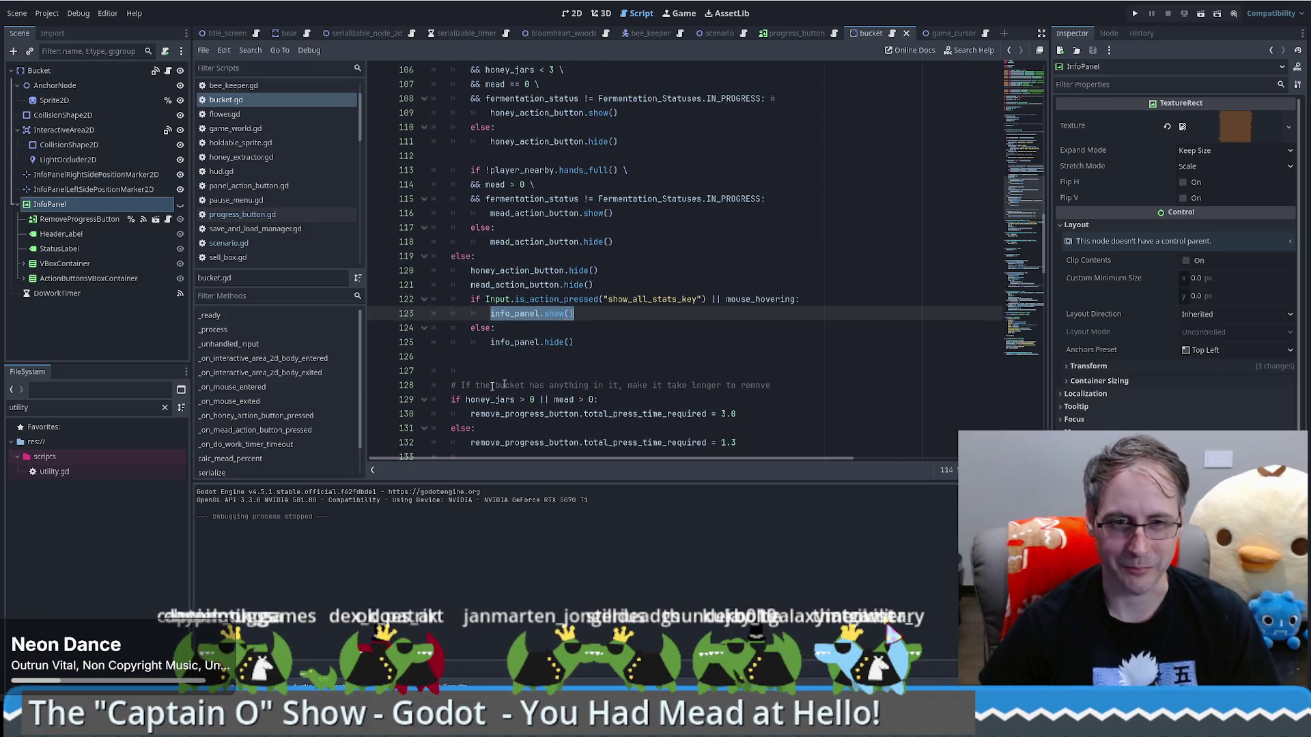
ctrl+click(549, 342)
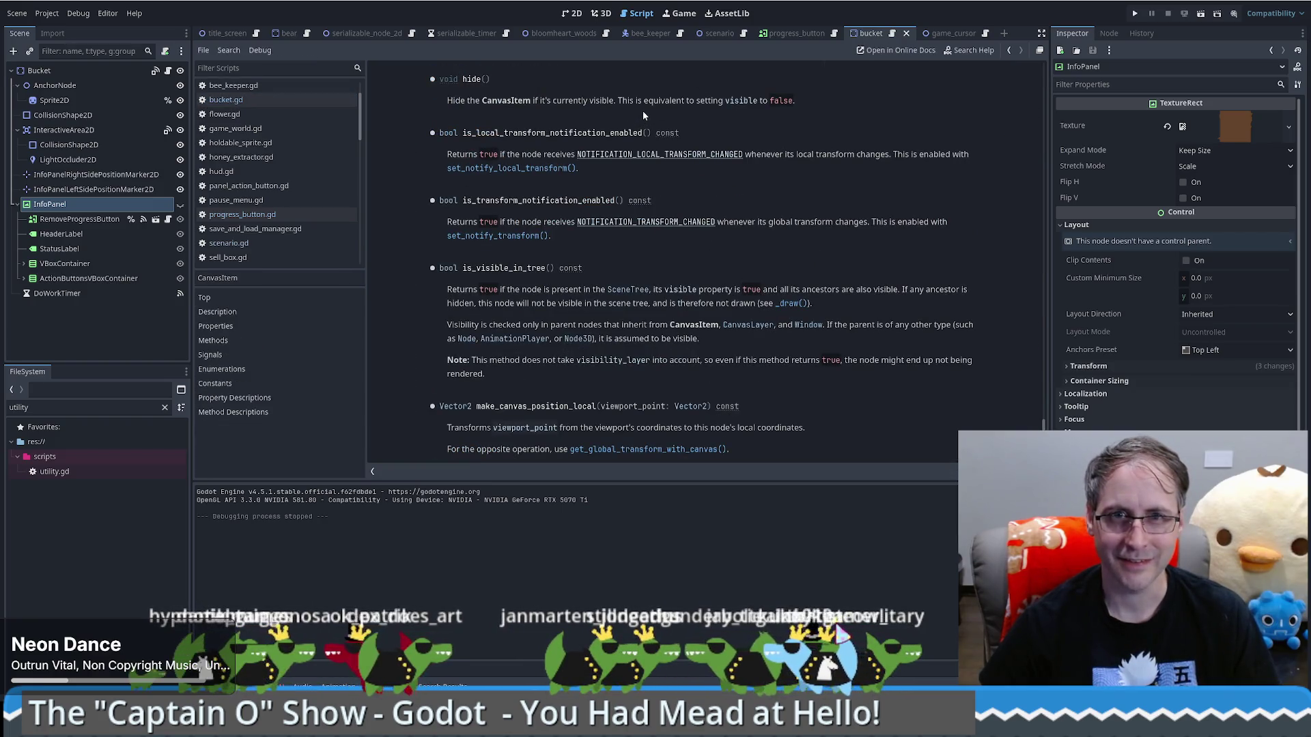
key(alt+Left)
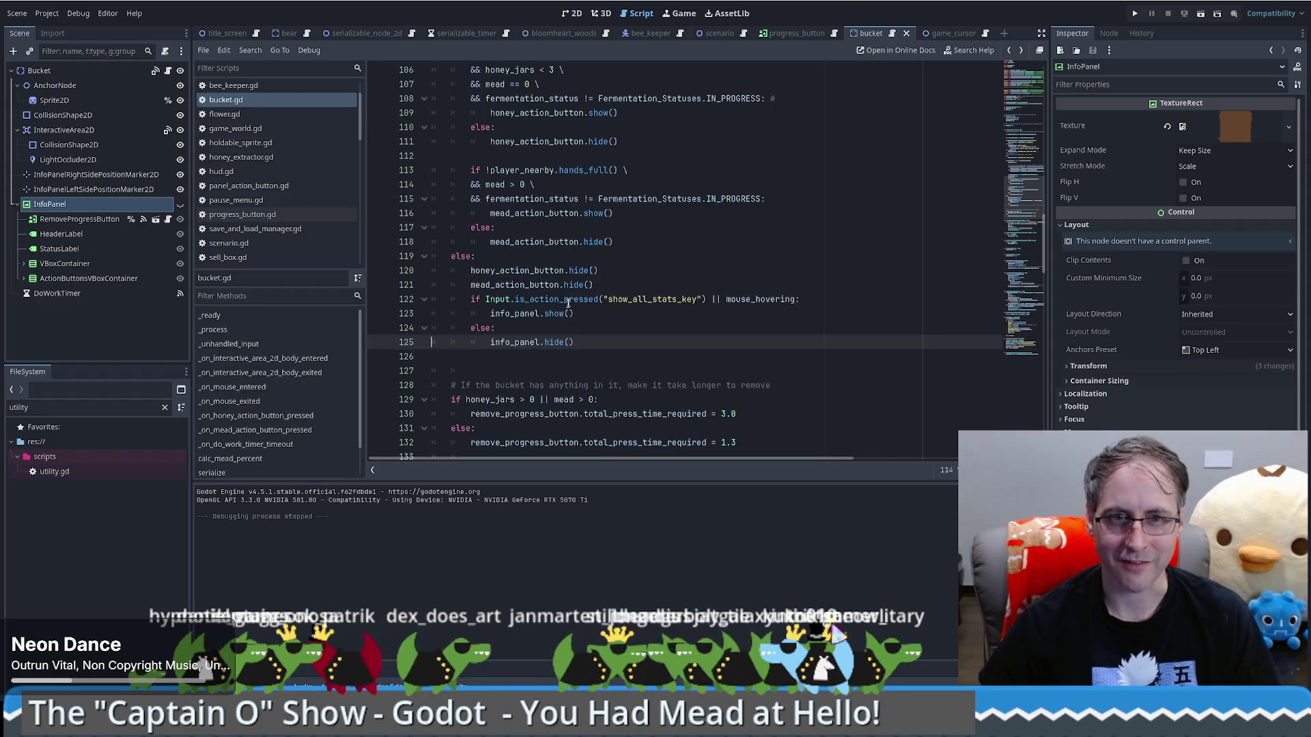
ctrl+click(558, 313)
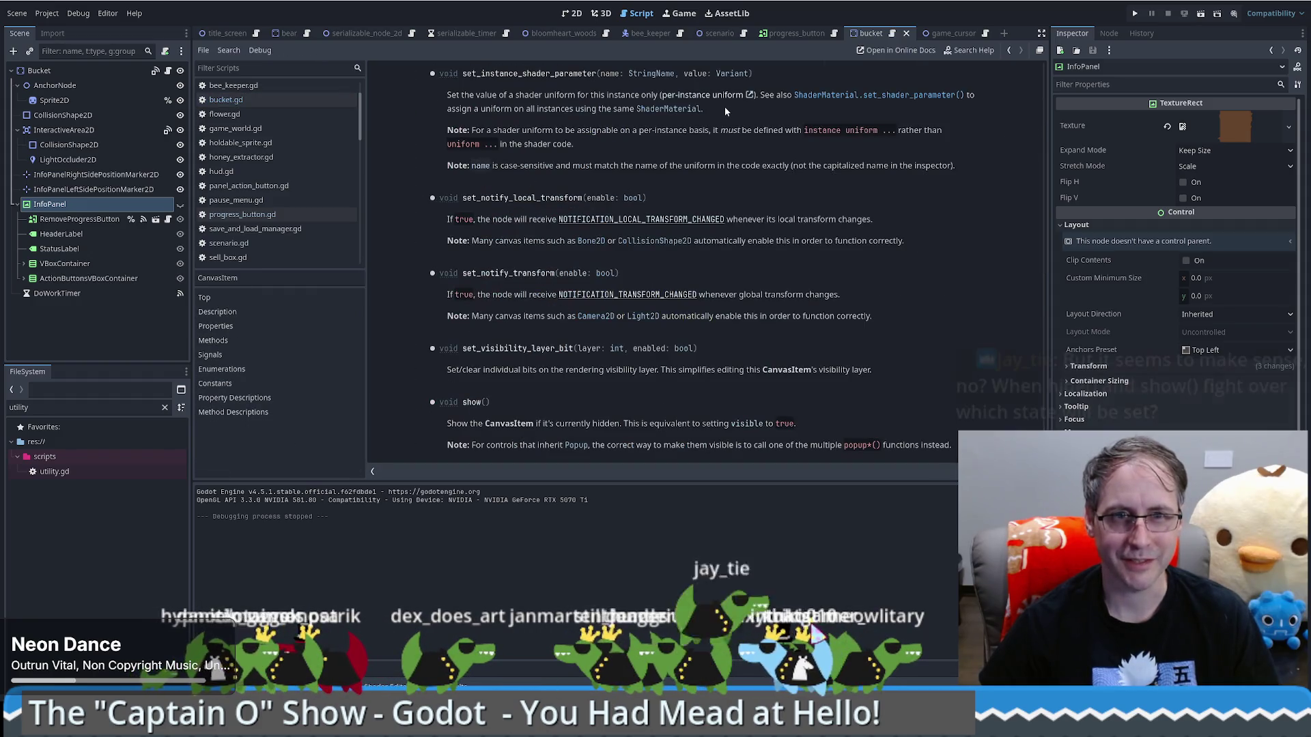
mouse_move(559, 428)
mouse_down()
mouse_move(796, 423)
mouse_move(669, 423)
mouse_up()
click(716, 421)
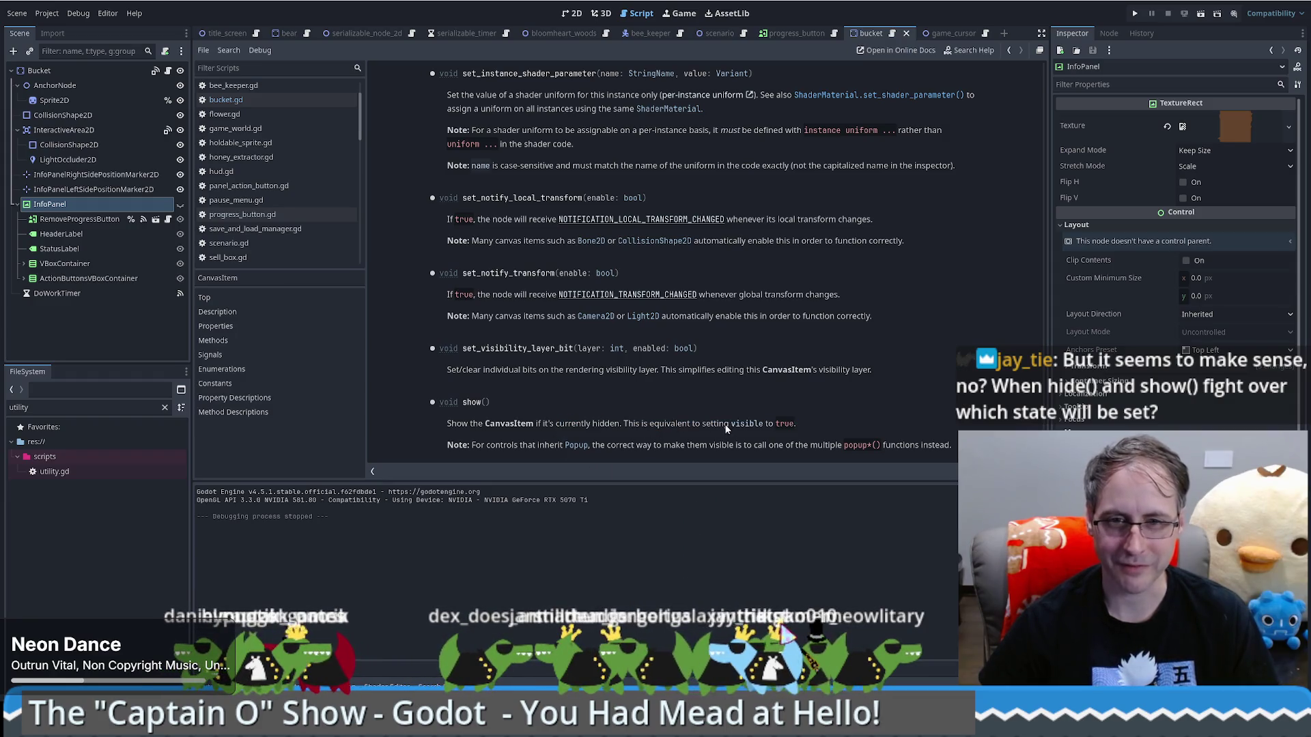
drag(761, 424, 794, 425)
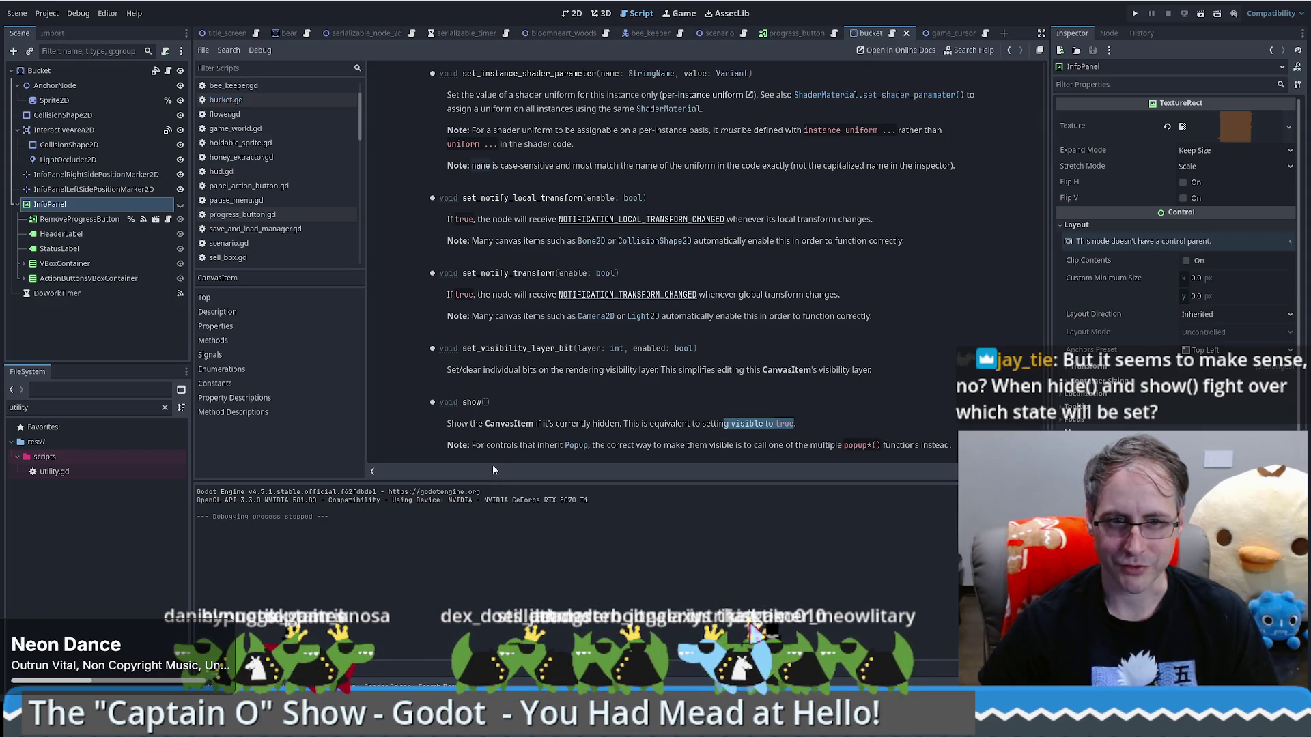
drag(471, 447, 868, 445)
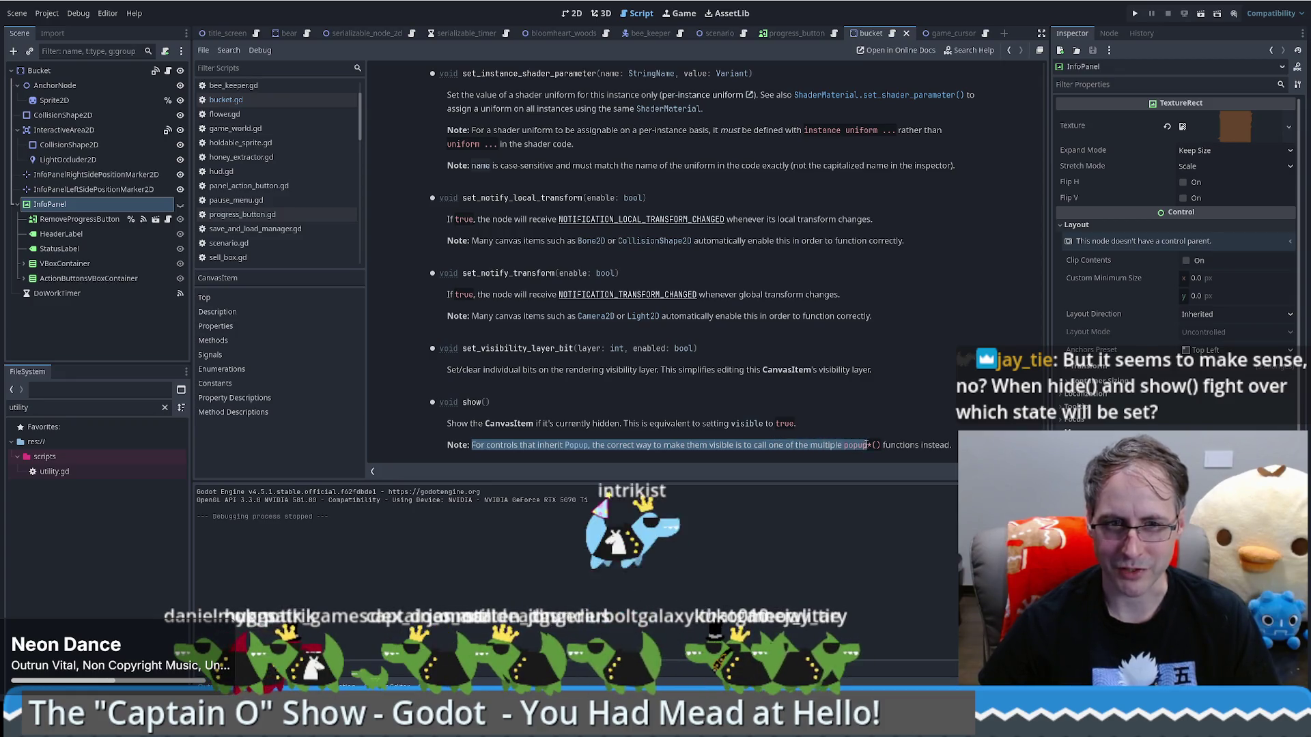
click(678, 355)
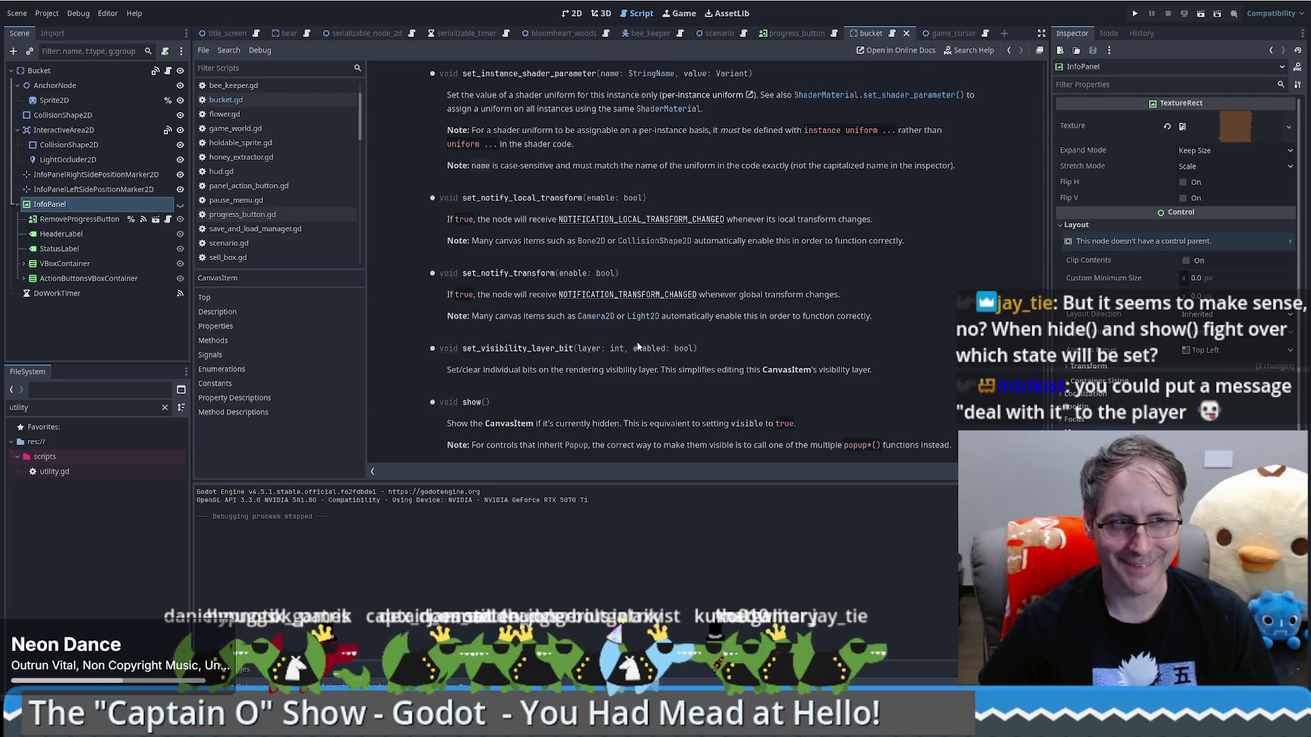
key(alt+Left)
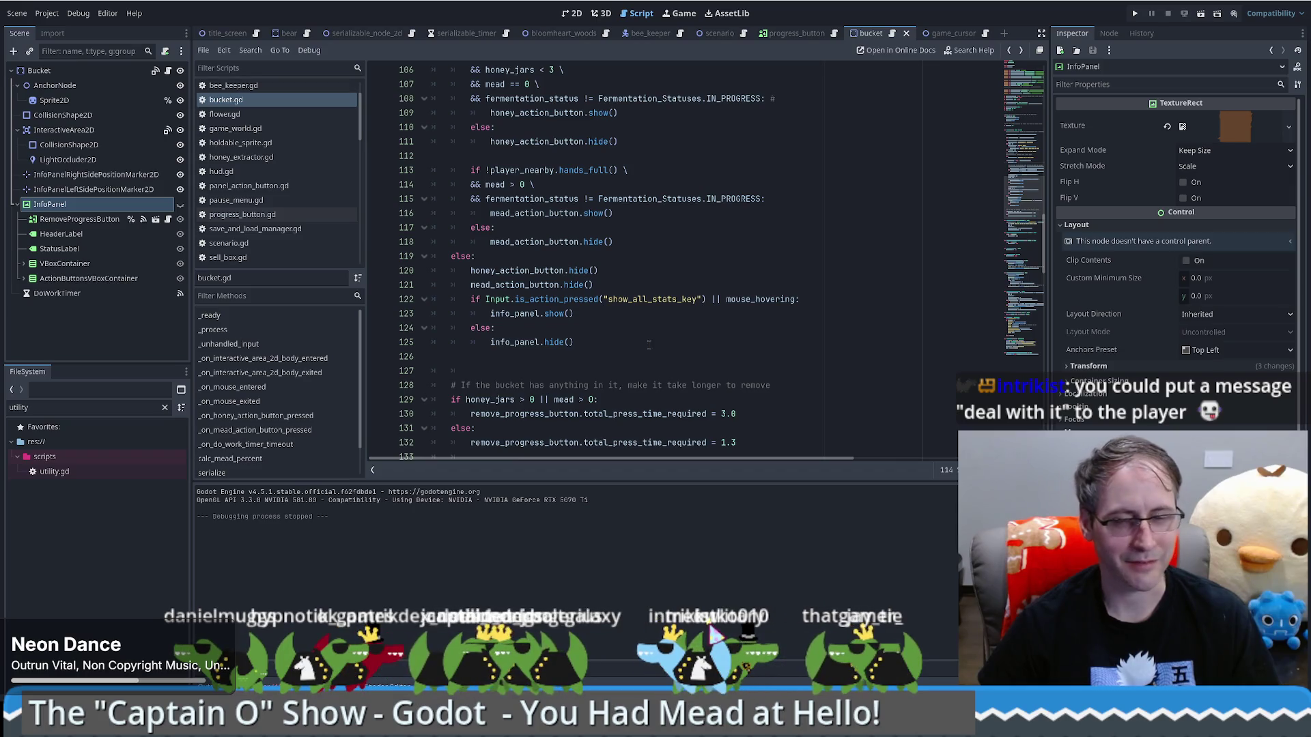
click(648, 343)
key(Home)
key(BackSpace)
key(Up)
key(End)
key(shift+Home)
key(BackSpace)
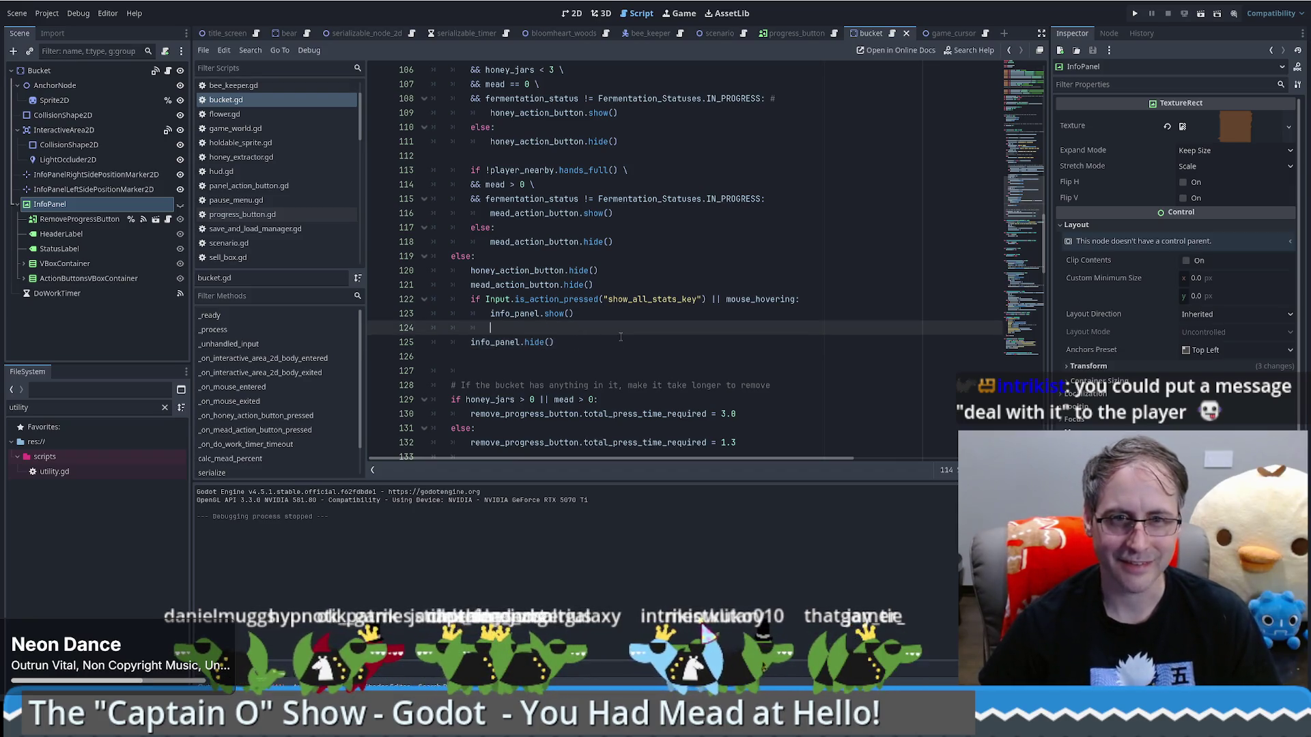
key(shift+Up)
key(shift+Up)
key(alt+Down)
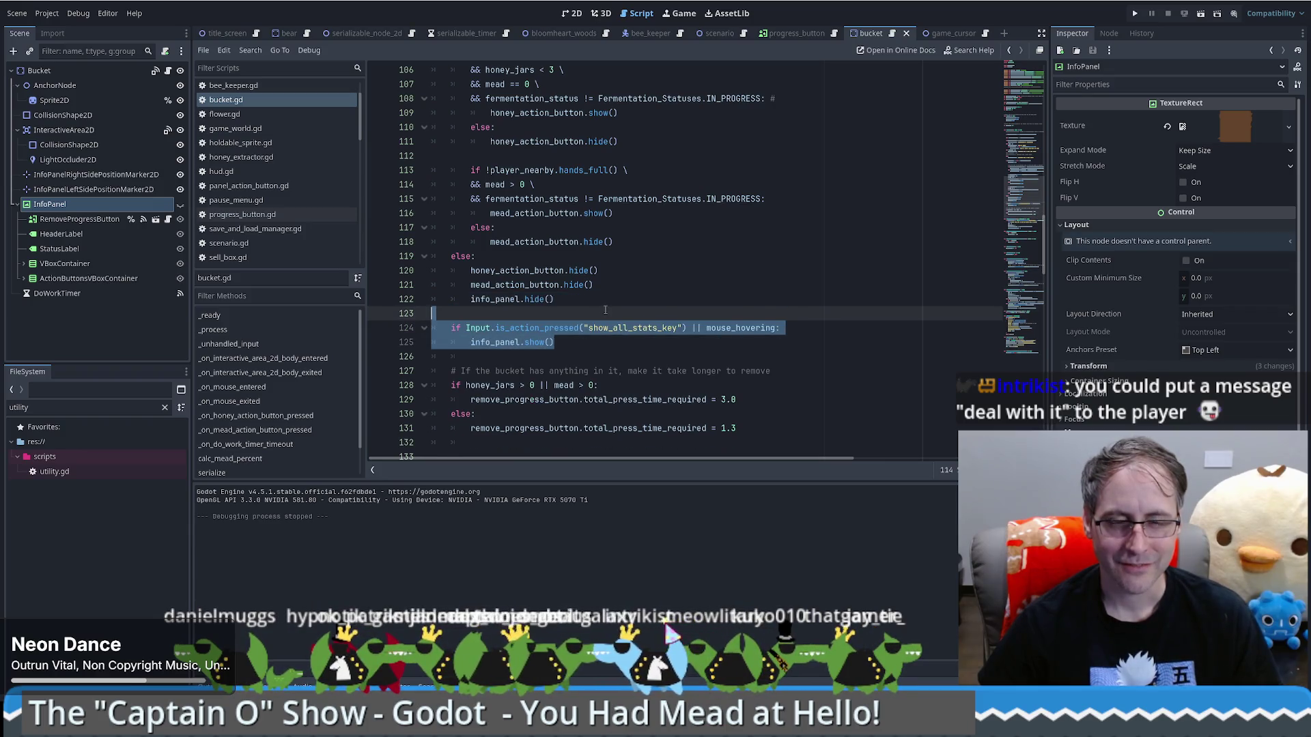
click(605, 310)
click(576, 304)
key(shift+Home)
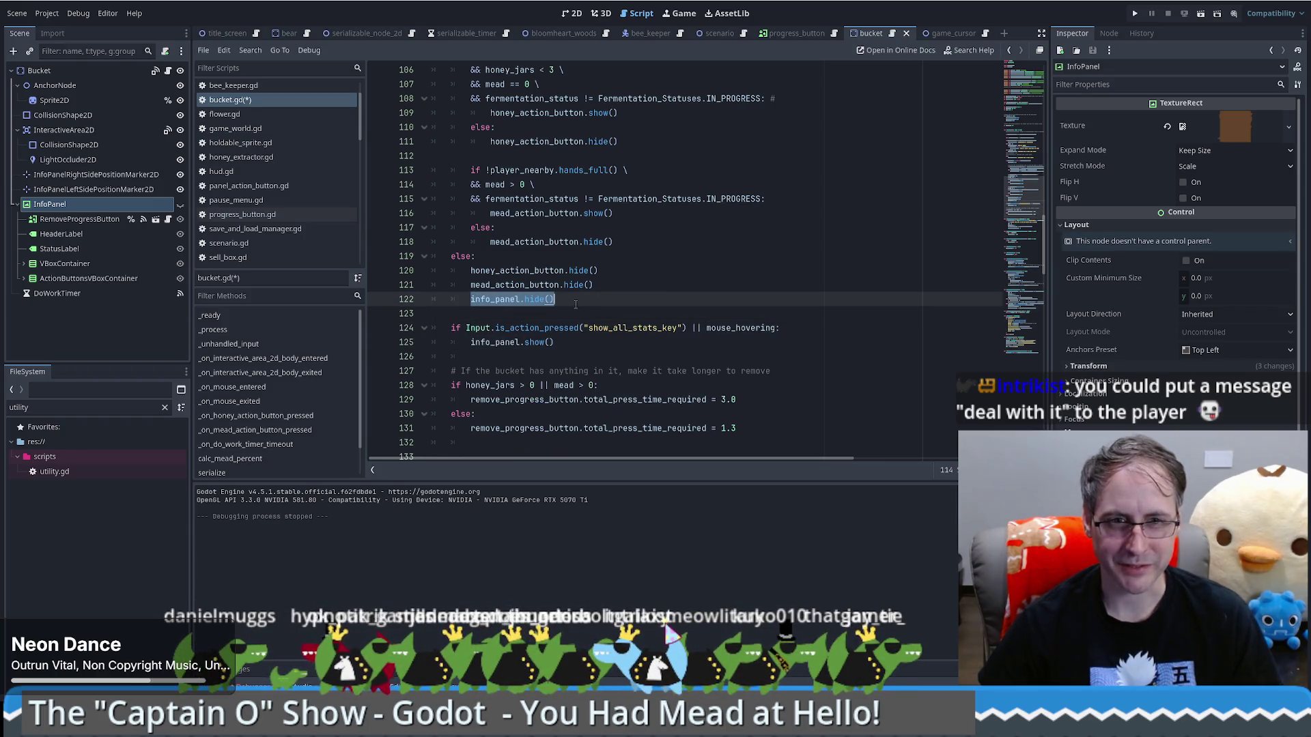
drag(554, 342, 466, 345)
mouse_move(444, 300)
mouse_down()
mouse_move(580, 358)
mouse_move(605, 348)
mouse_up()
click(535, 301)
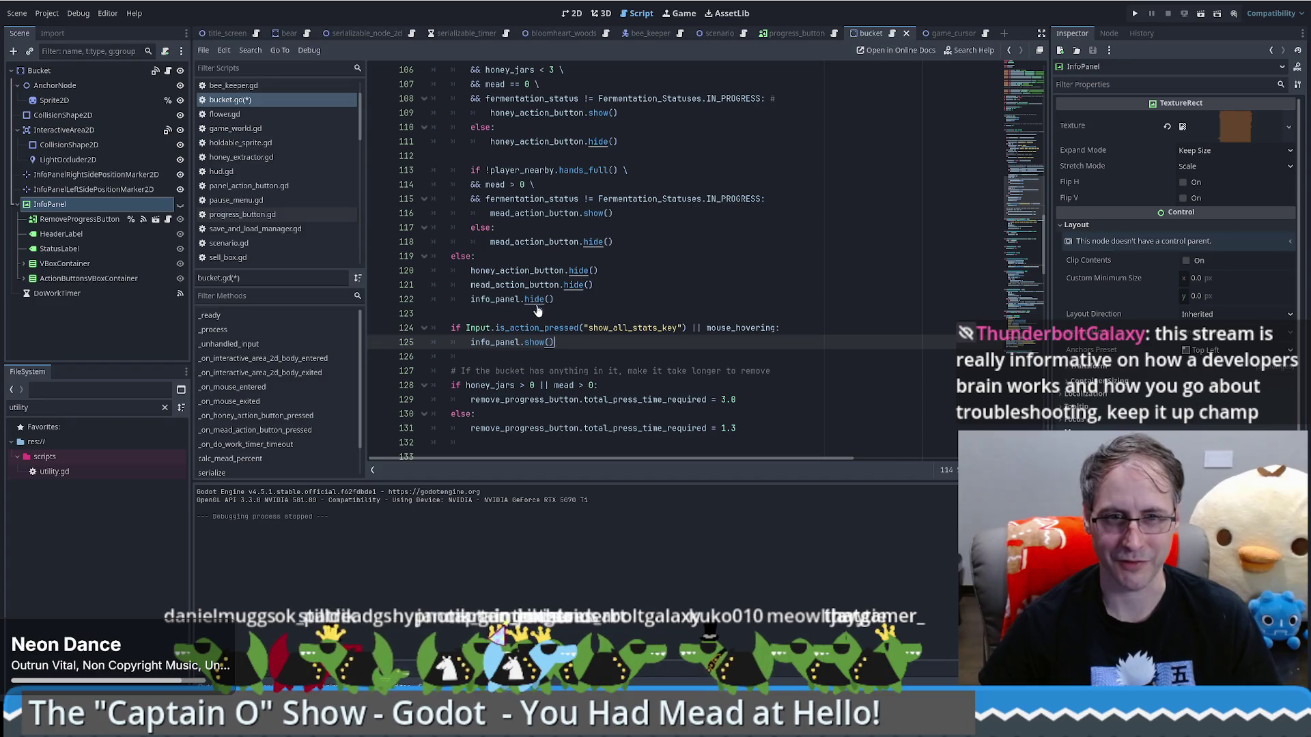
click(537, 344)
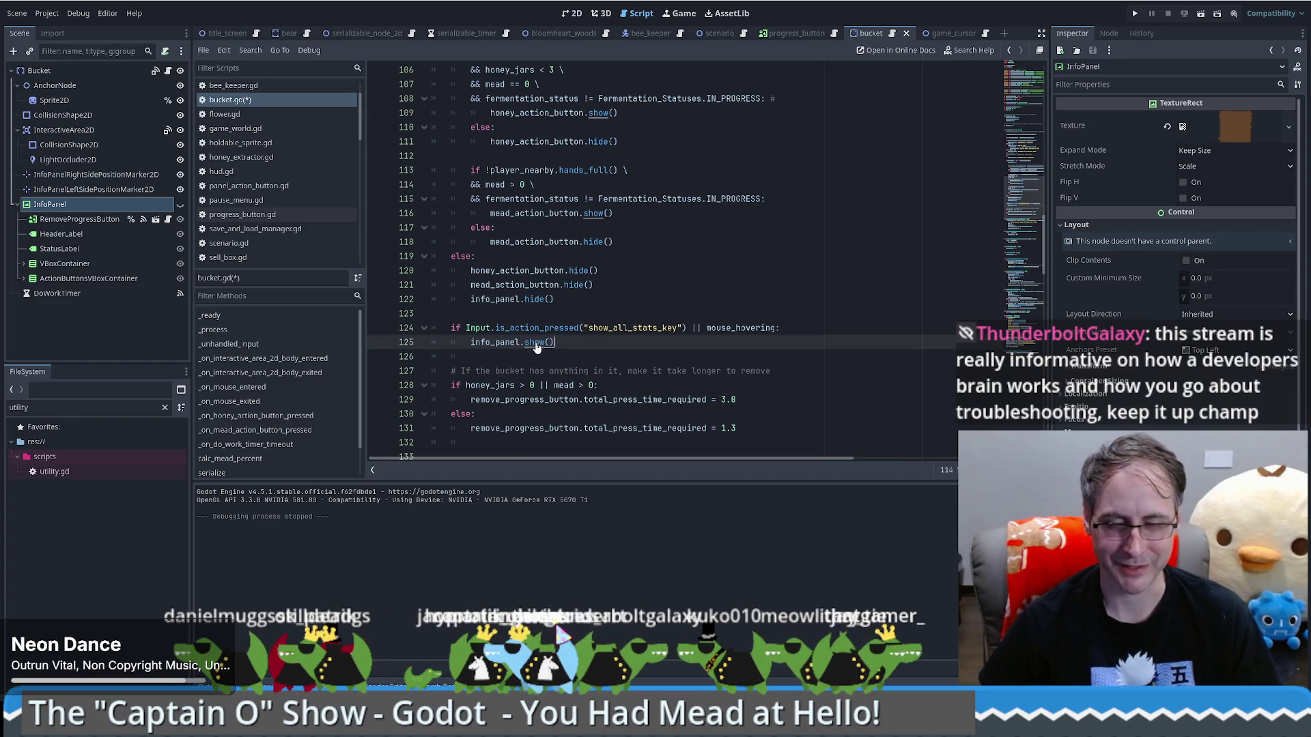
mouse_move(537, 345)
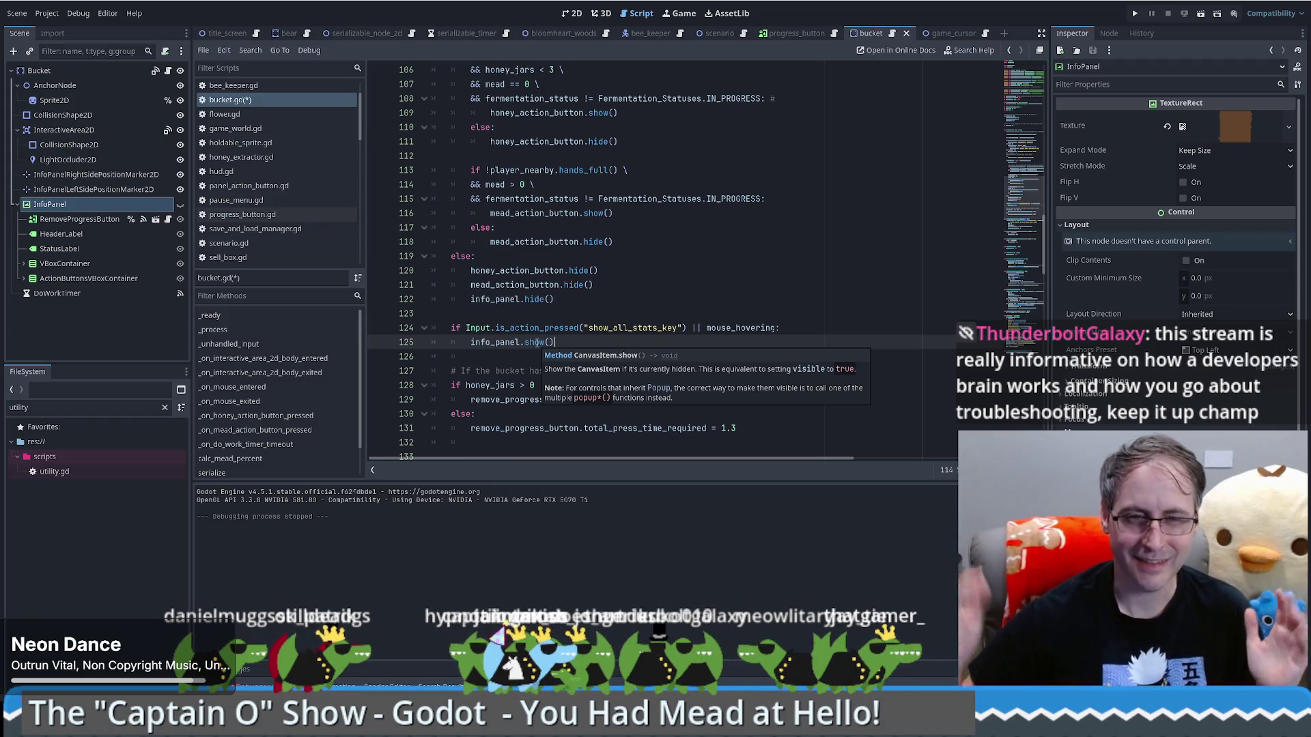
click(593, 314)
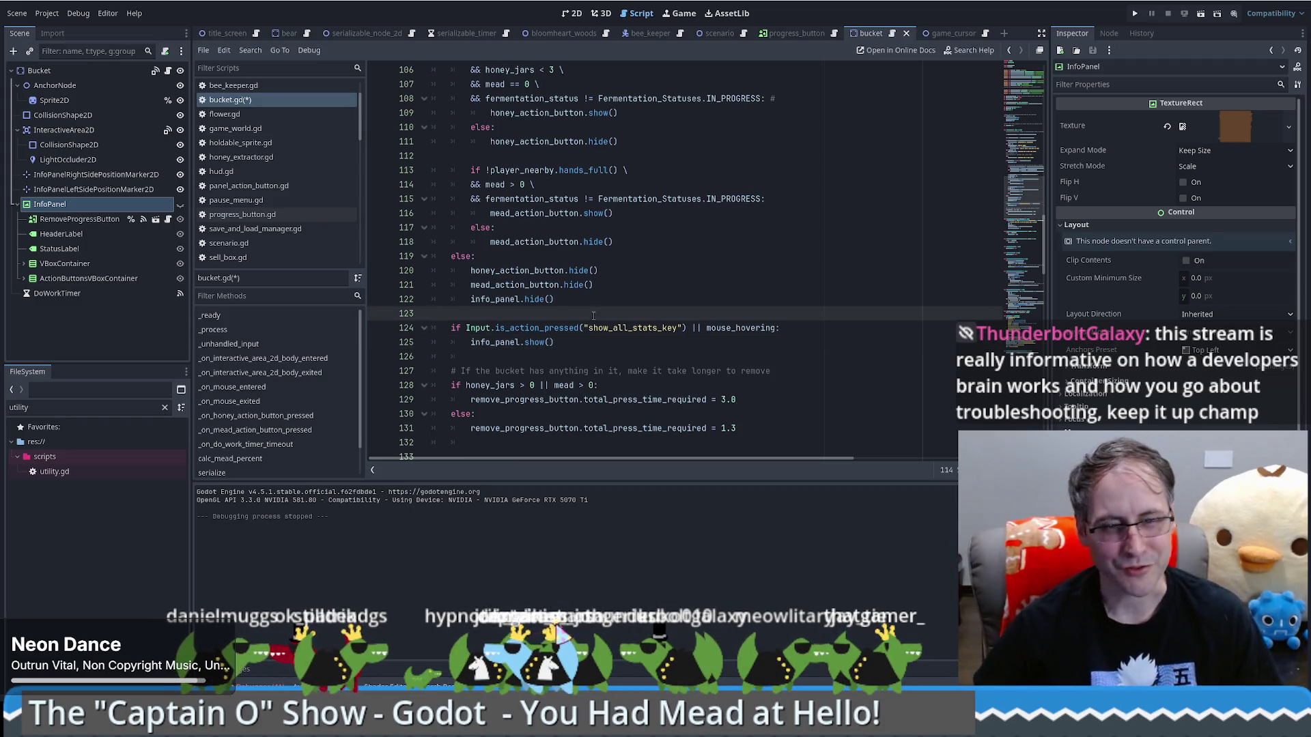
Move the stats-key show check above info_panel.hide(), nest hide() under a new else:, and save
key(shift+Down)
key(shift+Down)
key(alt+Up)
key(alt+Up)
key(Tab)
click(622, 318)
key(Return)
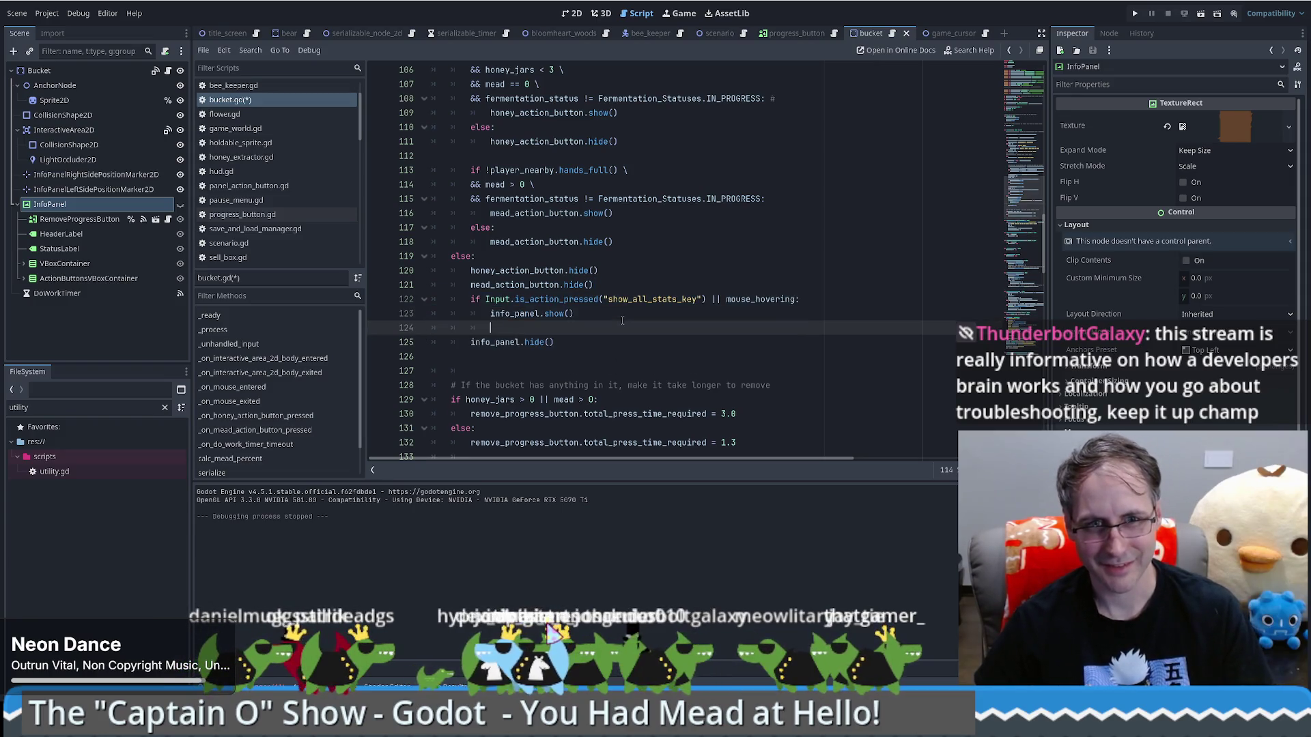
text(else:)
key(Down)
key(Tab)
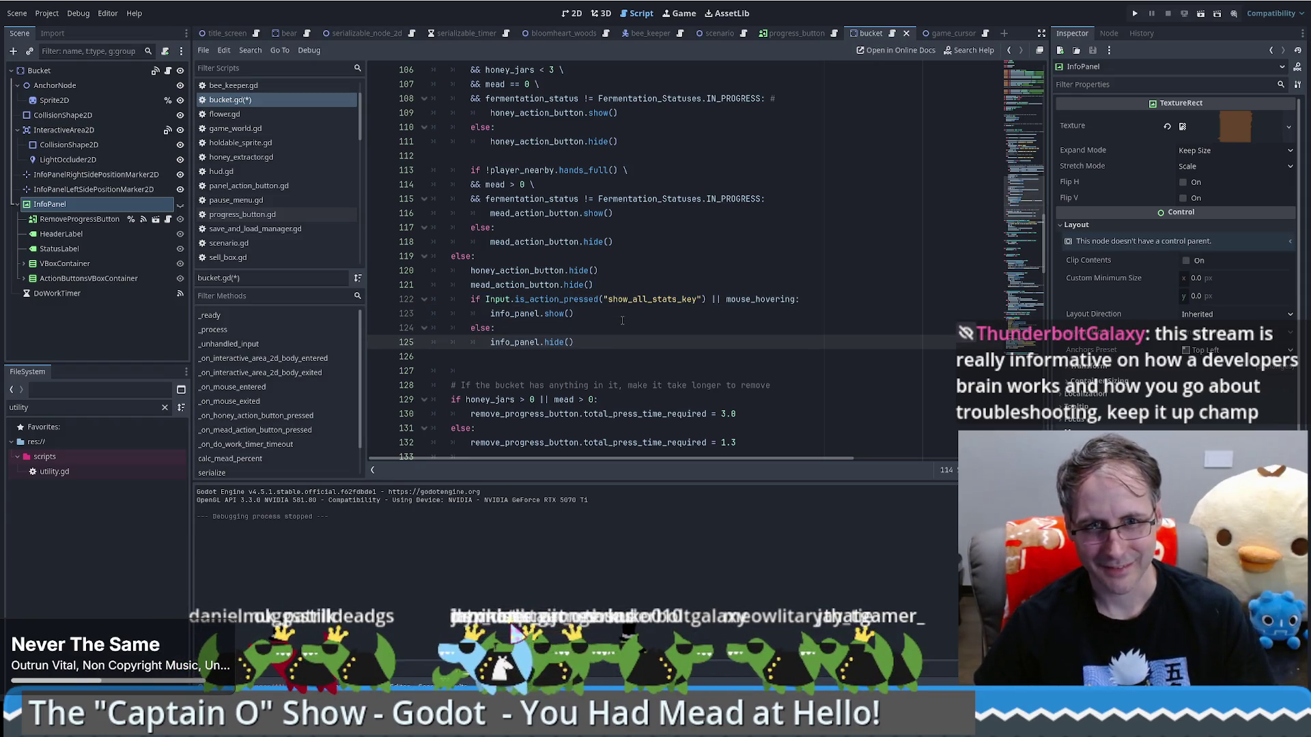
key(ctrl+s)
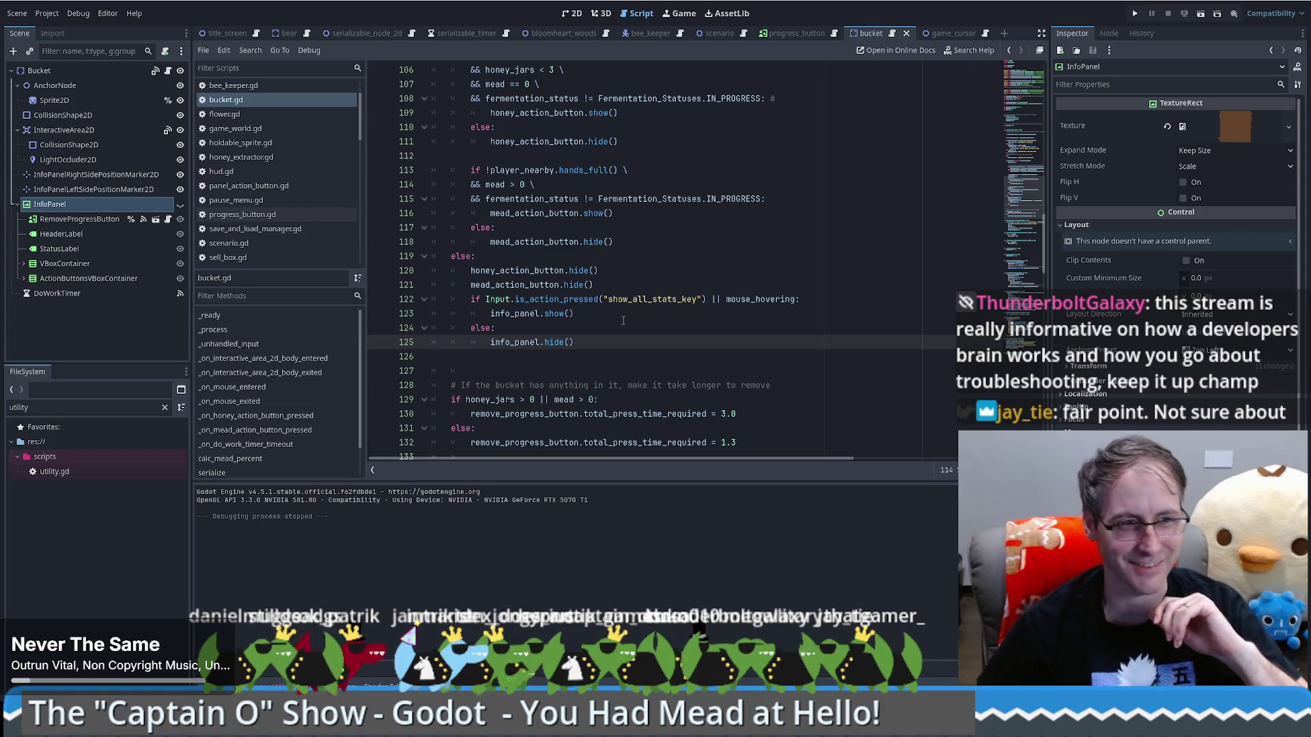
scroll(623, 320, up, 3)
Review the new else block around lines 121–124 and scroll up through bucket.gd
scroll(635, 324, down, 4)
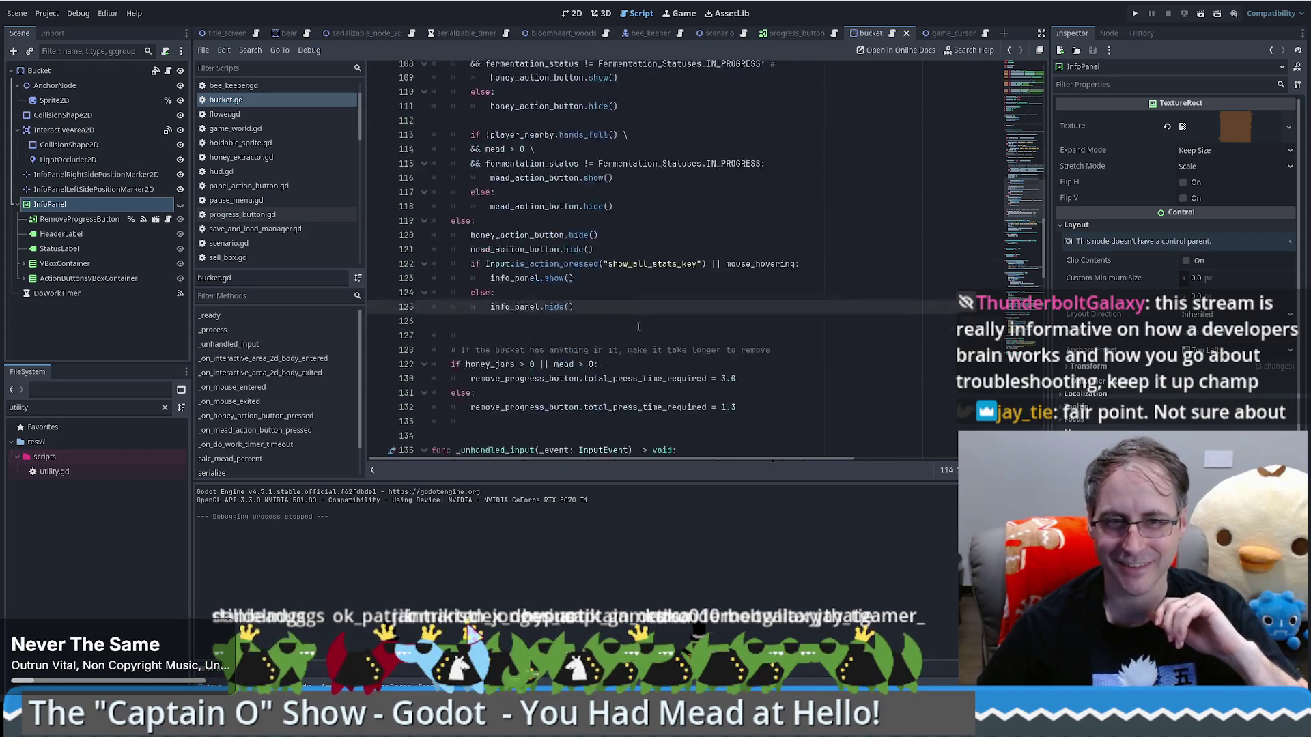
scroll(638, 327, down, 2)
click(656, 242)
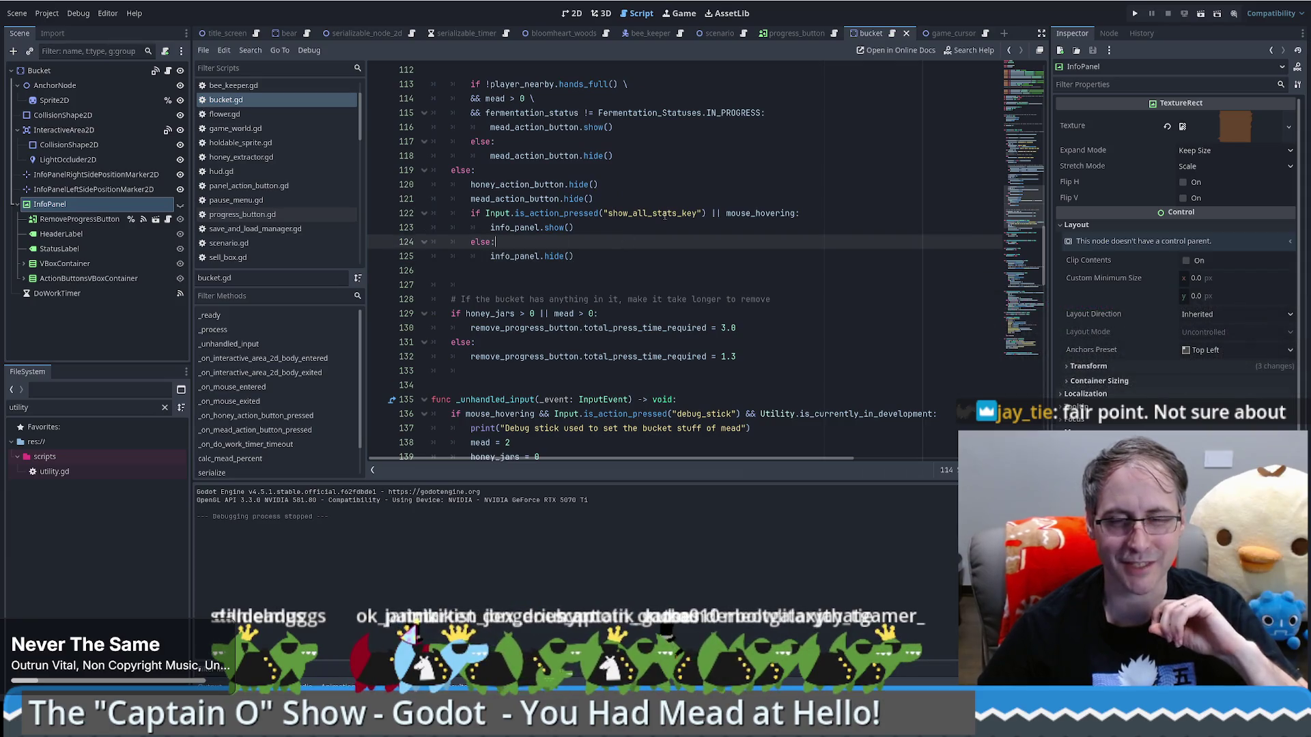
click(666, 200)
scroll(686, 205, up, 6)
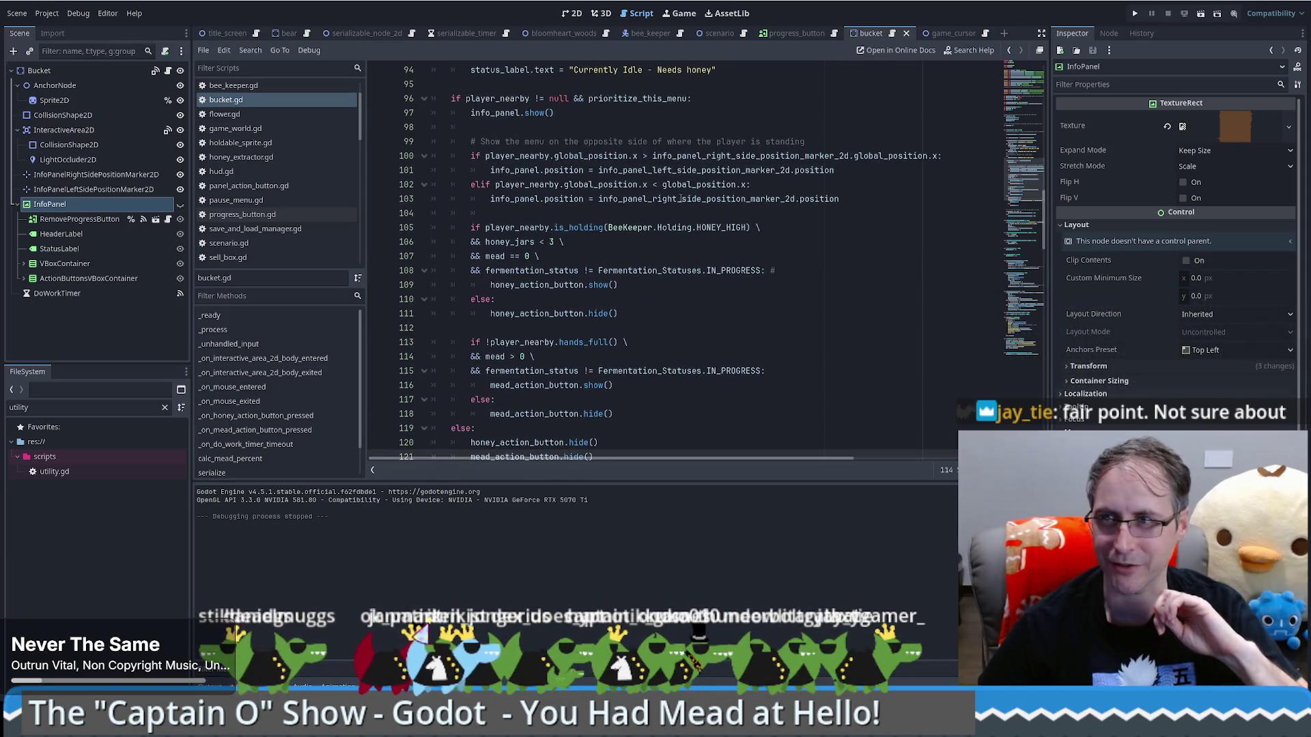
scroll(681, 201, up, 9)
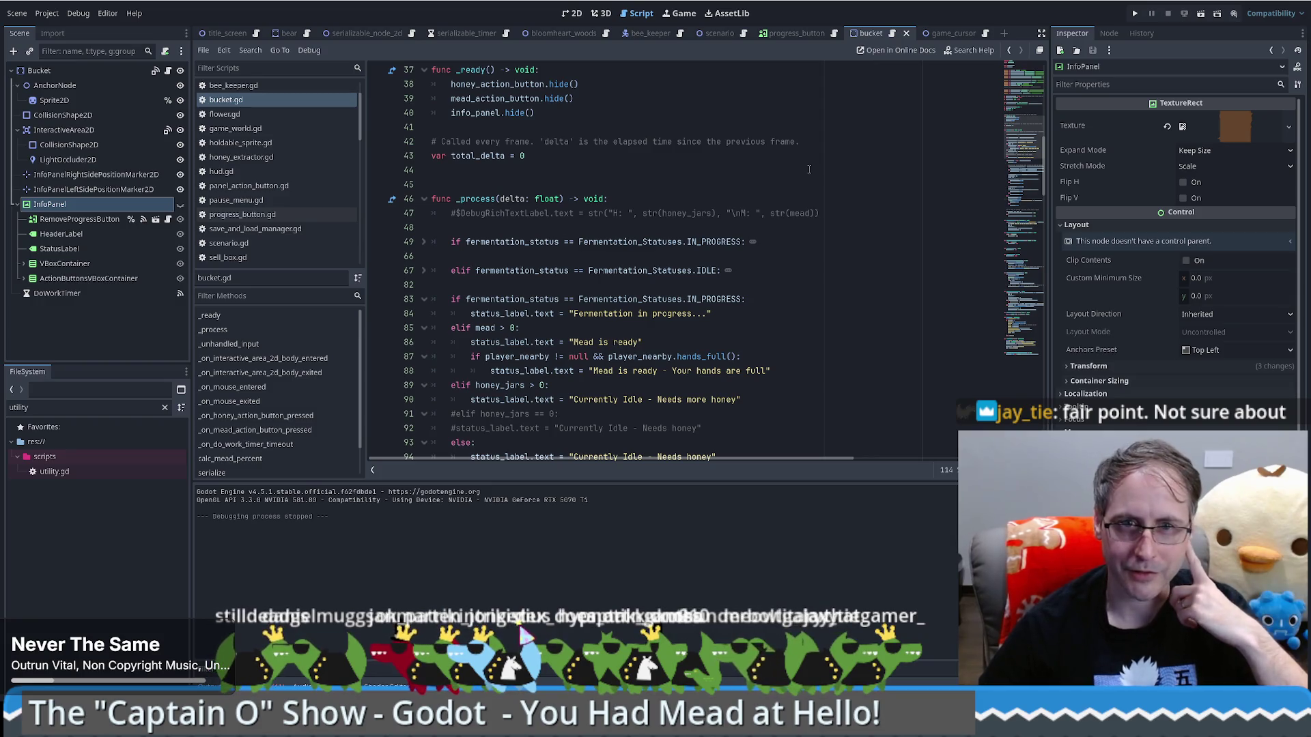
scroll(819, 198, up, 5)
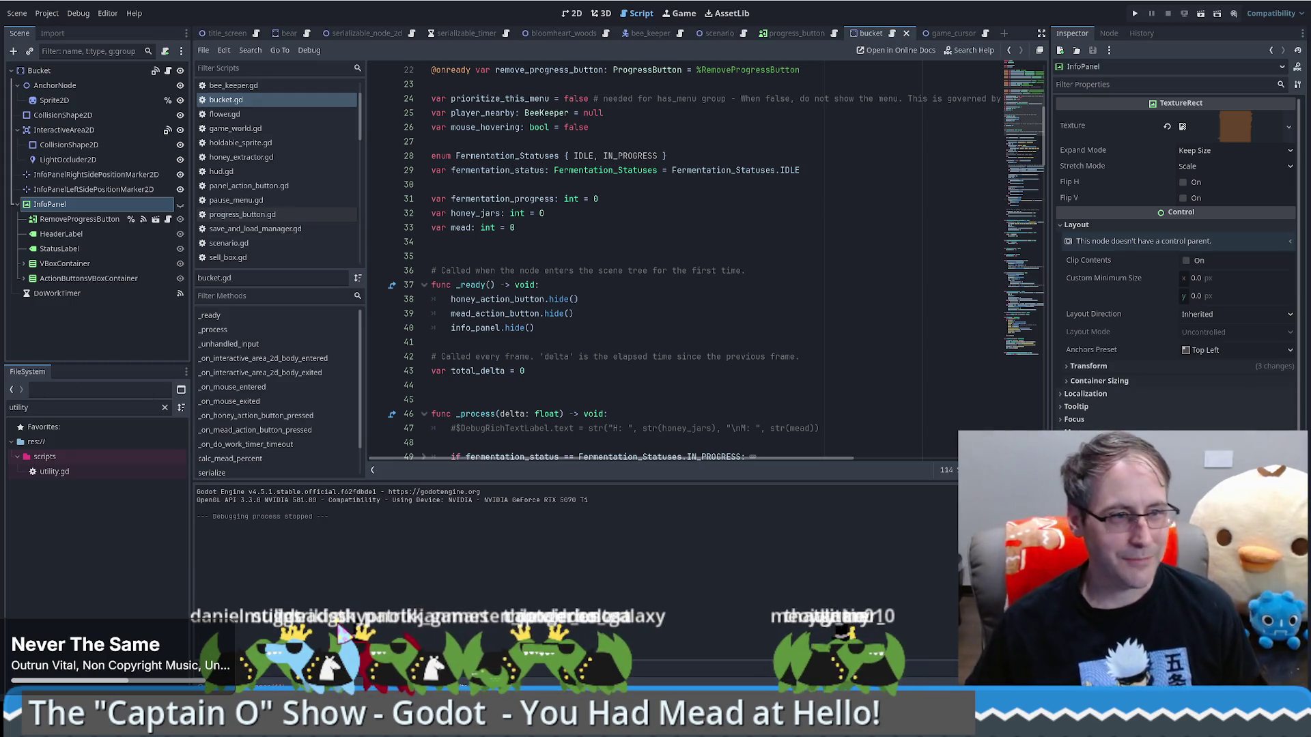
Check the delta comment on line 42, review the show/hide block on lines 122–125, and run the game
click(540, 356)
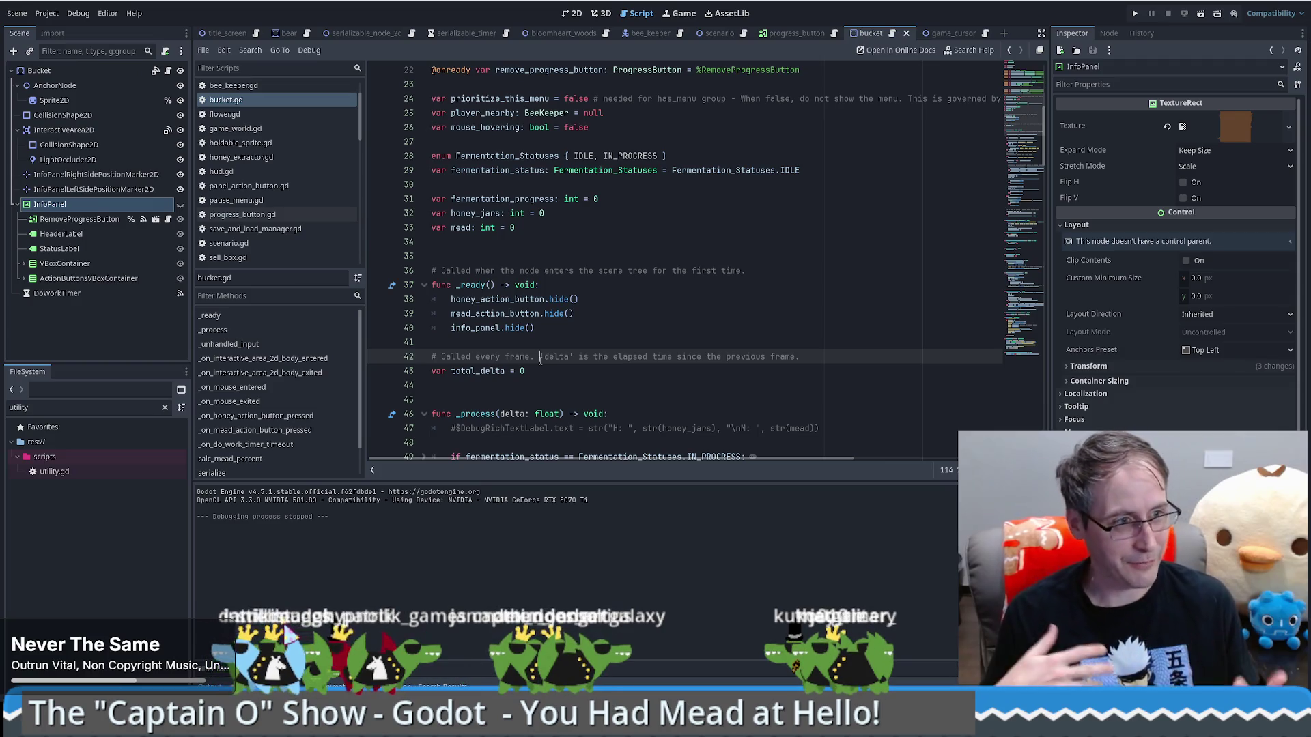
scroll(540, 360, down, 20)
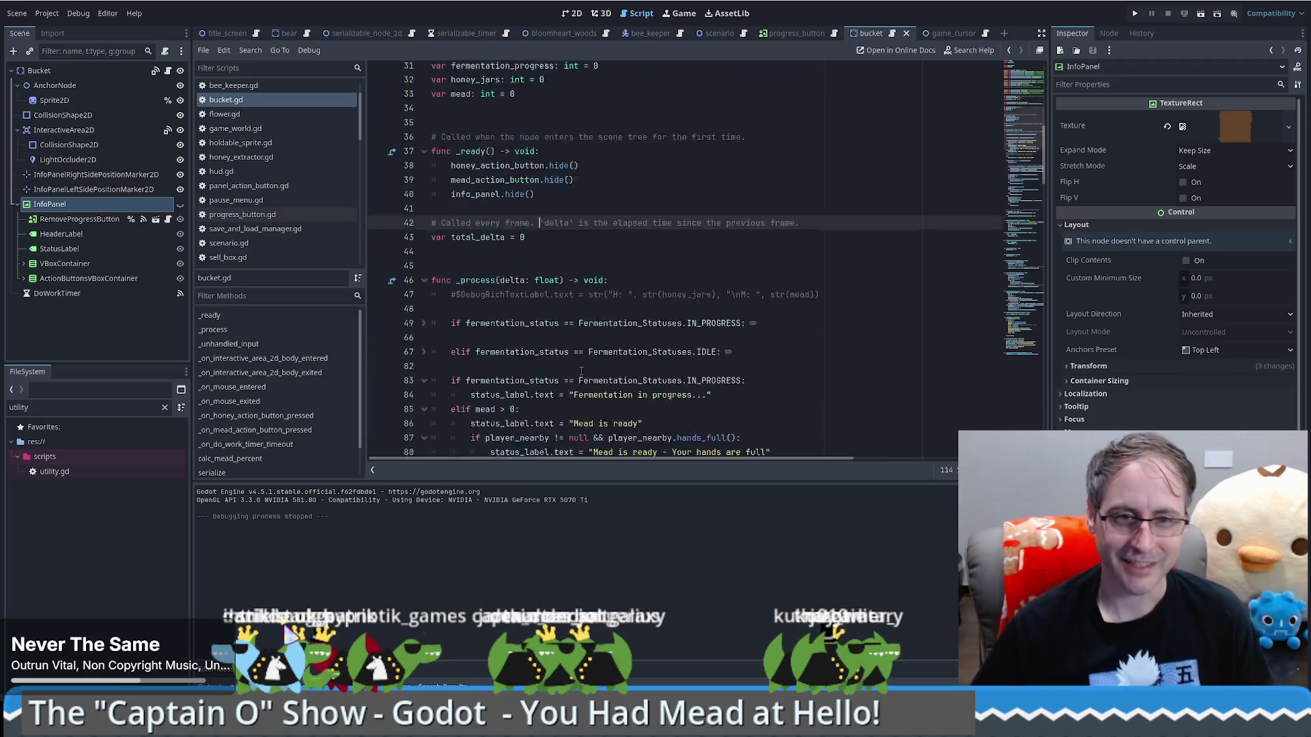
scroll(610, 372, down, 5)
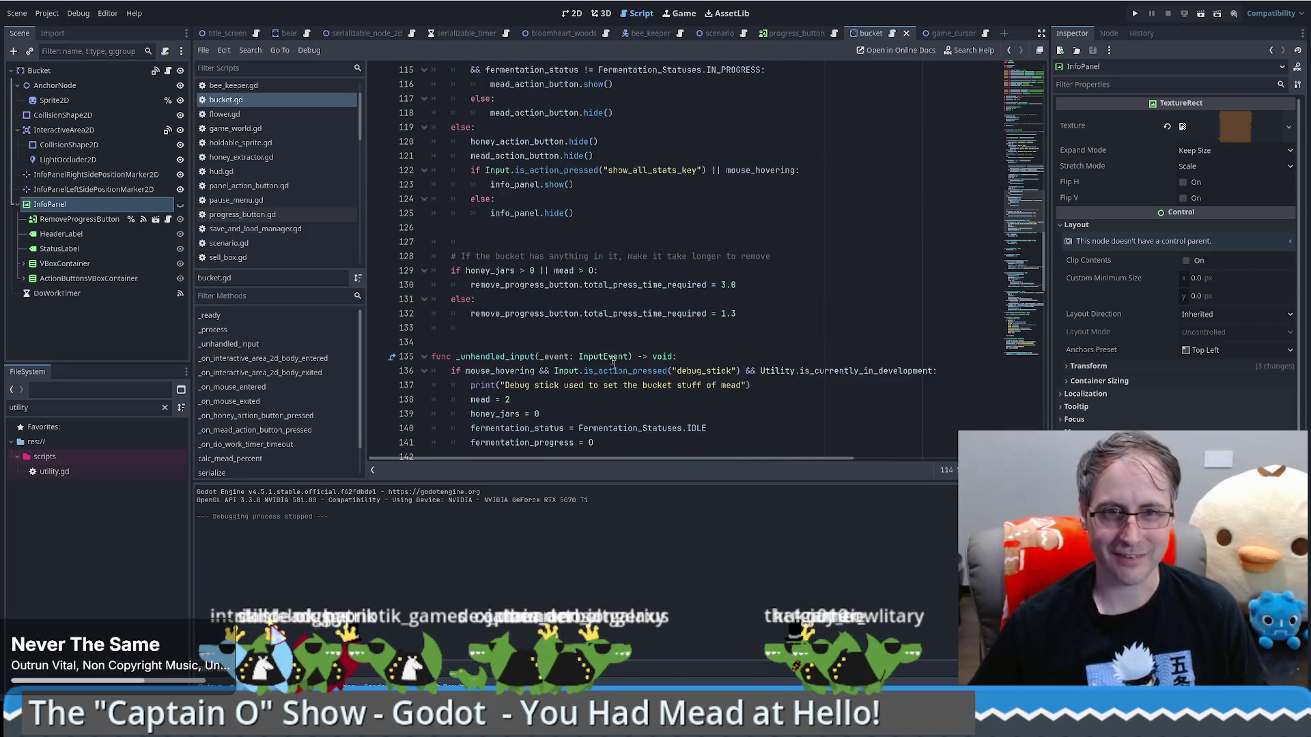
mouse_move(575, 214)
mouse_down()
mouse_move(423, 213)
mouse_move(390, 168)
mouse_up()
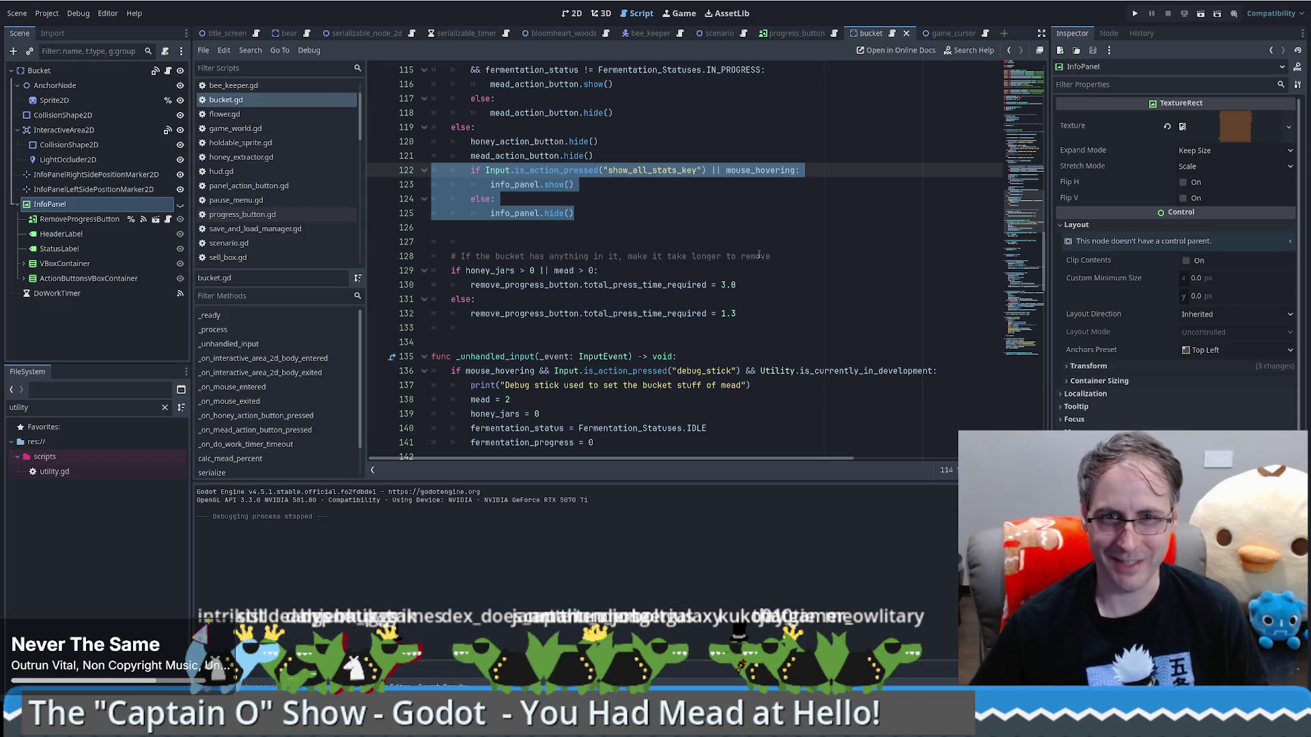
click(657, 205)
click(562, 185)
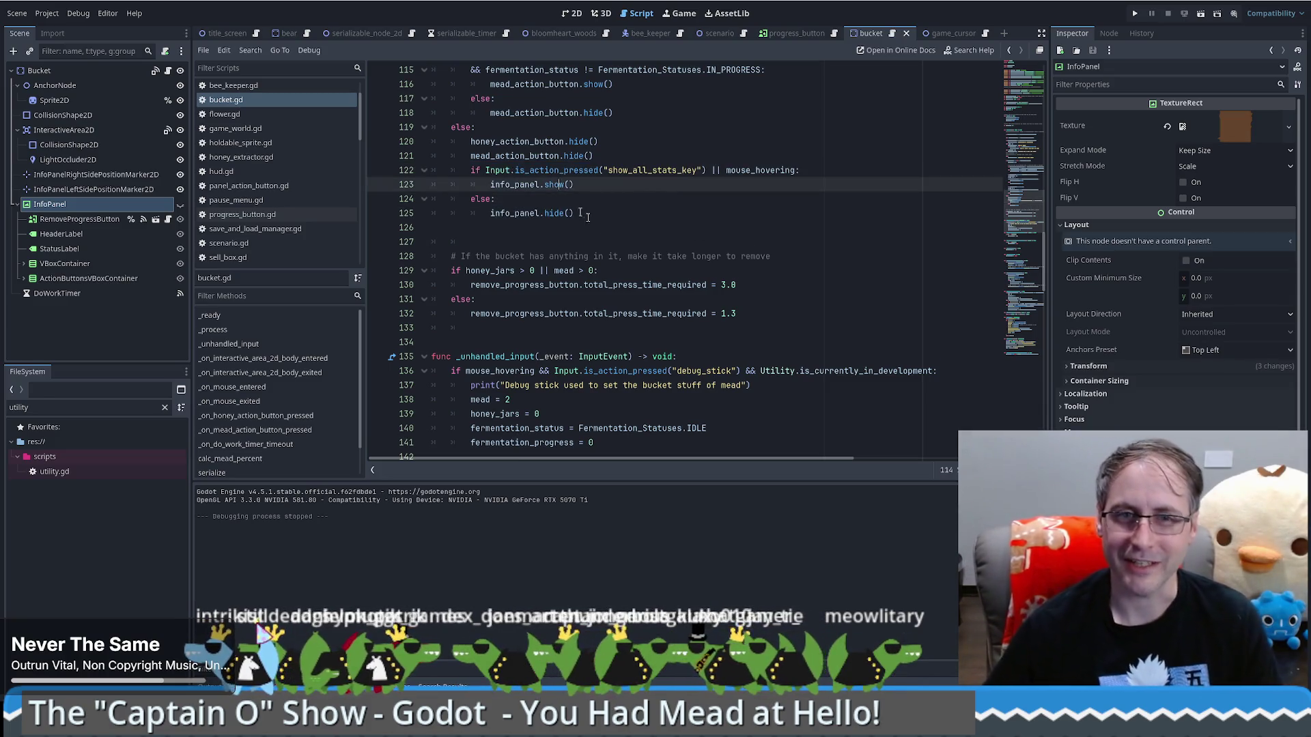
scroll(570, 207, up, 1)
scroll(686, 181, down, 2)
key(F5)
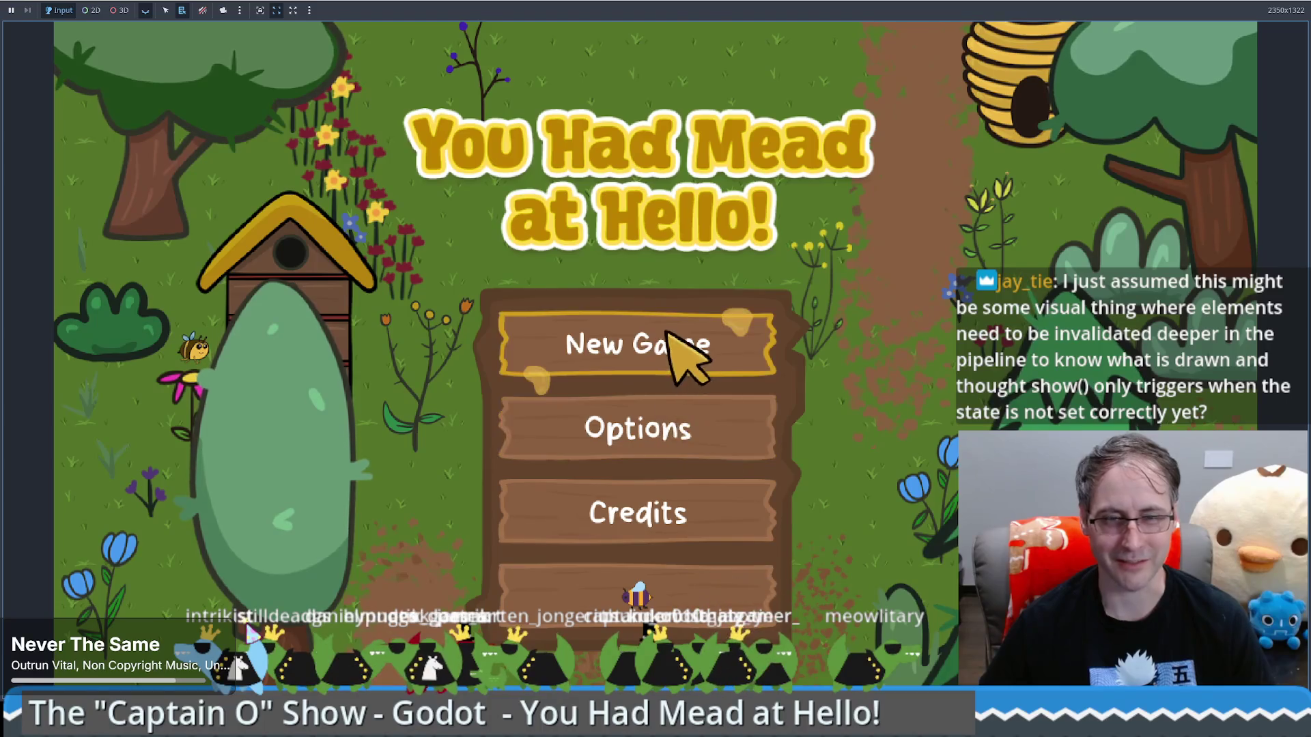
Load the saved game and sell two Food Grade Buckets, raising cash to $1,145
click(667, 335)
click(949, 53)
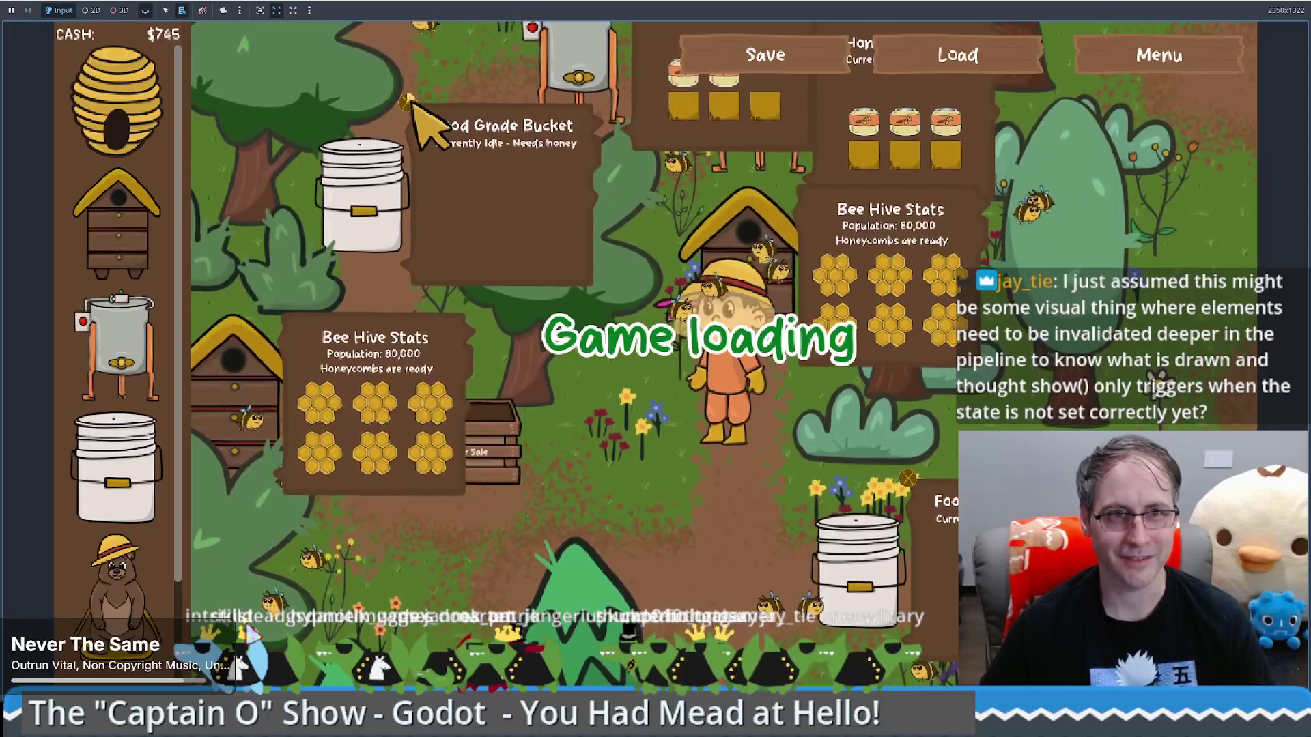
drag(412, 103, 505, 430)
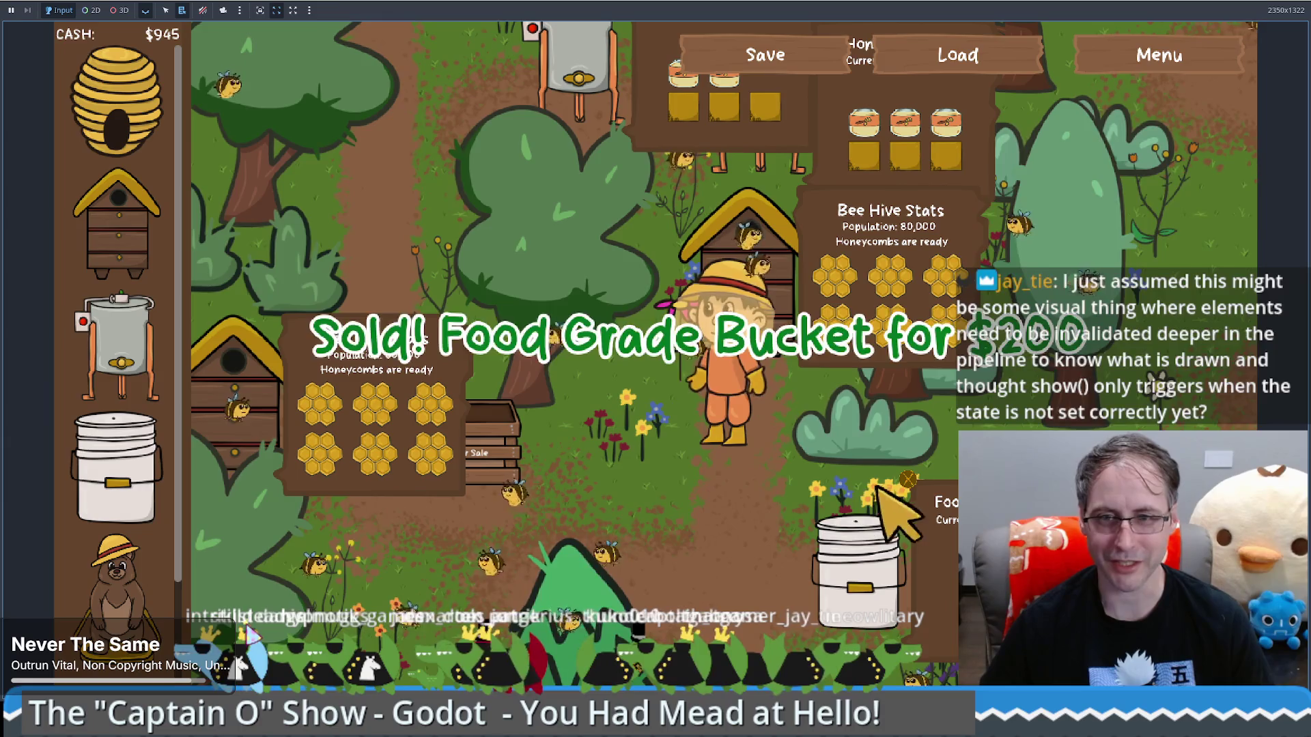
click(840, 519)
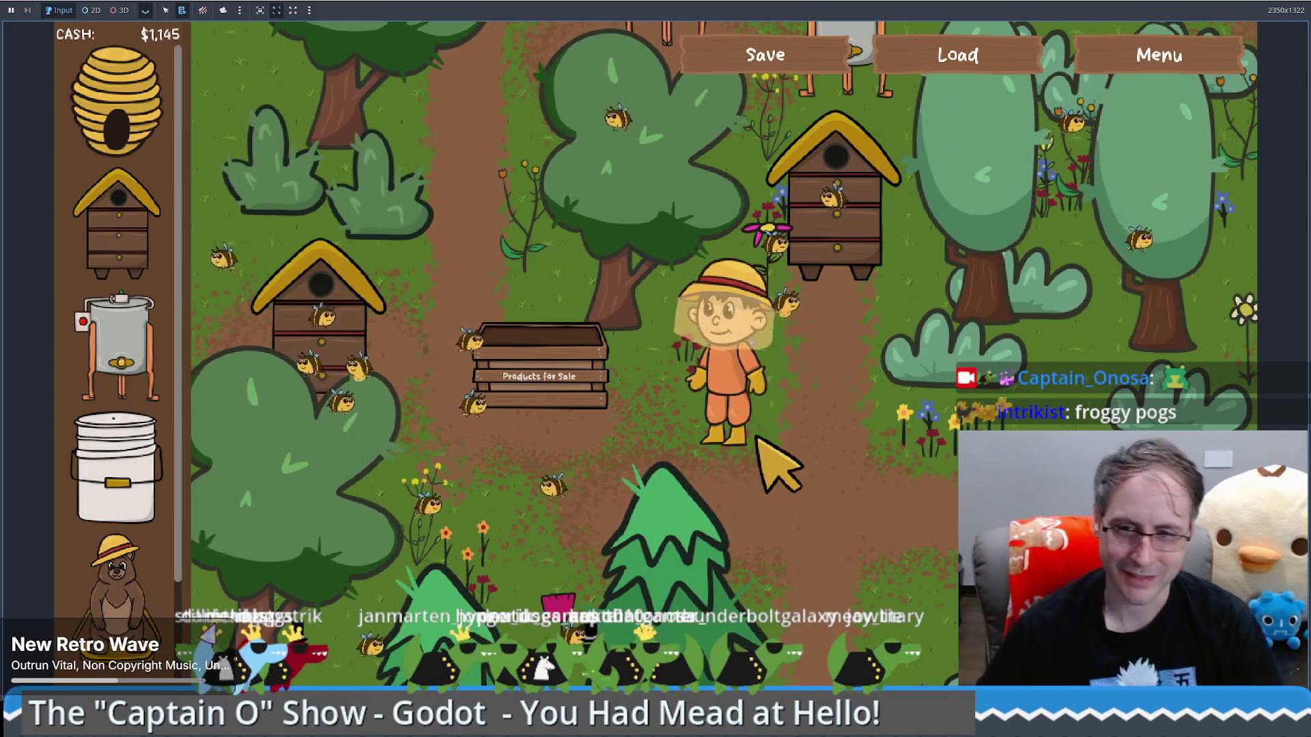
Walk the beekeeper down, right and back up through the garden
key(Down)
key(Right)
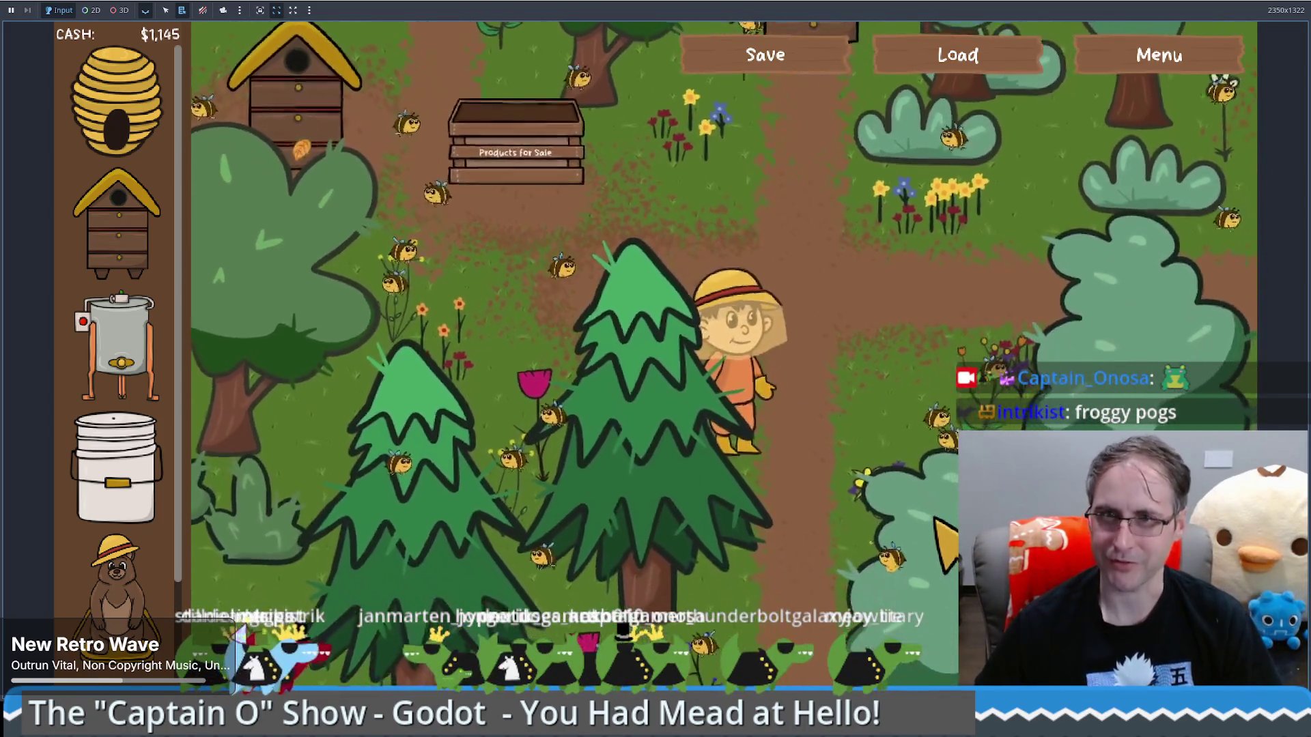
key(Up)
key(Right)
key(Right)
key(Down)
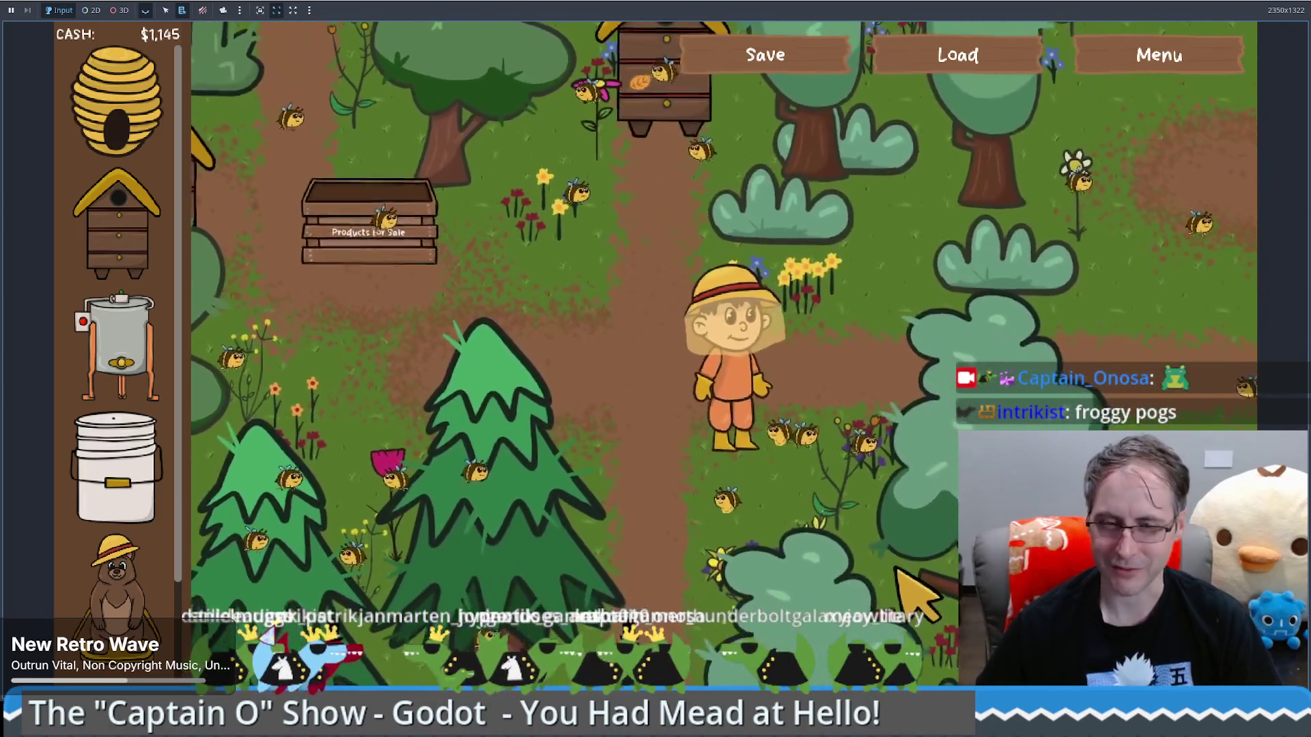
key(Up)
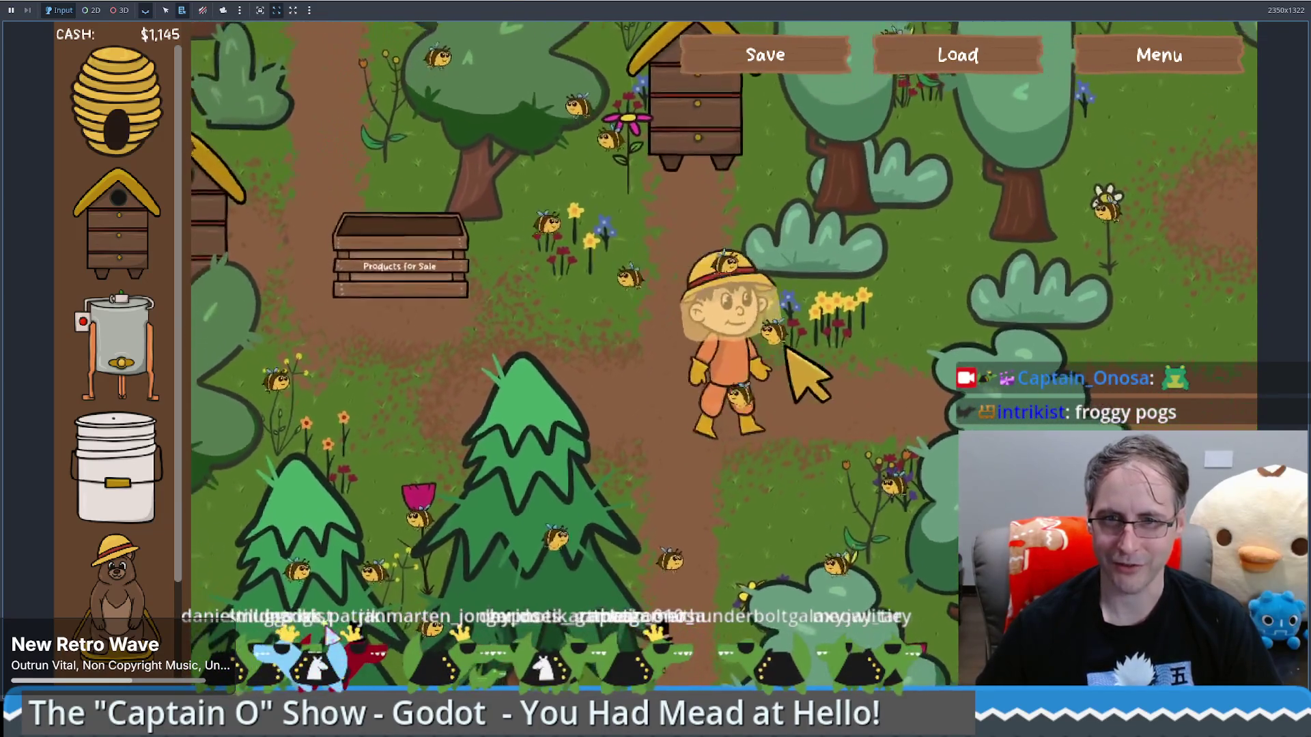
key(Up)
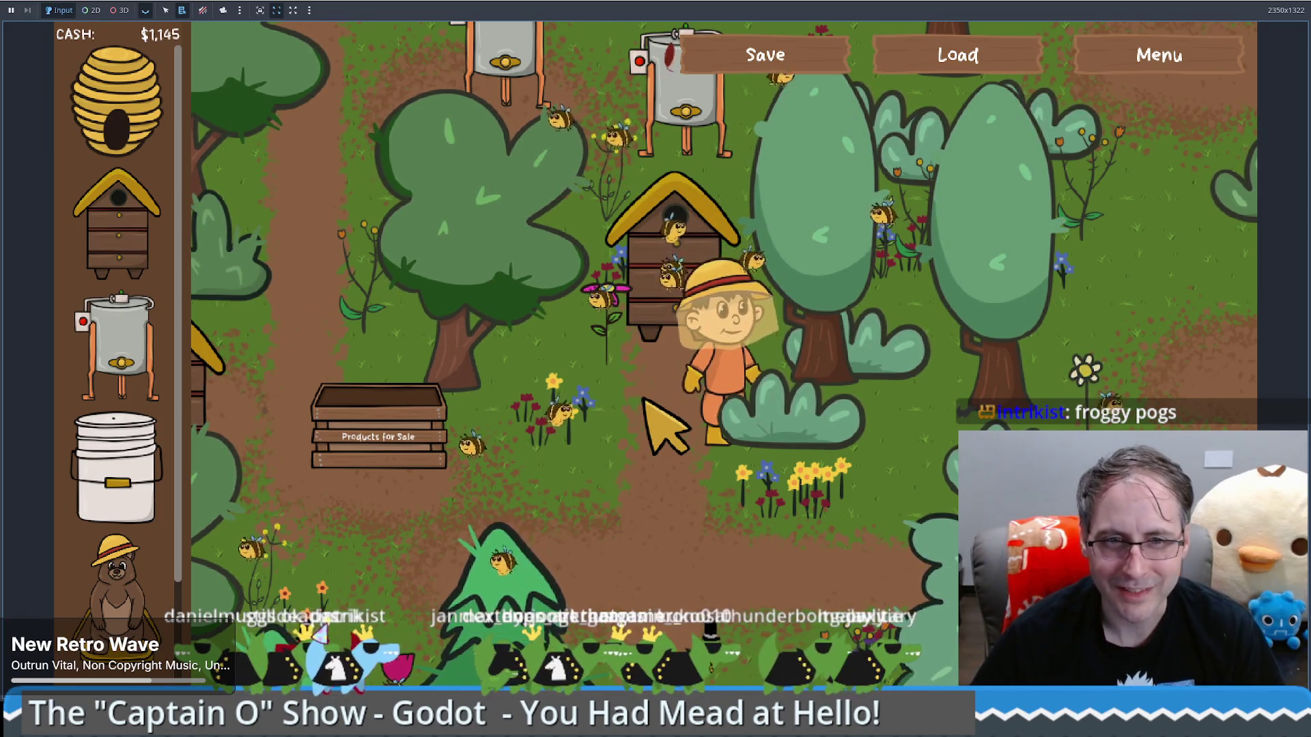
Walk her left to a beehive to see its stats, then up and down the path toward the hives
key(Left)
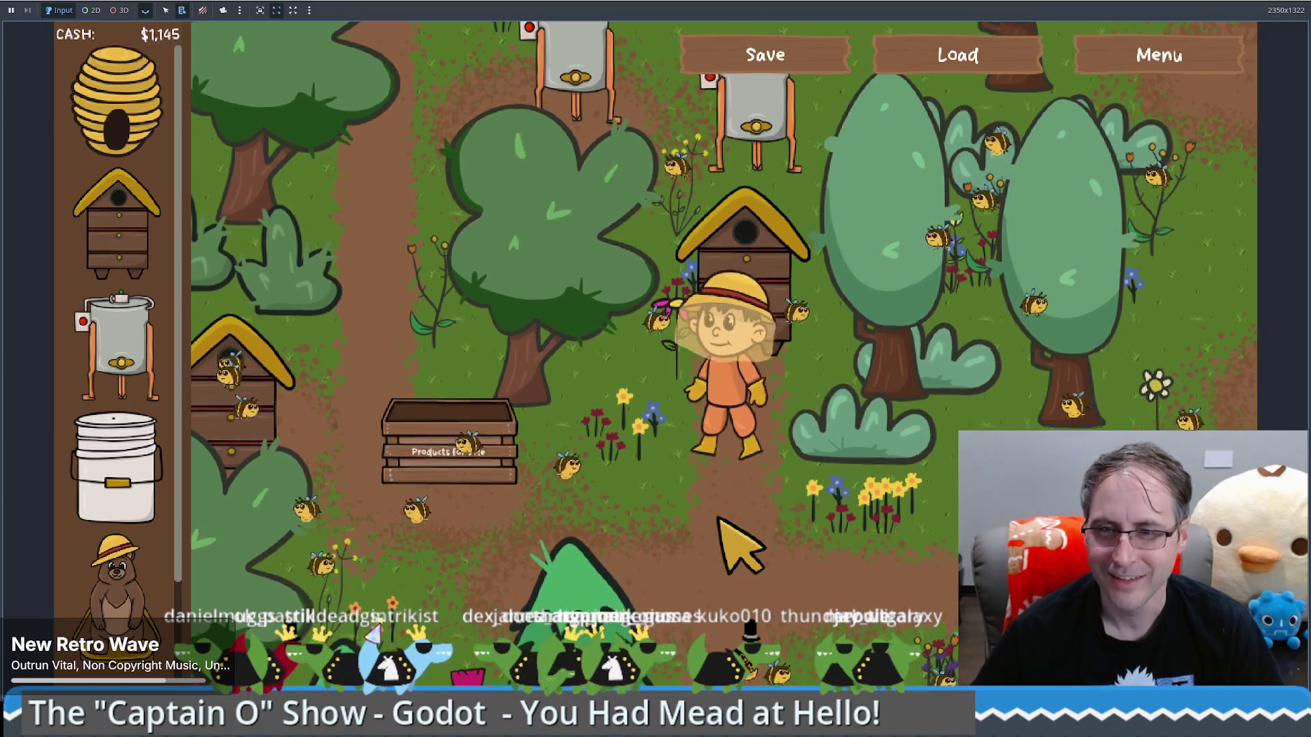
key(Down)
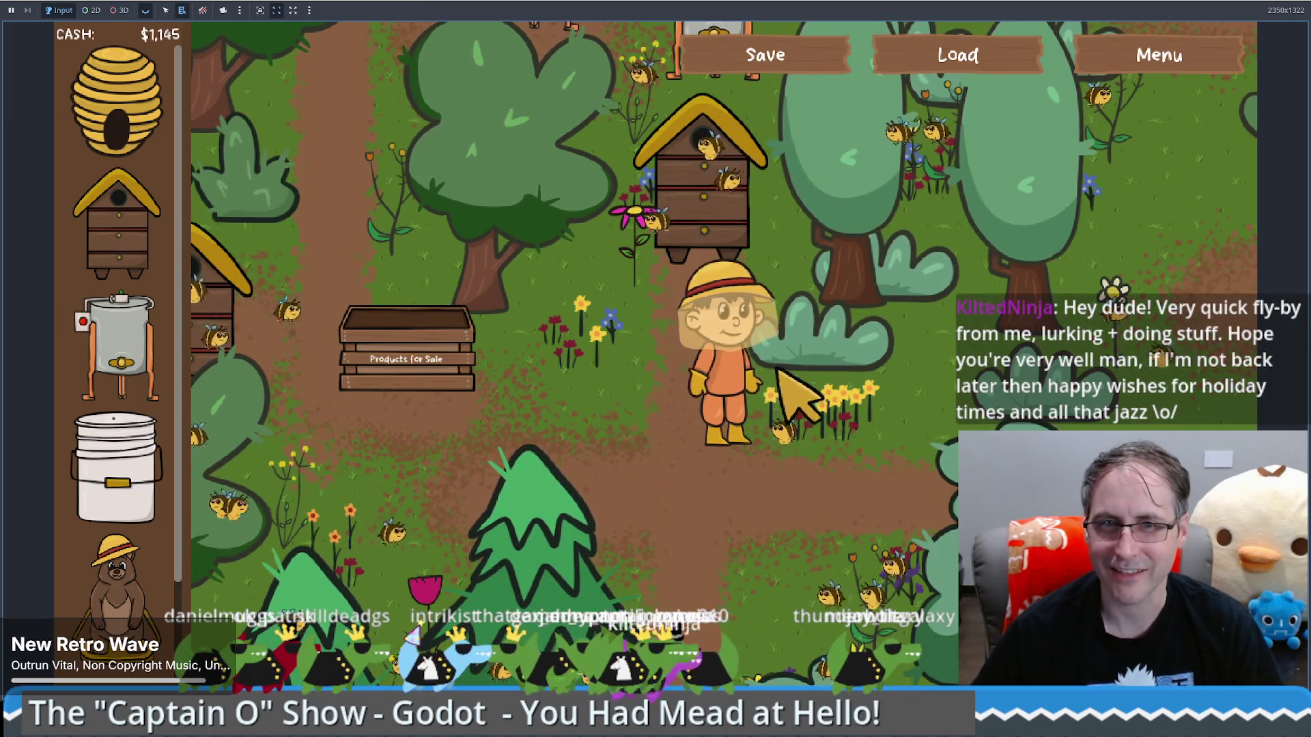
key(Down)
key(Left)
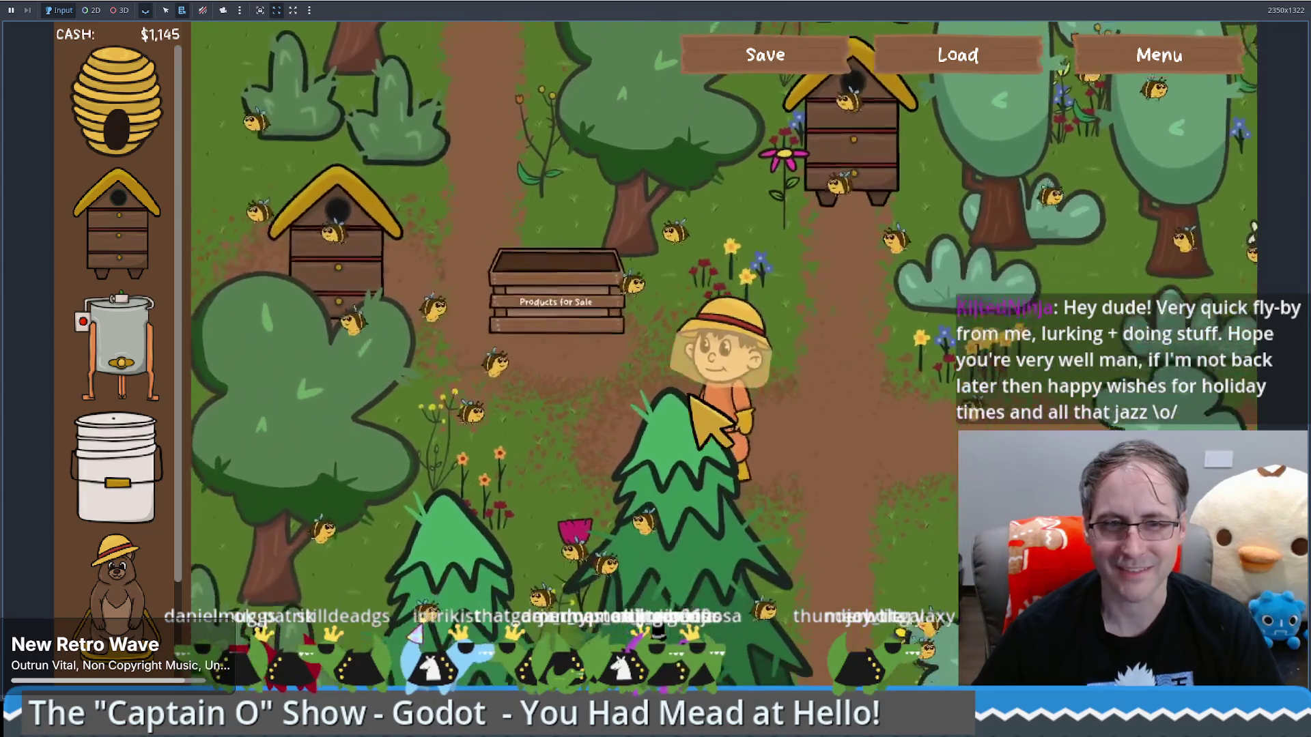
key(Up)
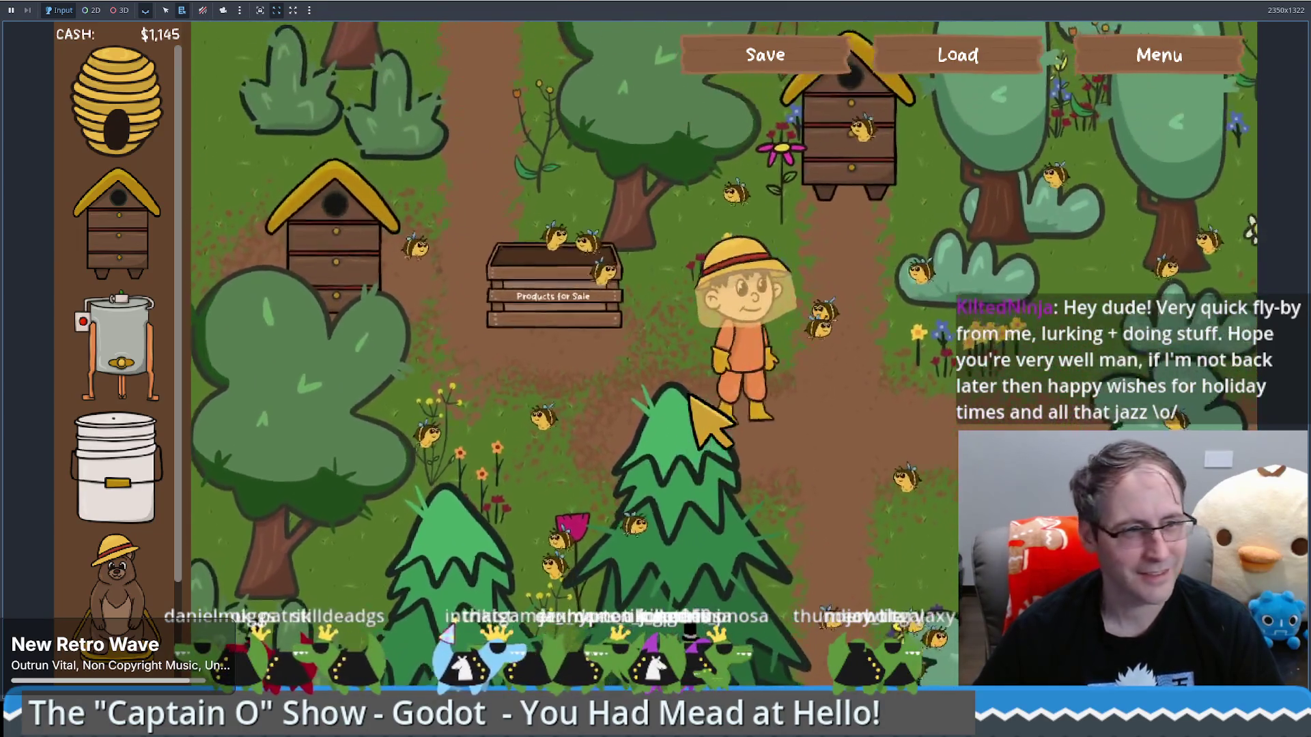
key(Down)
key(Right)
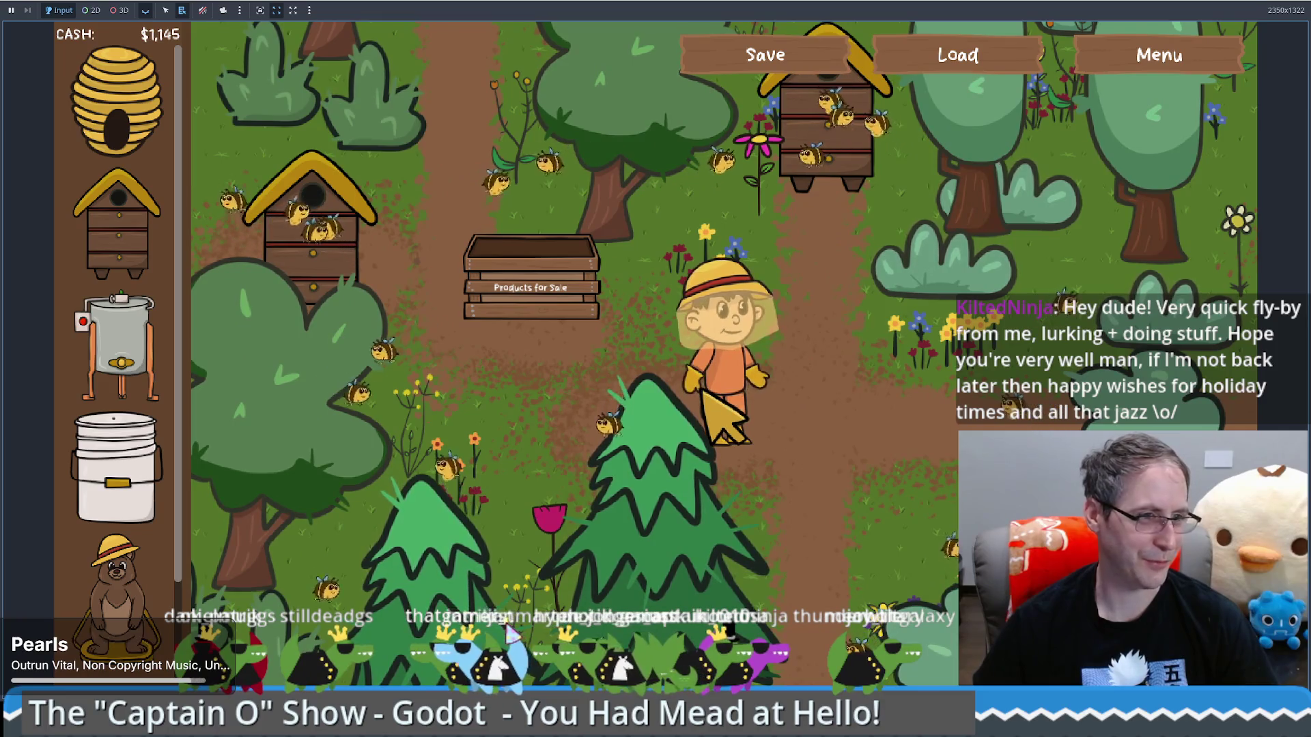
key(Up)
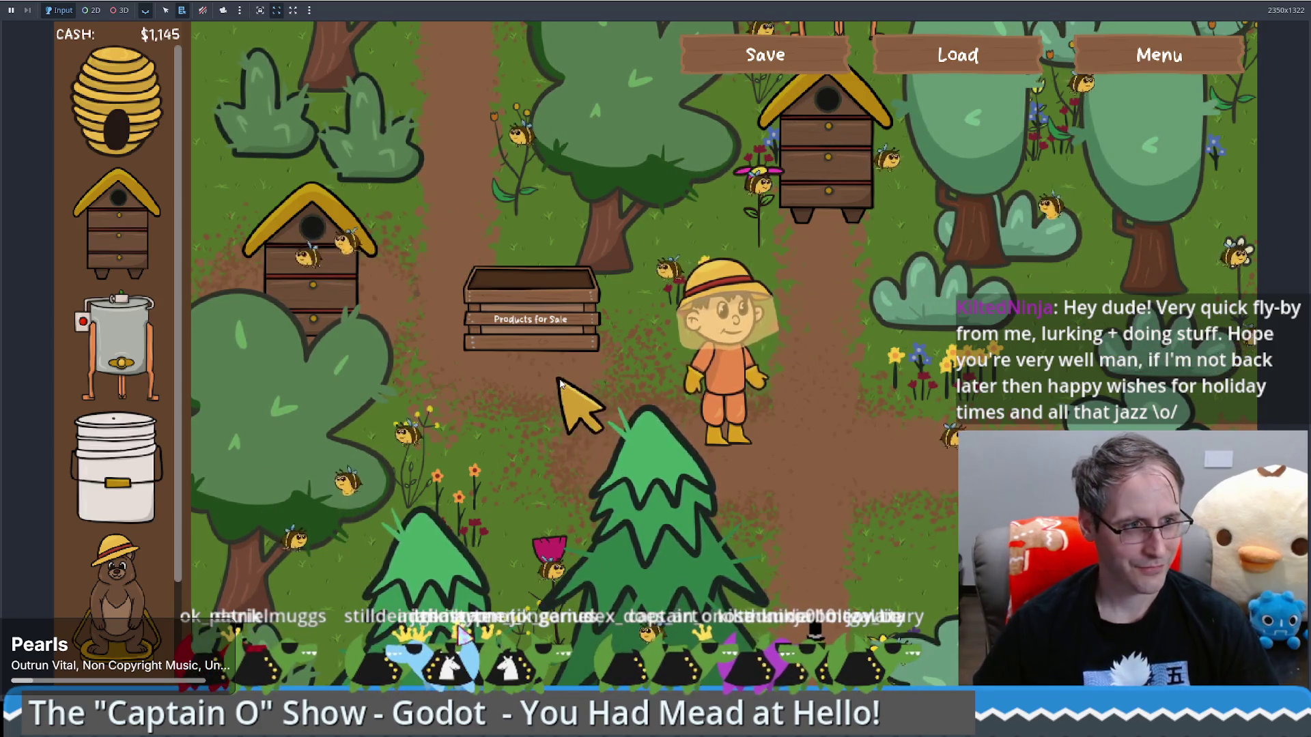
key(Down)
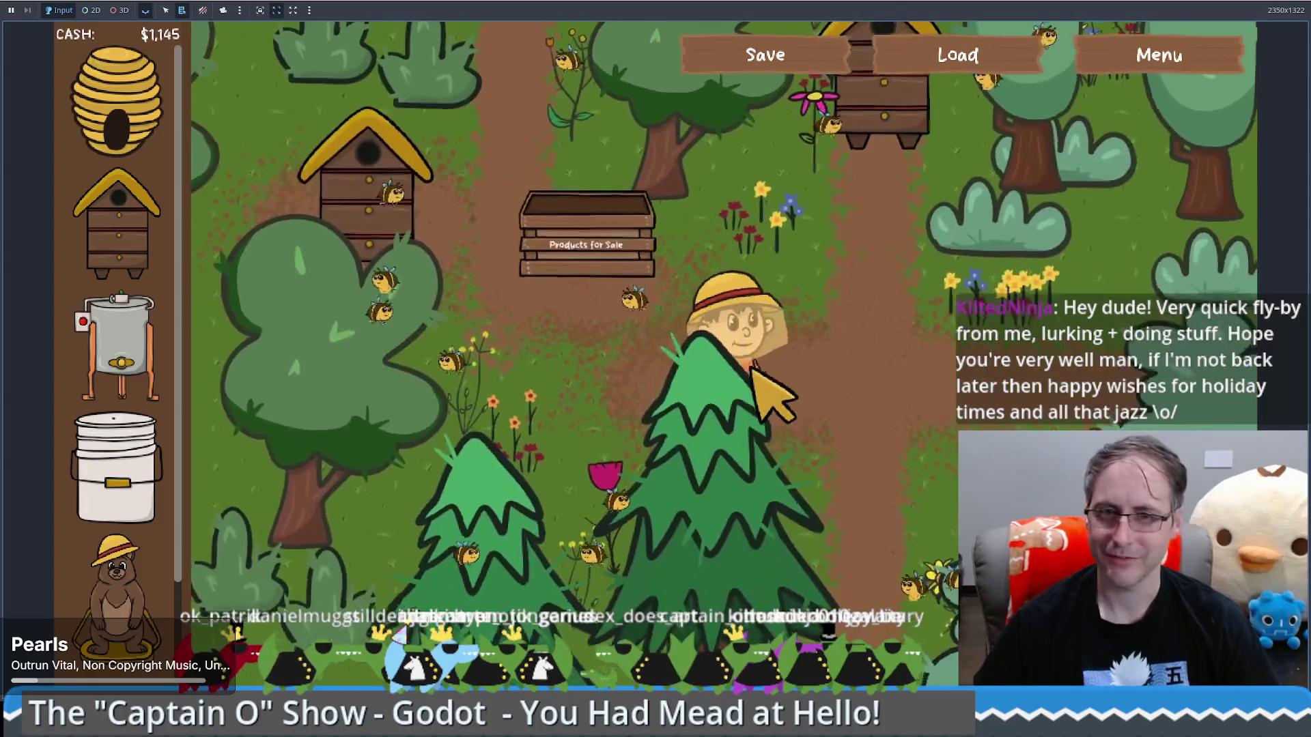
key(Up)
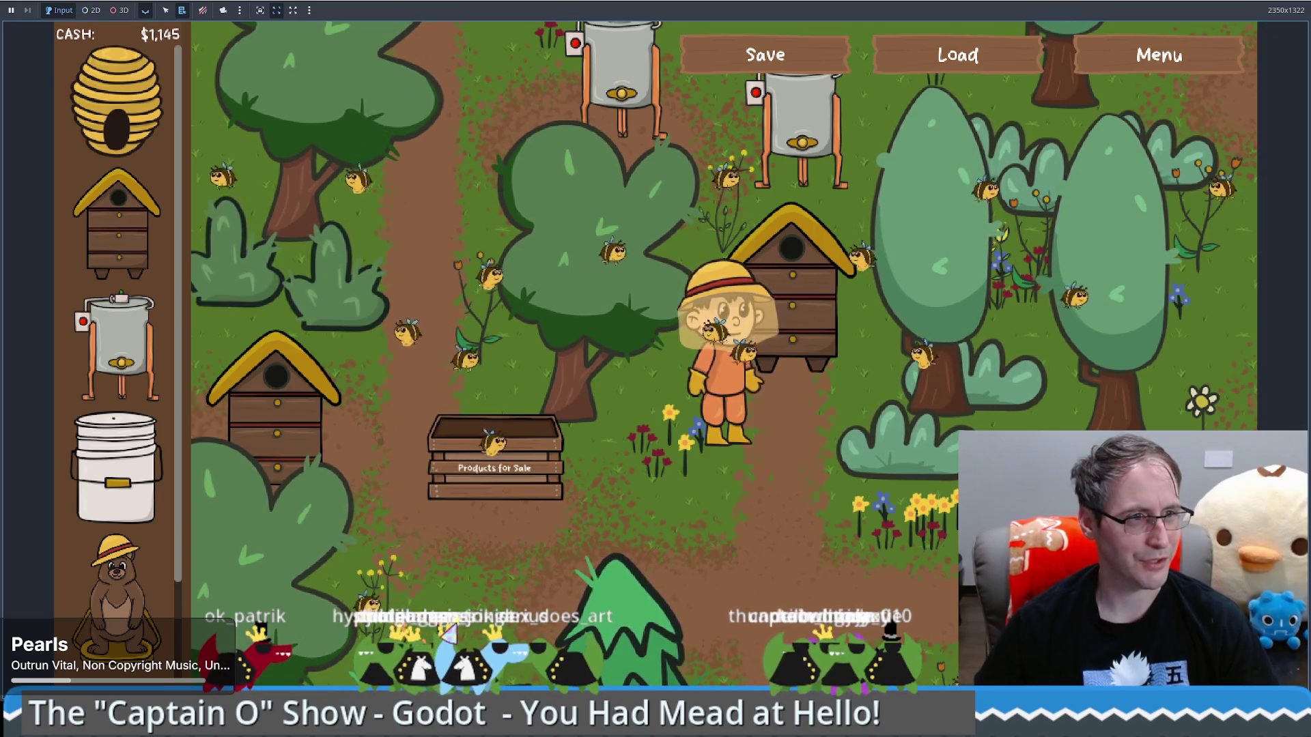
click(638, 445)
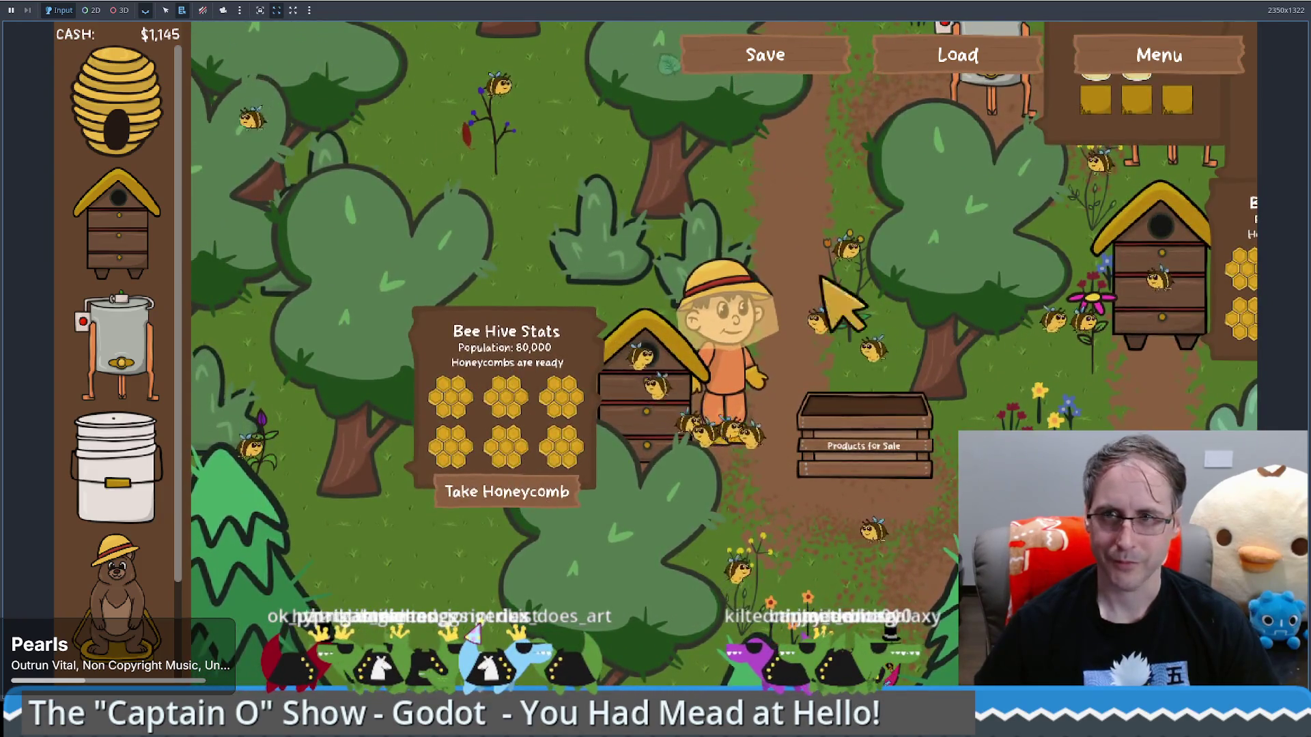
Walk the beekeeper up-right to the bear statue, bucket and extractors, then dismiss their info panels
click(784, 328)
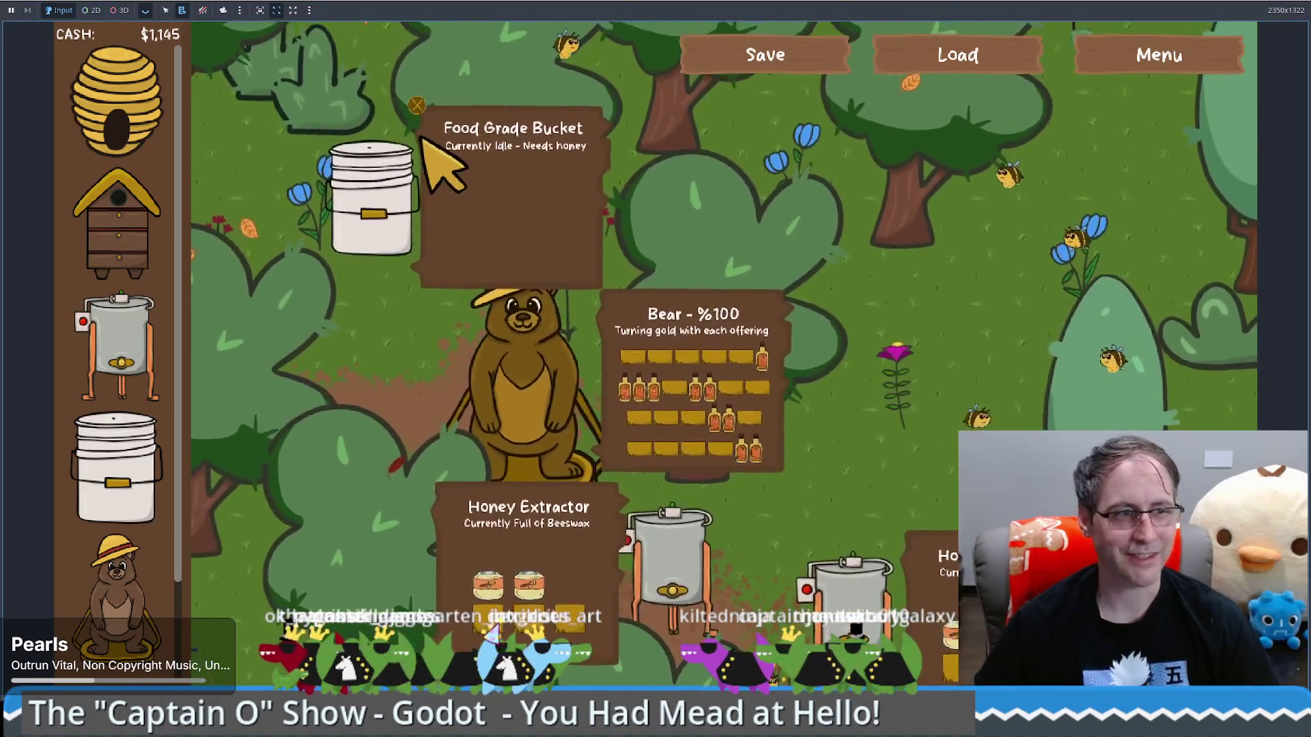
click(486, 164)
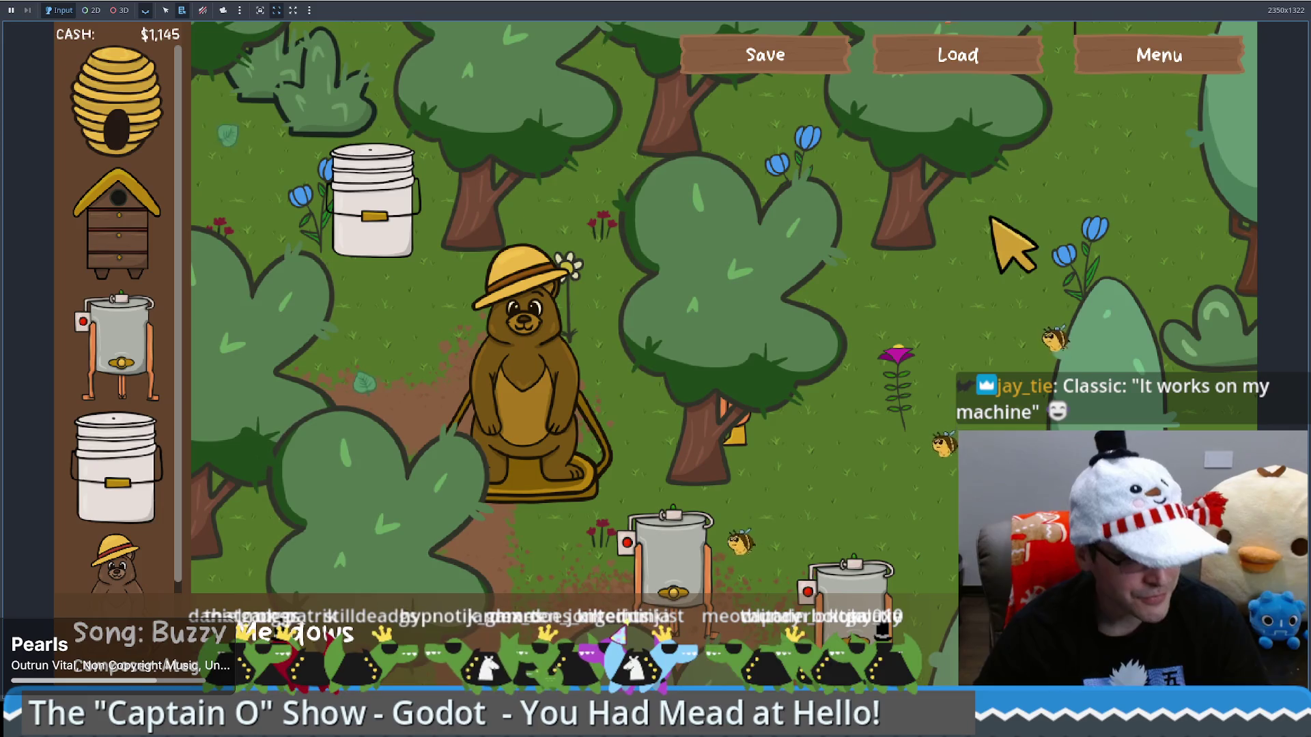
Walk the beekeeper up-right behind a tree, then down and left toward the hives
key(d)
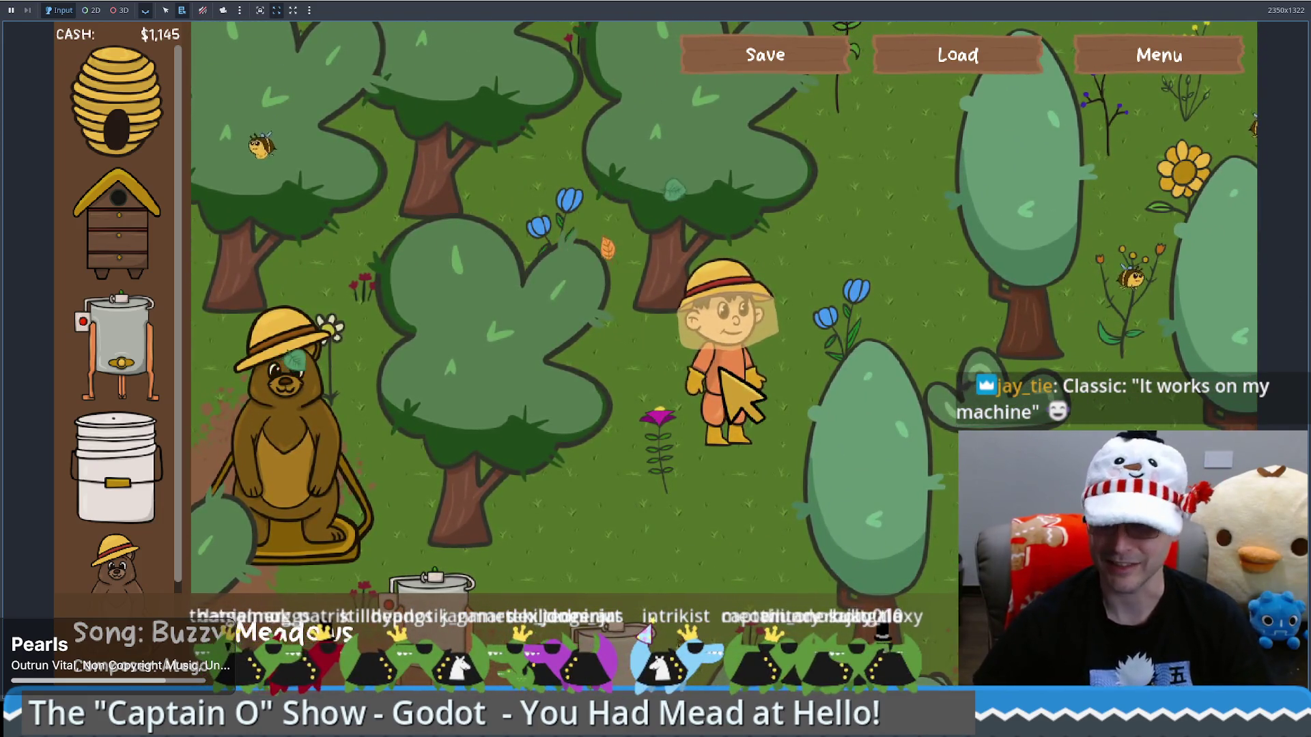
key(w)
key(d)
key(s)
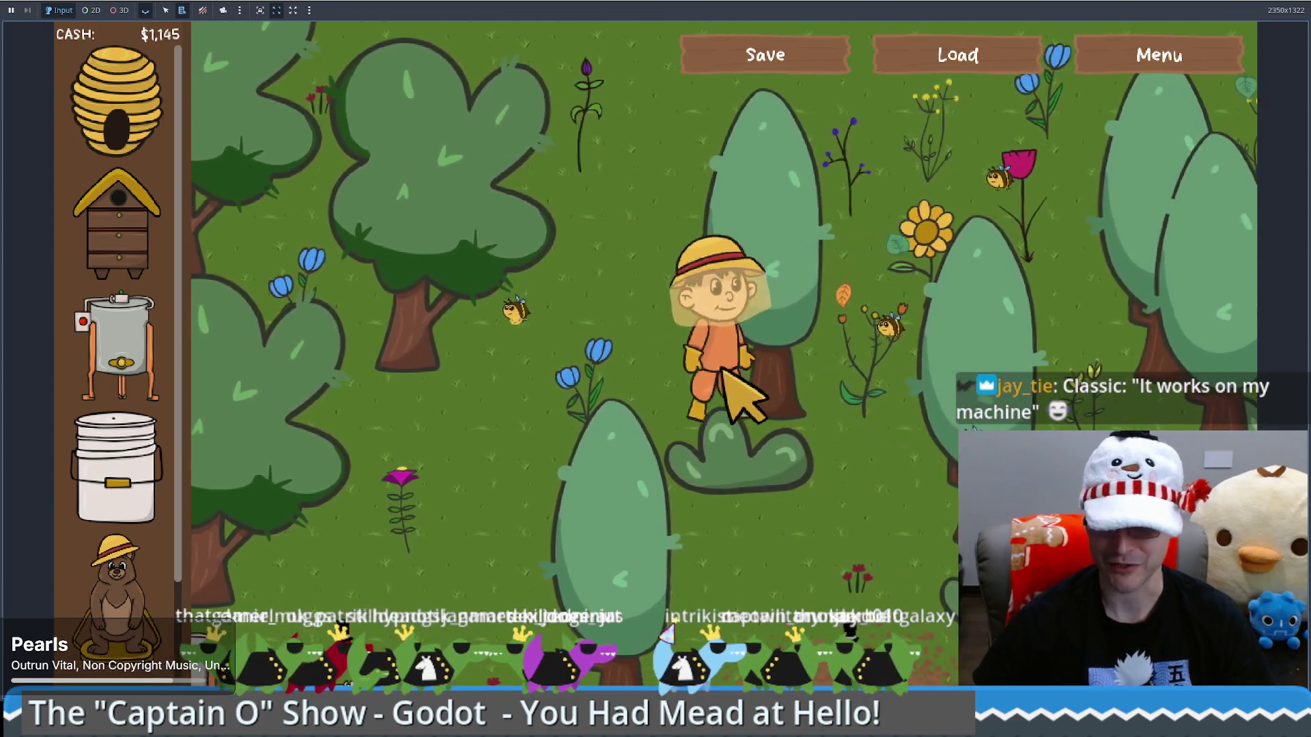
key(s)
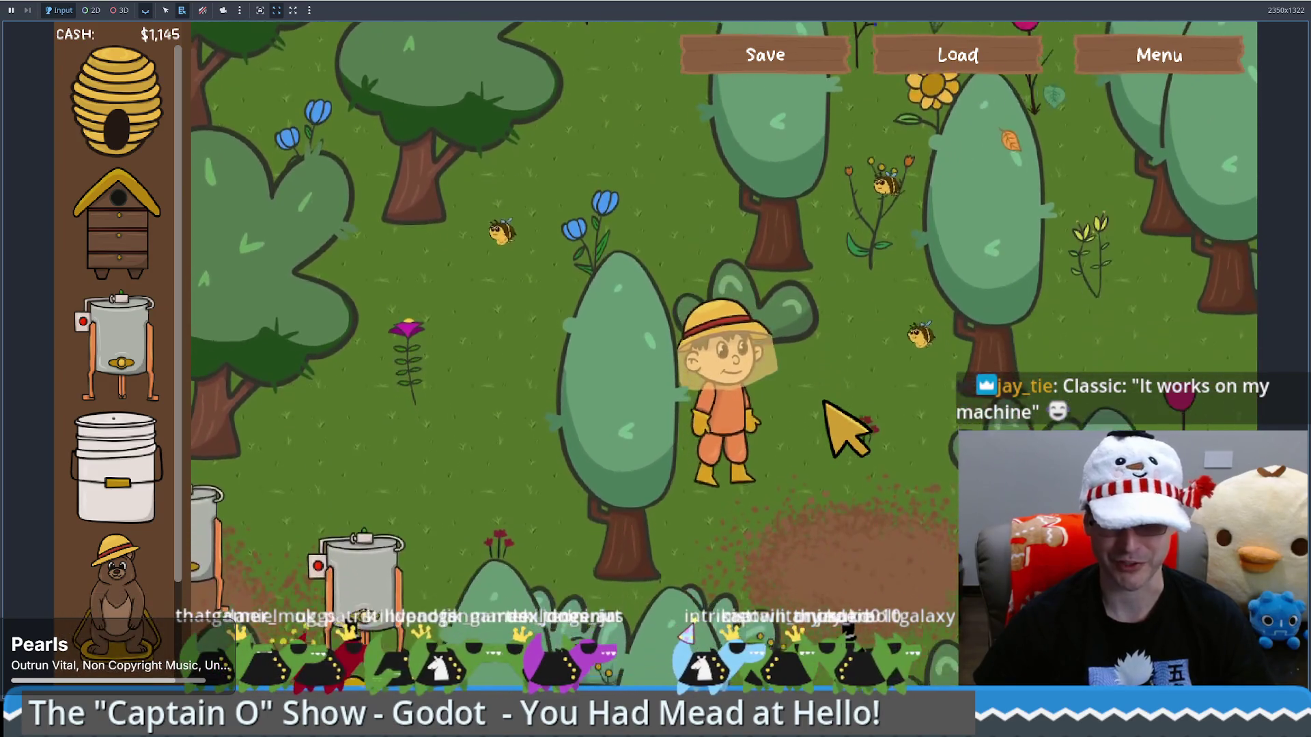
key(s)
key(a)
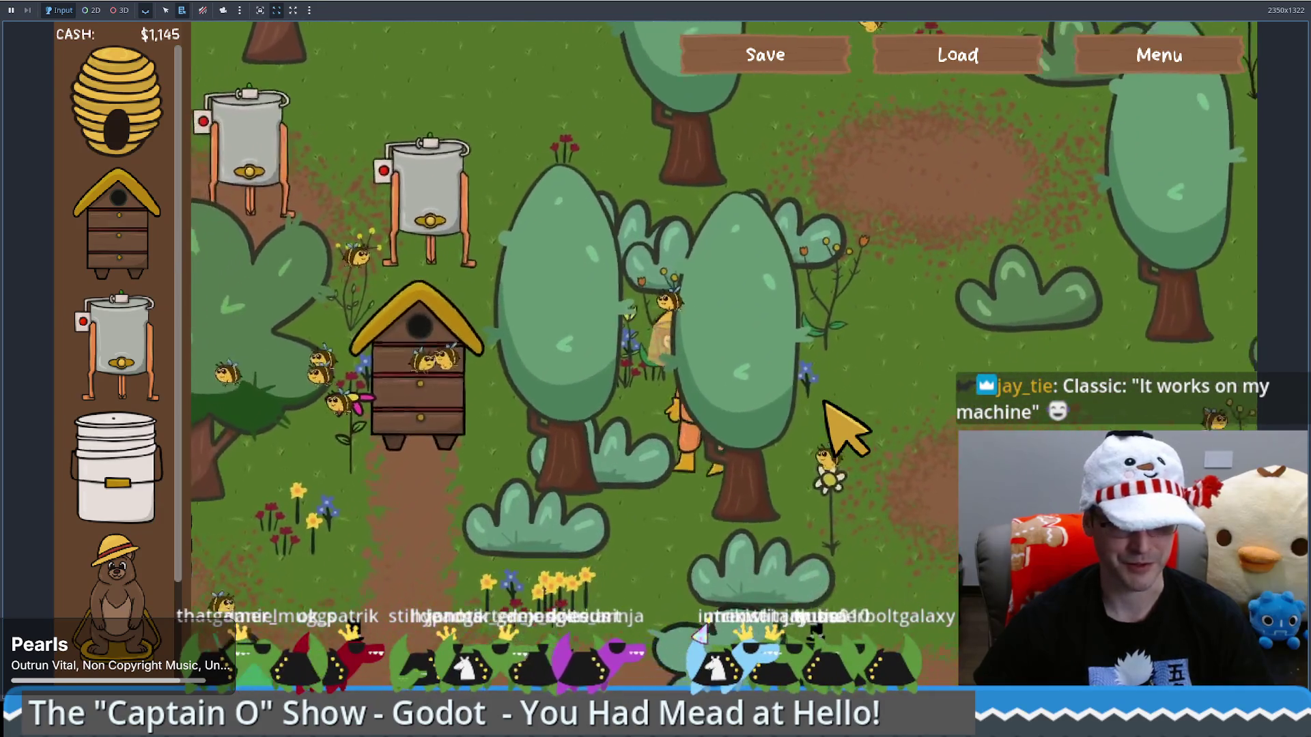
key(s)
key(a)
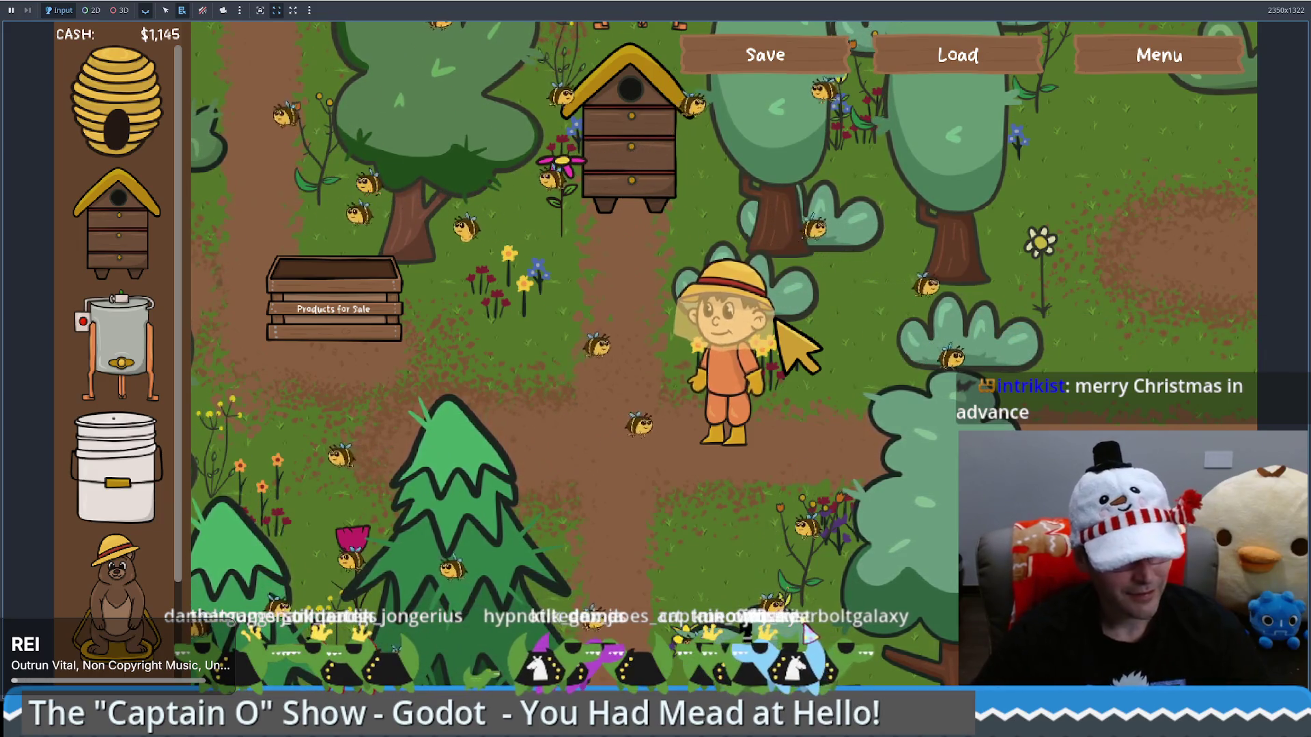
Walk past the bear statue and extractors back to the crate, and place a Food Grade Bucket for $200
key(Up+Left)
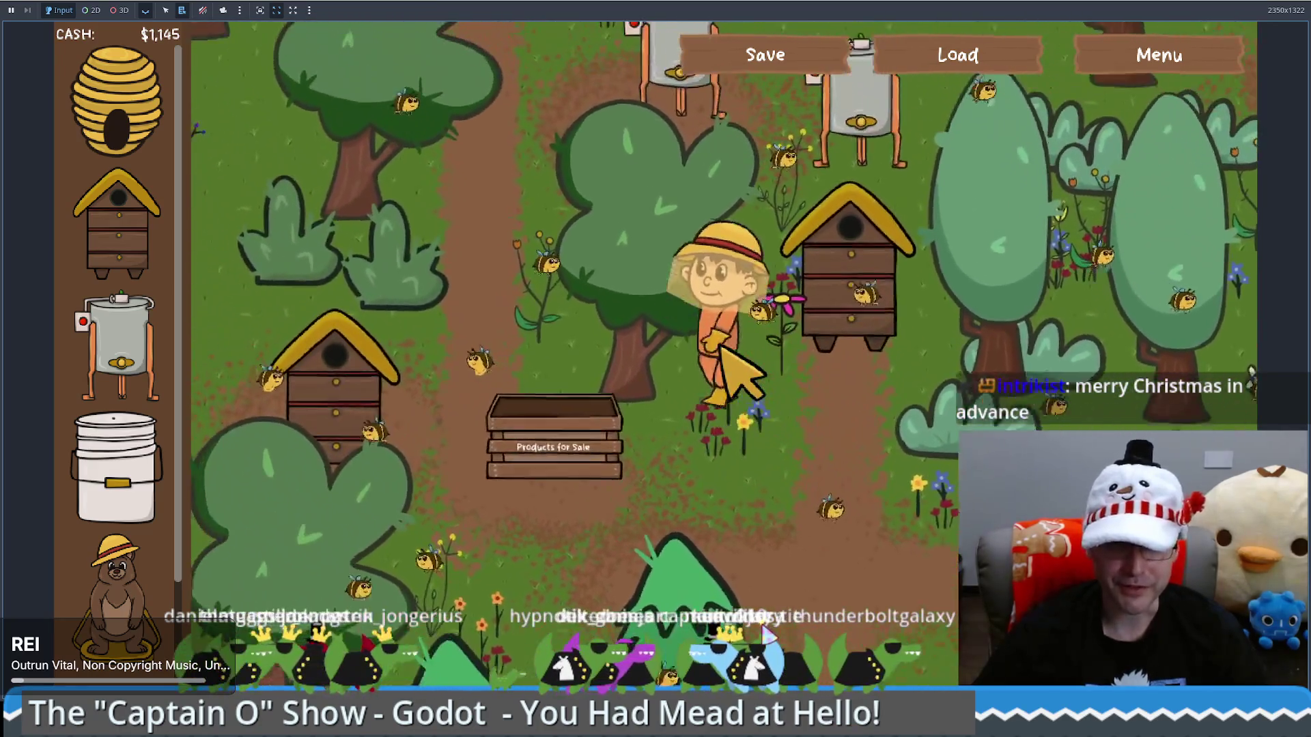
key(Up)
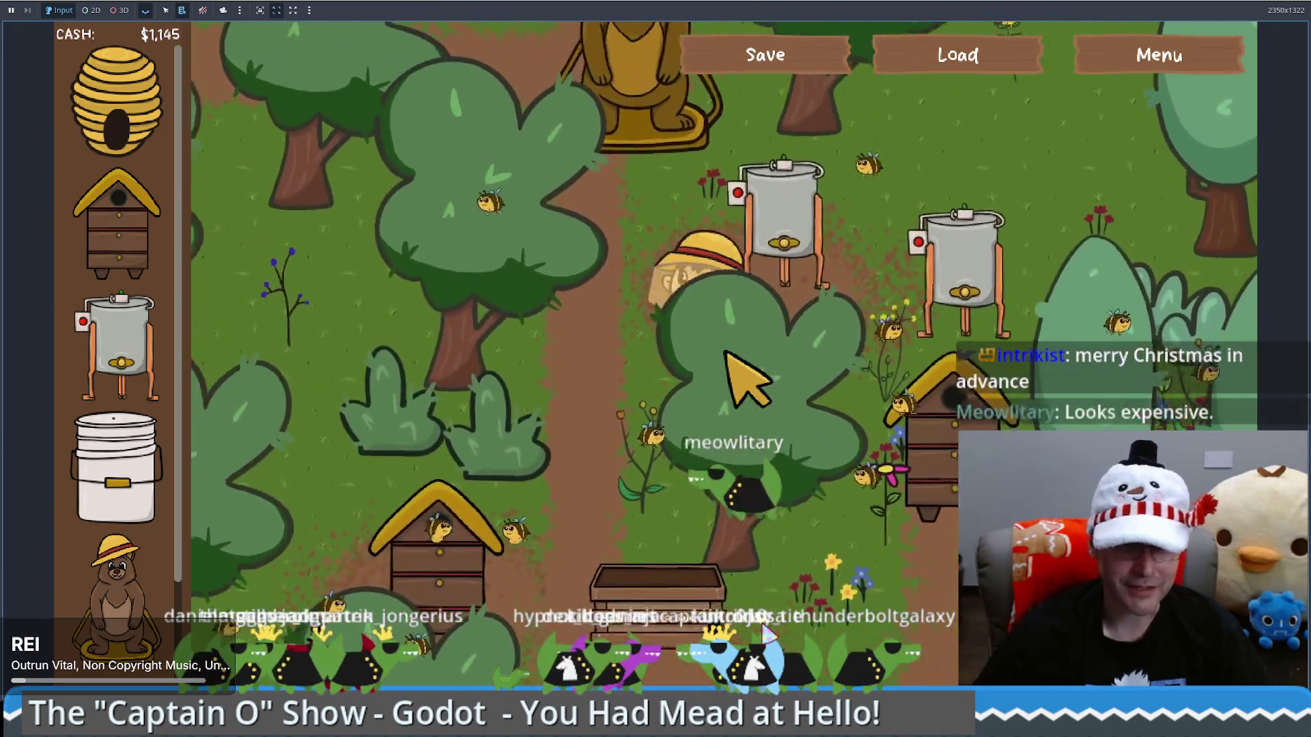
key(Up+Left)
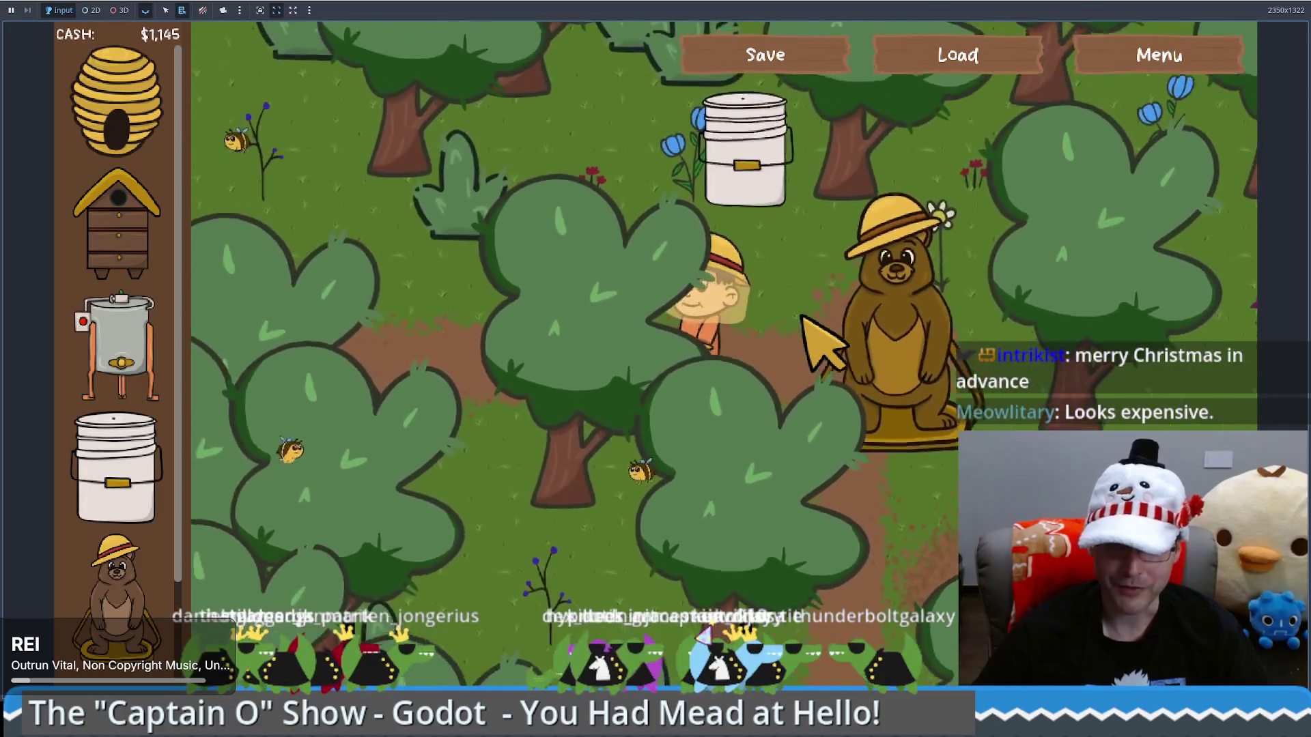
key(Down+Left)
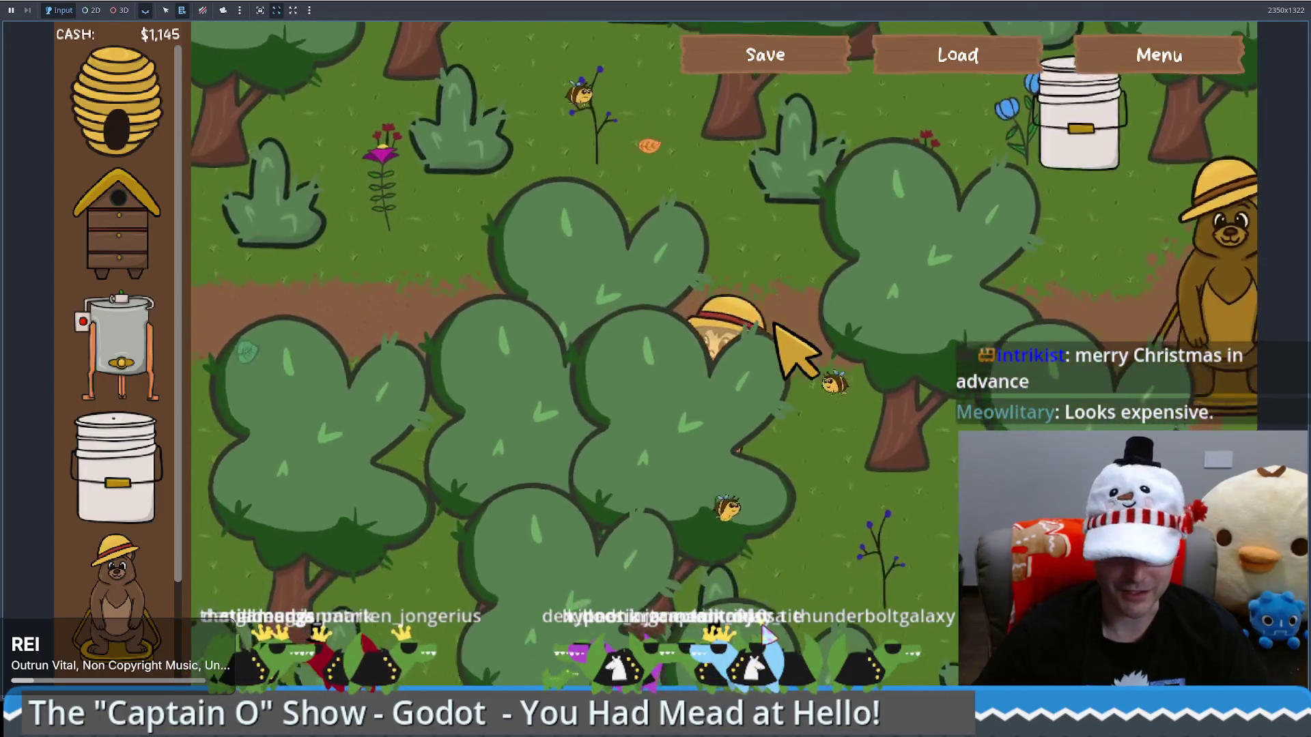
key(Down+Right)
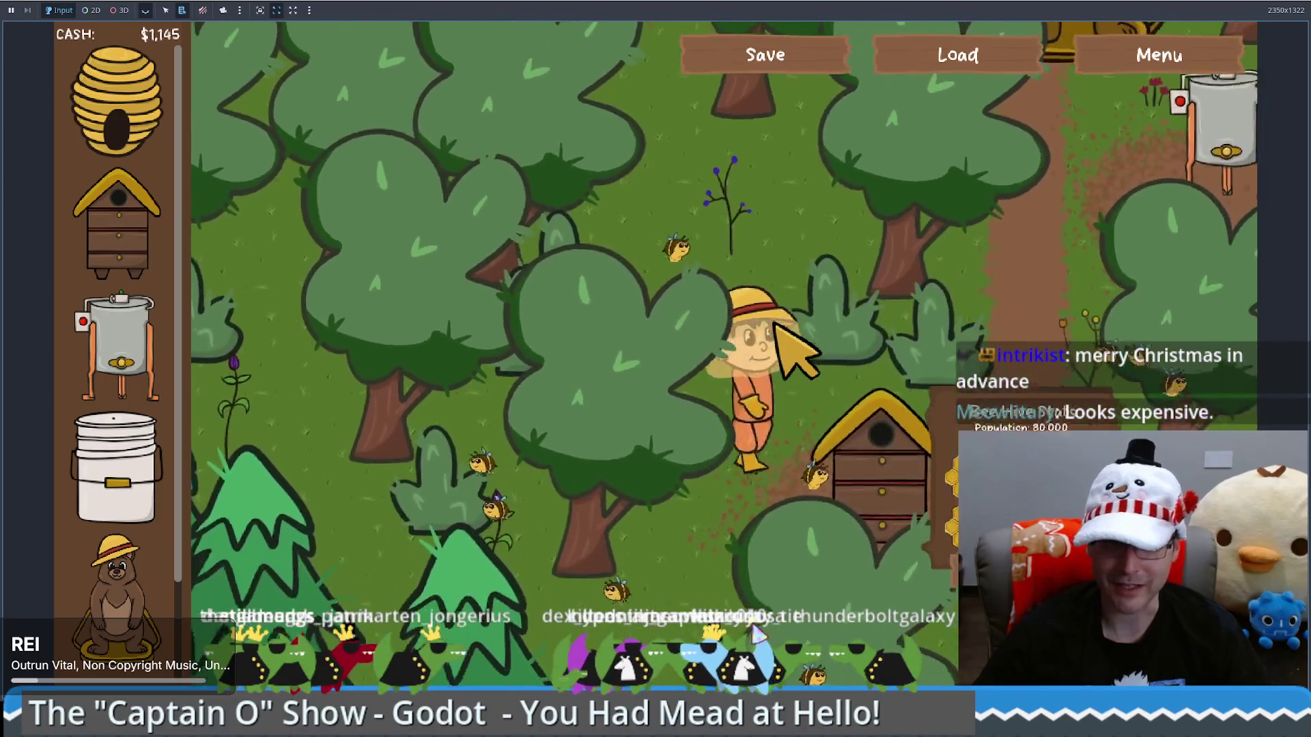
key(Right)
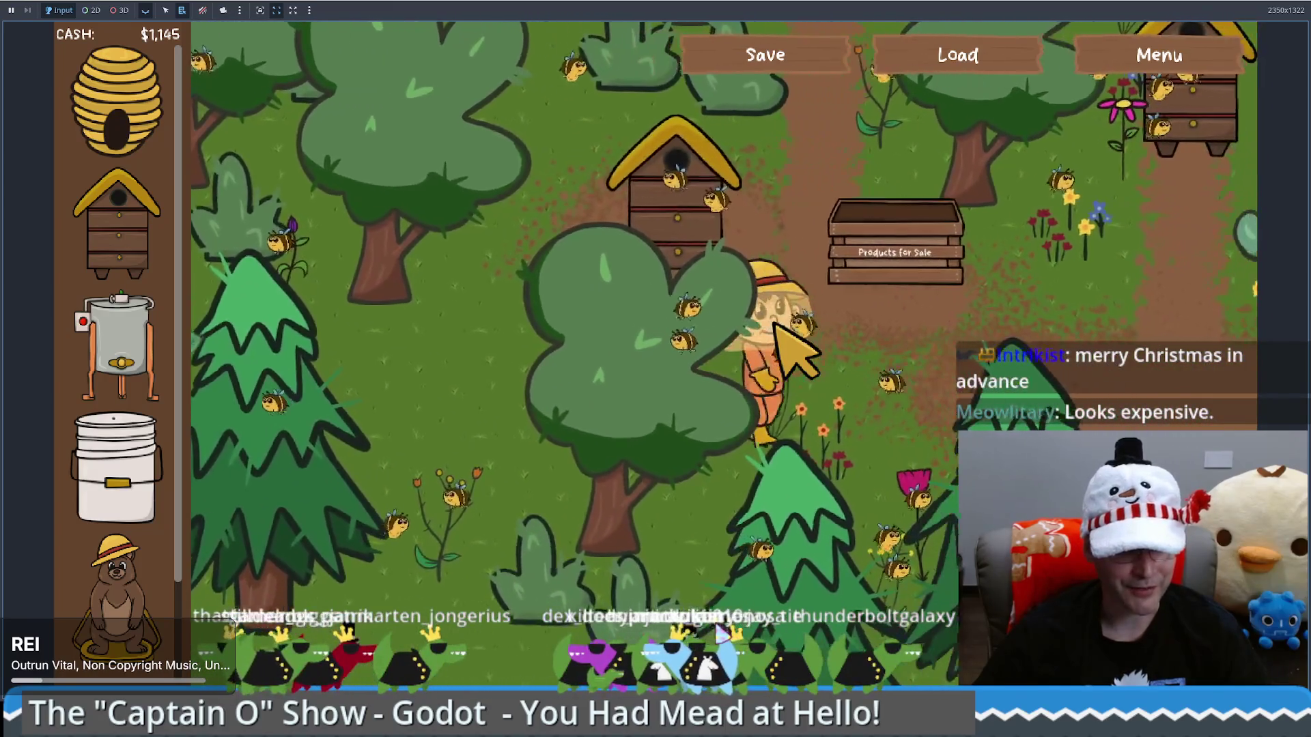
key(Down+Right)
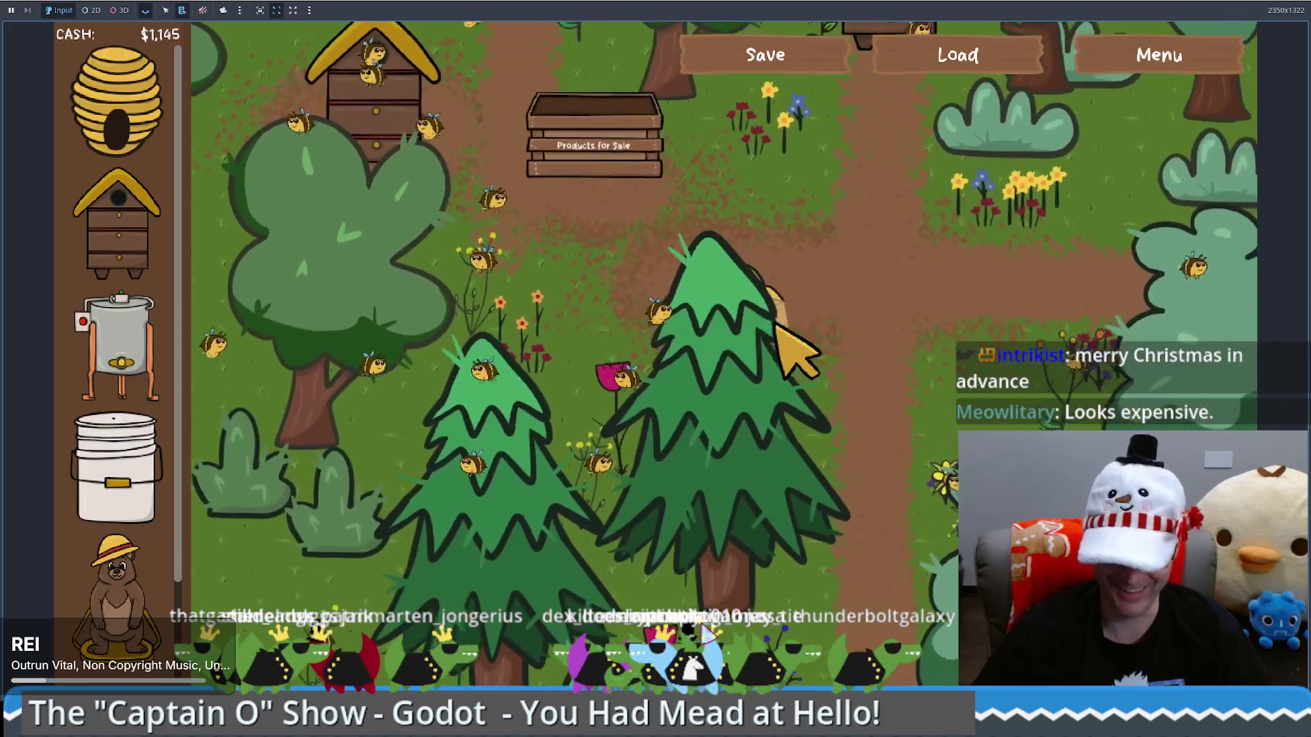
key(Up)
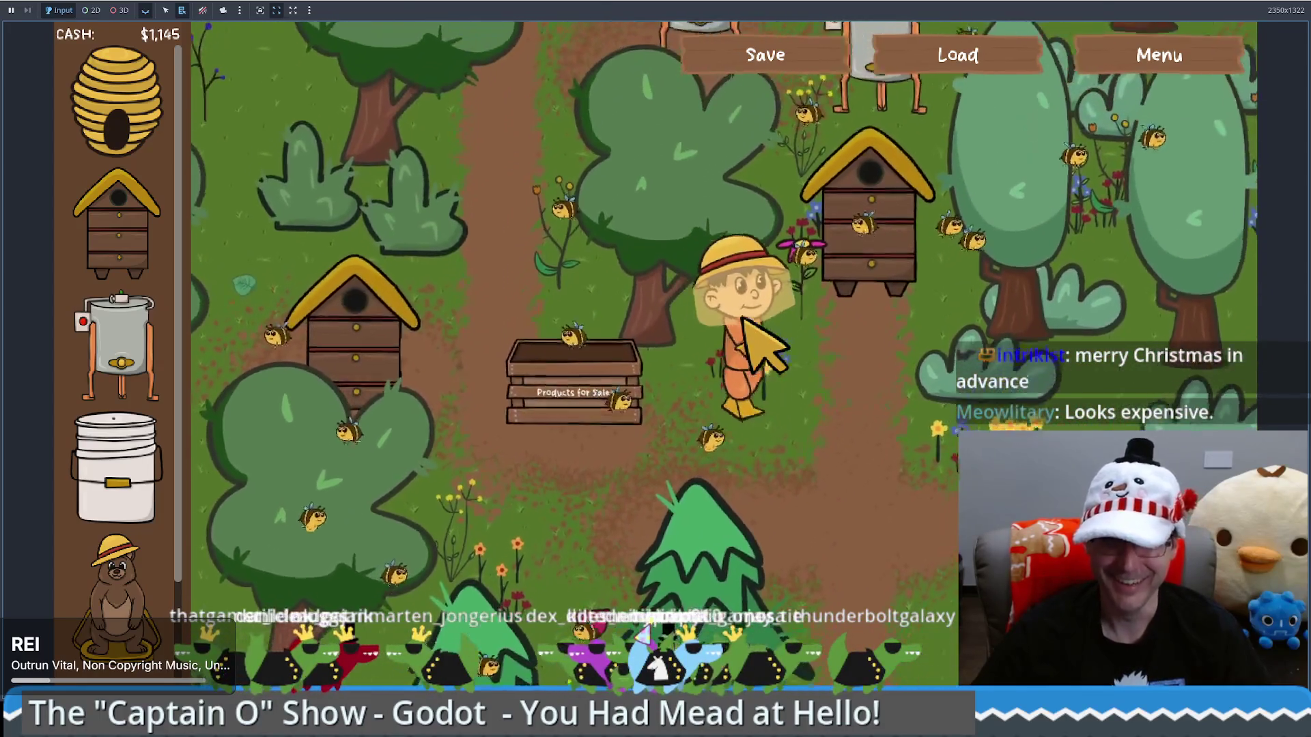
key(Up+Left)
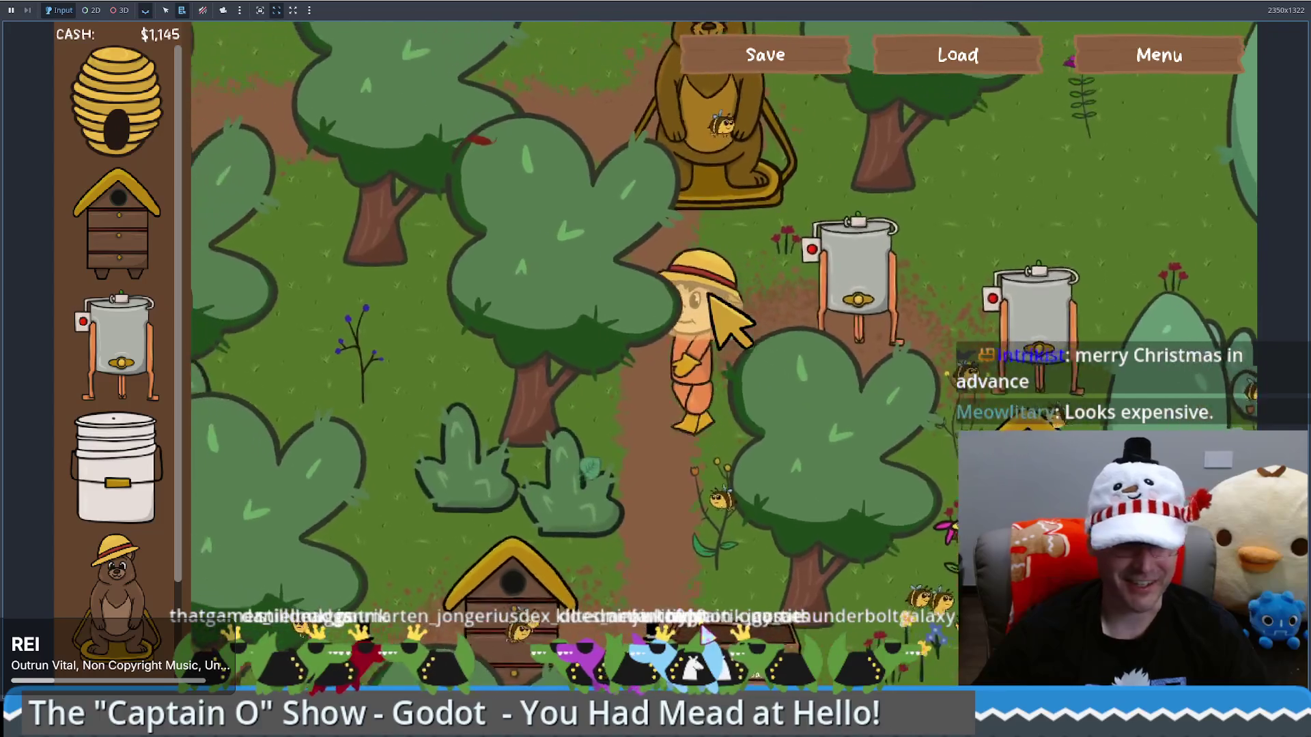
key(Down+Right)
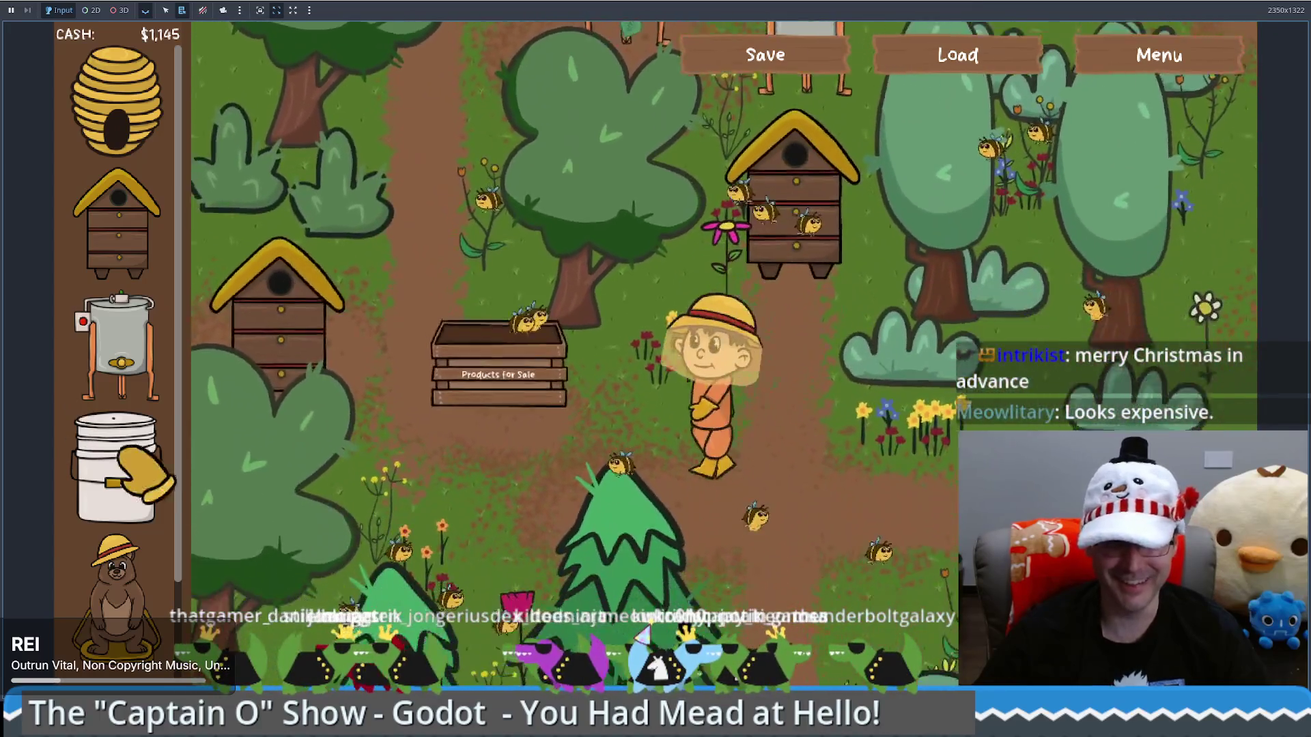
click(140, 471)
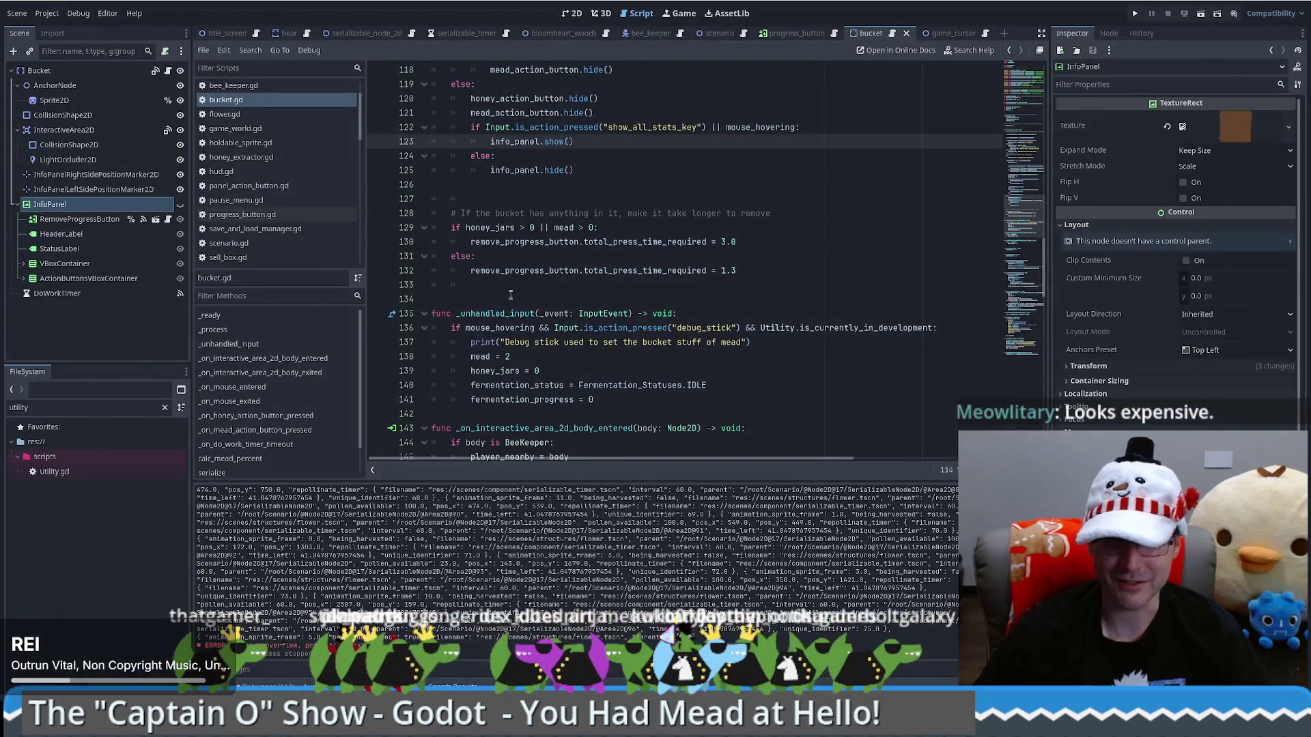
Review bucket.gd, select the RemoveProgressButton node, and relaunch the game
scroll(613, 263, down, 3)
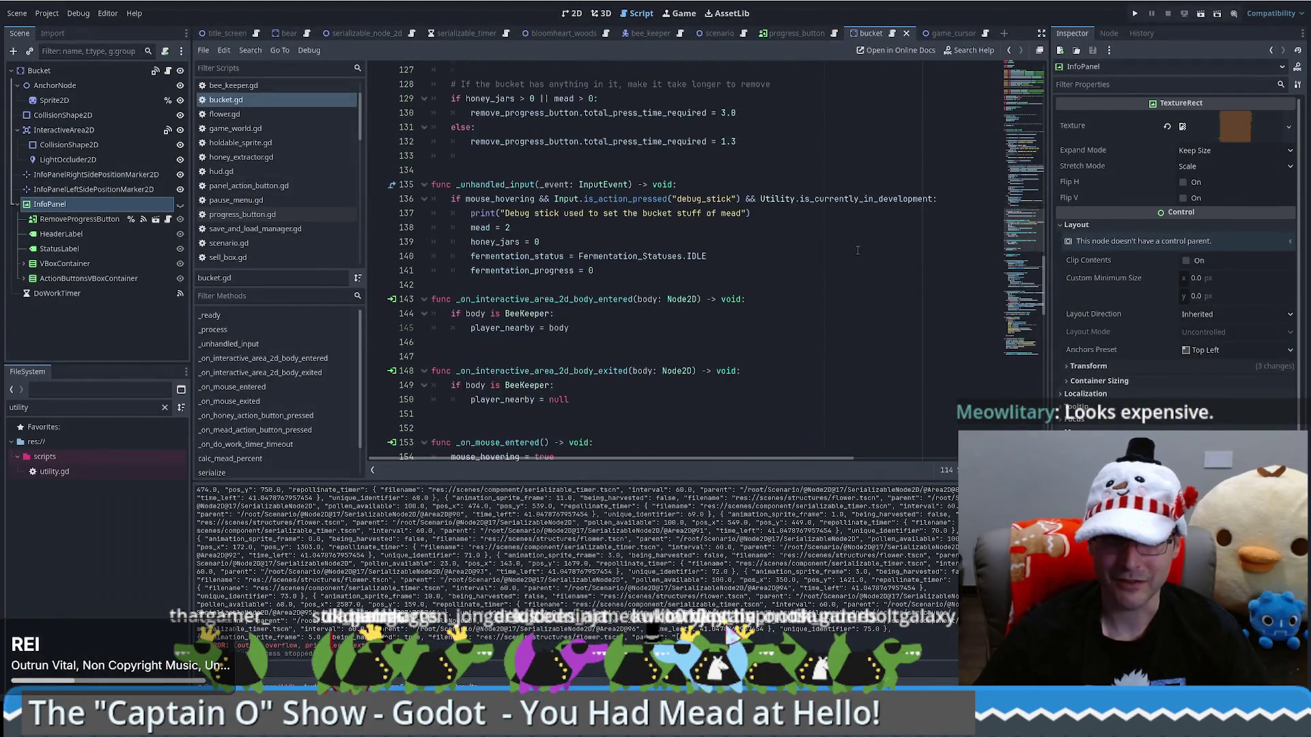
scroll(852, 247, up, 7)
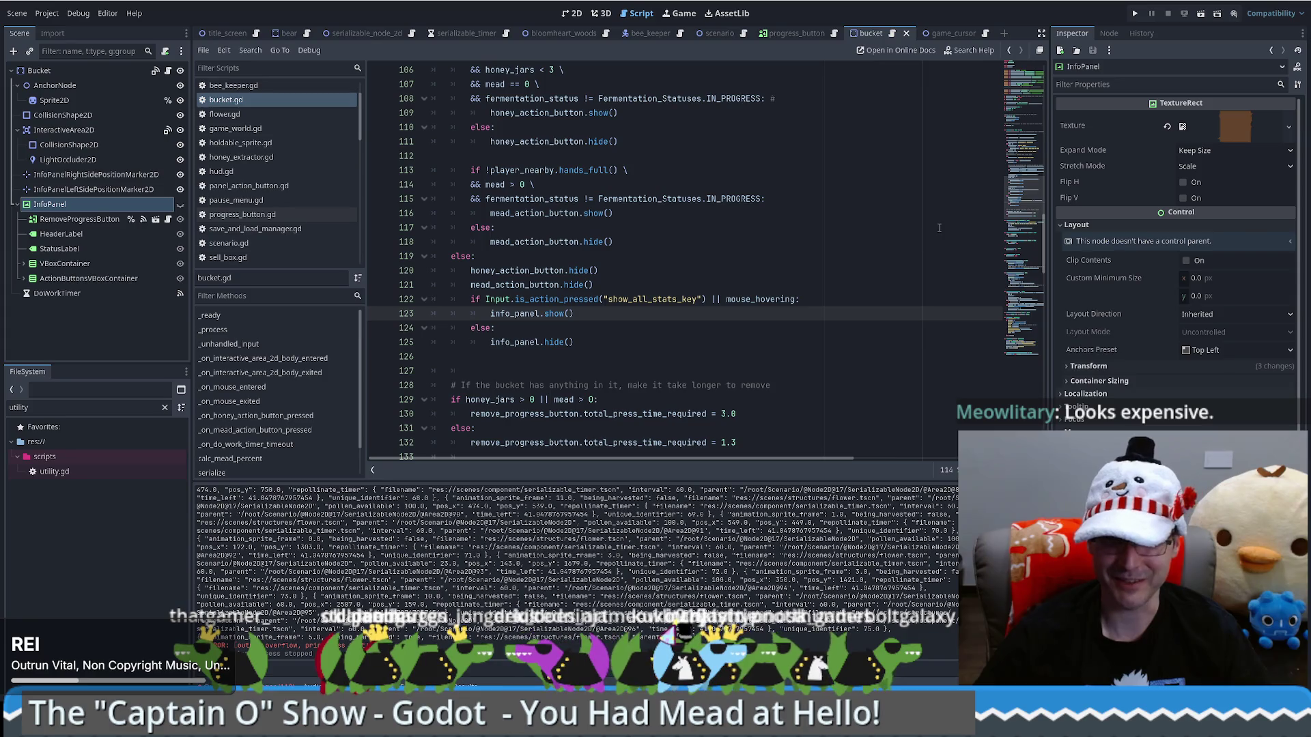
scroll(837, 334, down, 5)
scroll(803, 319, up, 7)
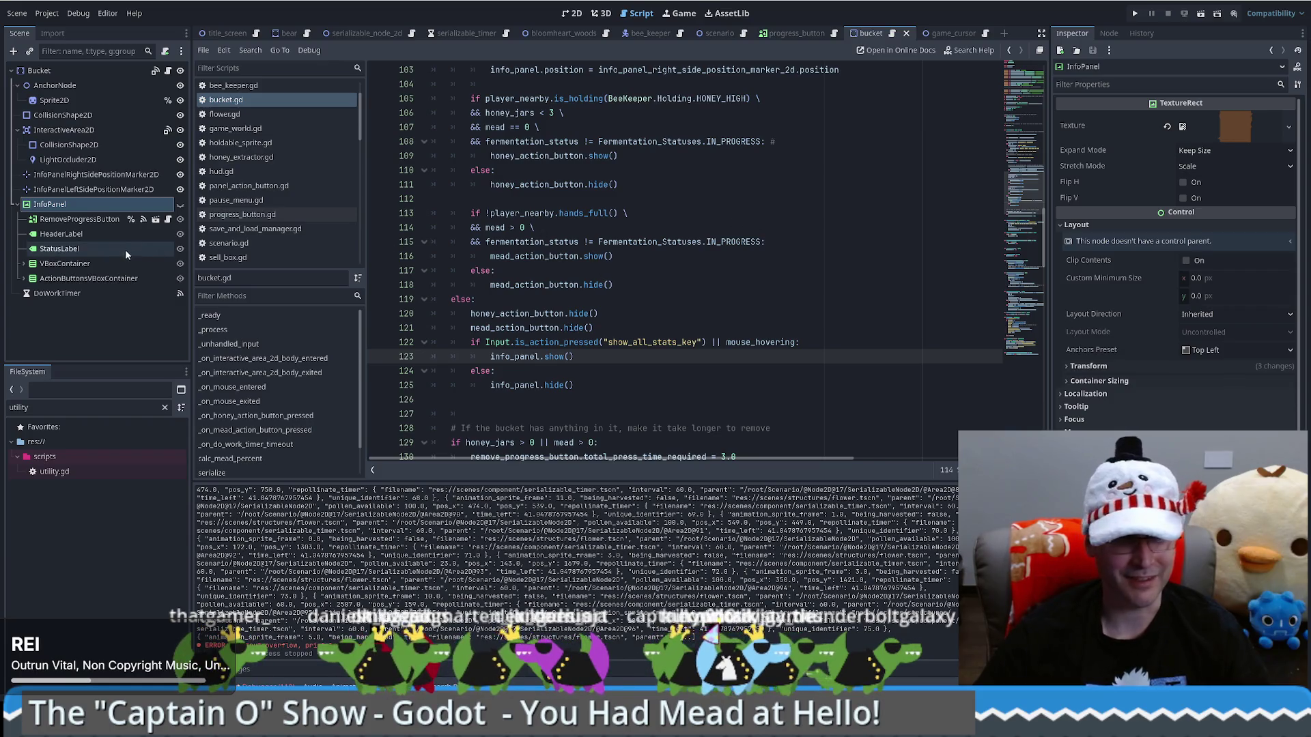
click(108, 219)
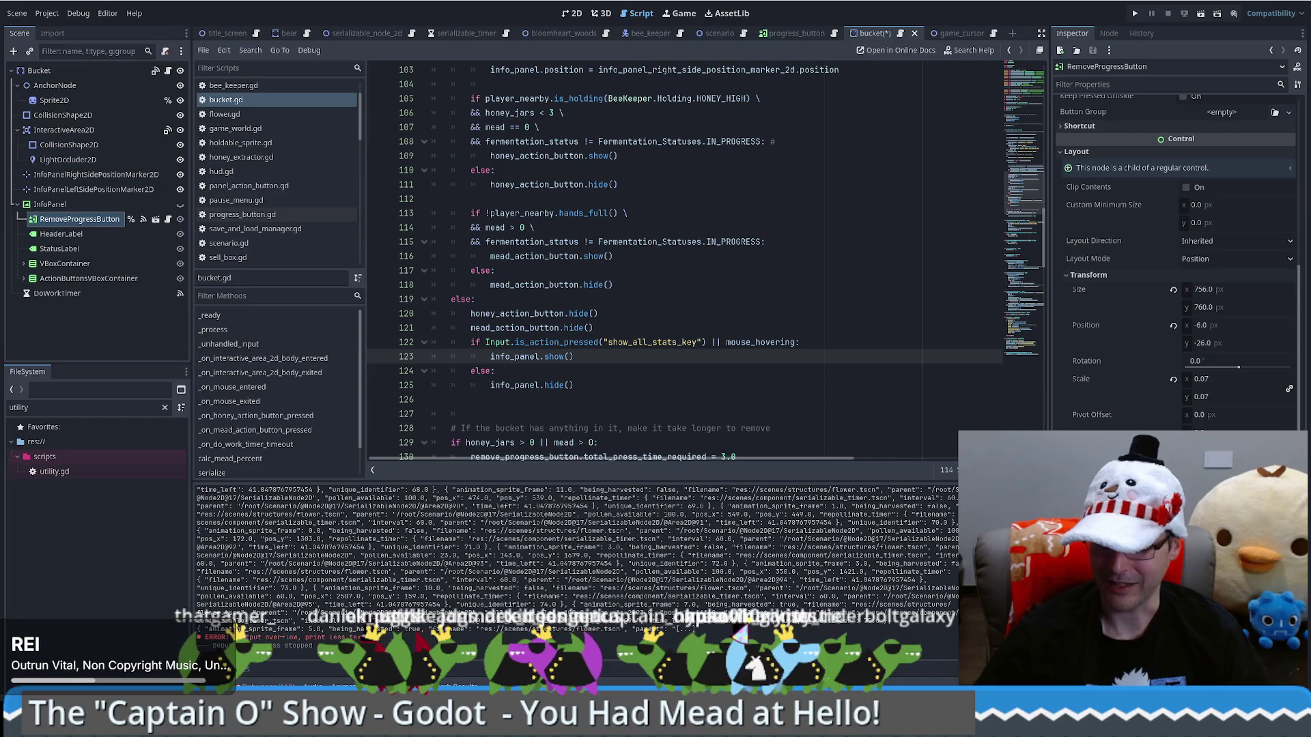
click(1136, 13)
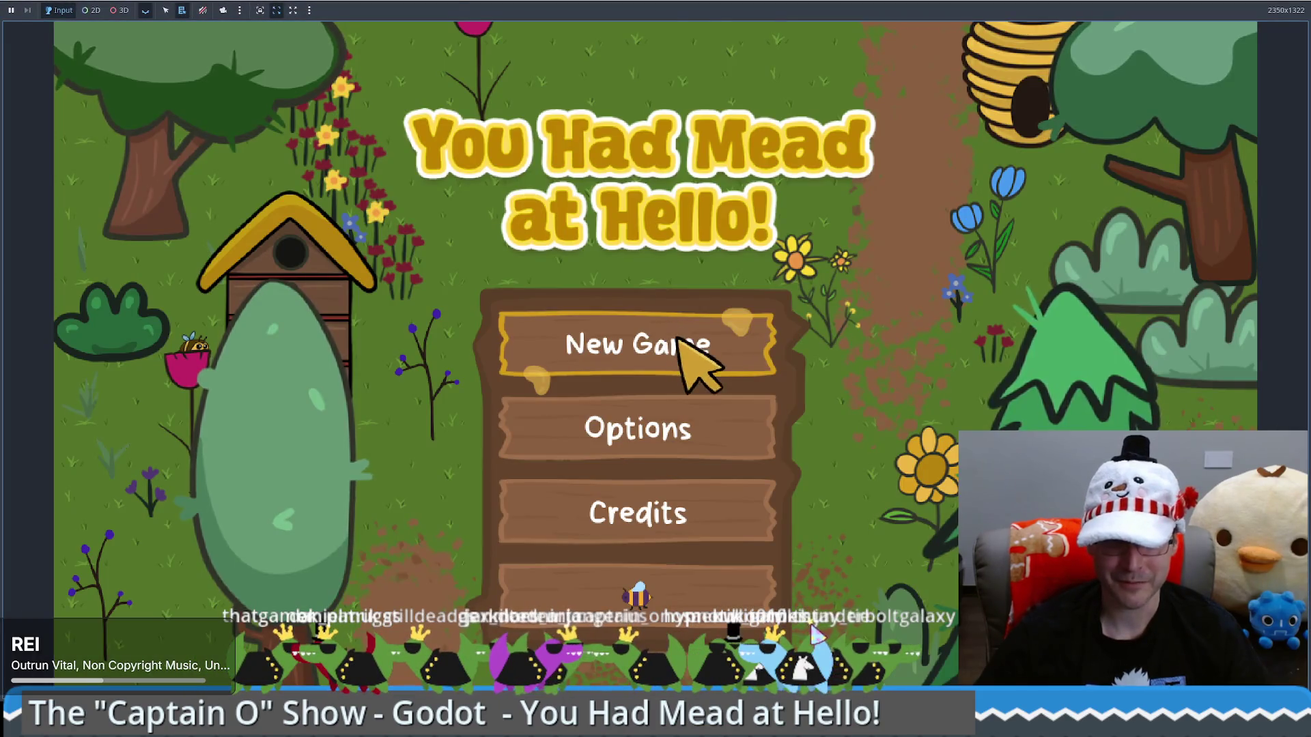
Start a New Game, load the save, walk to the Food Grade Bucket to see its panel, and stop with F8
click(680, 338)
click(978, 39)
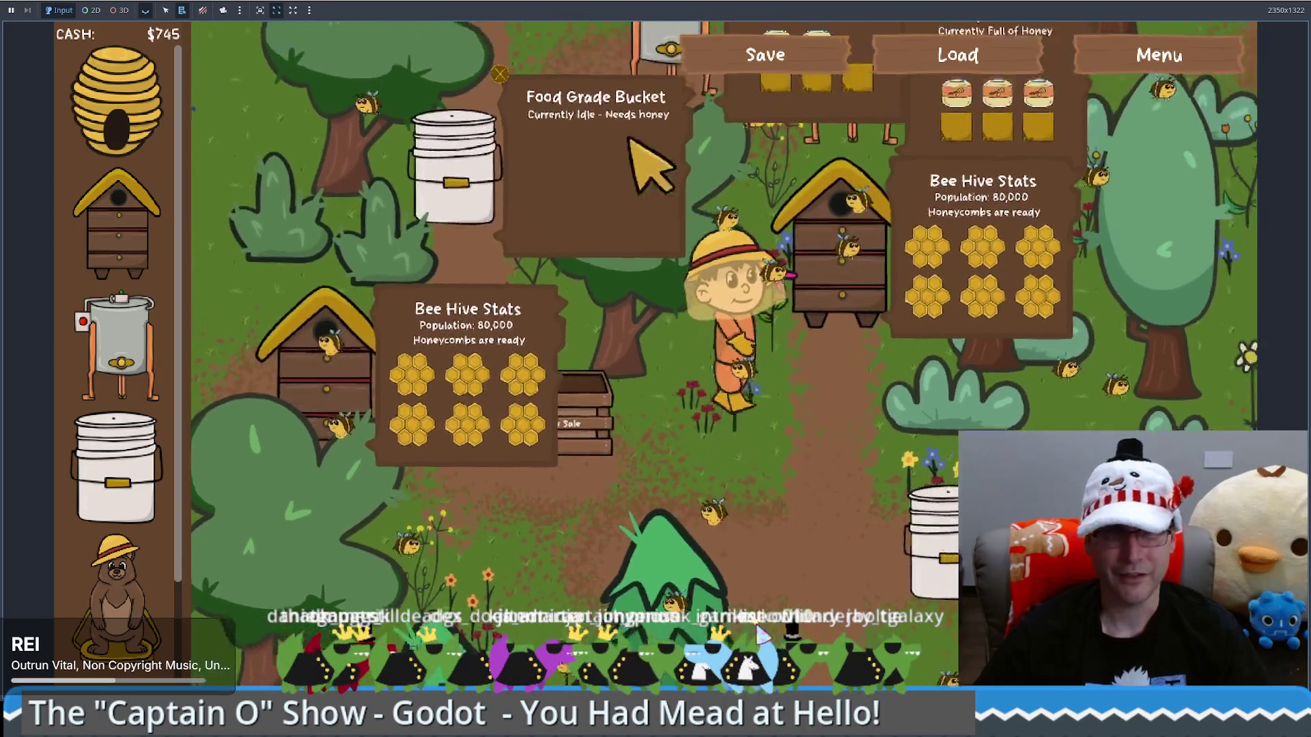
key(Down)
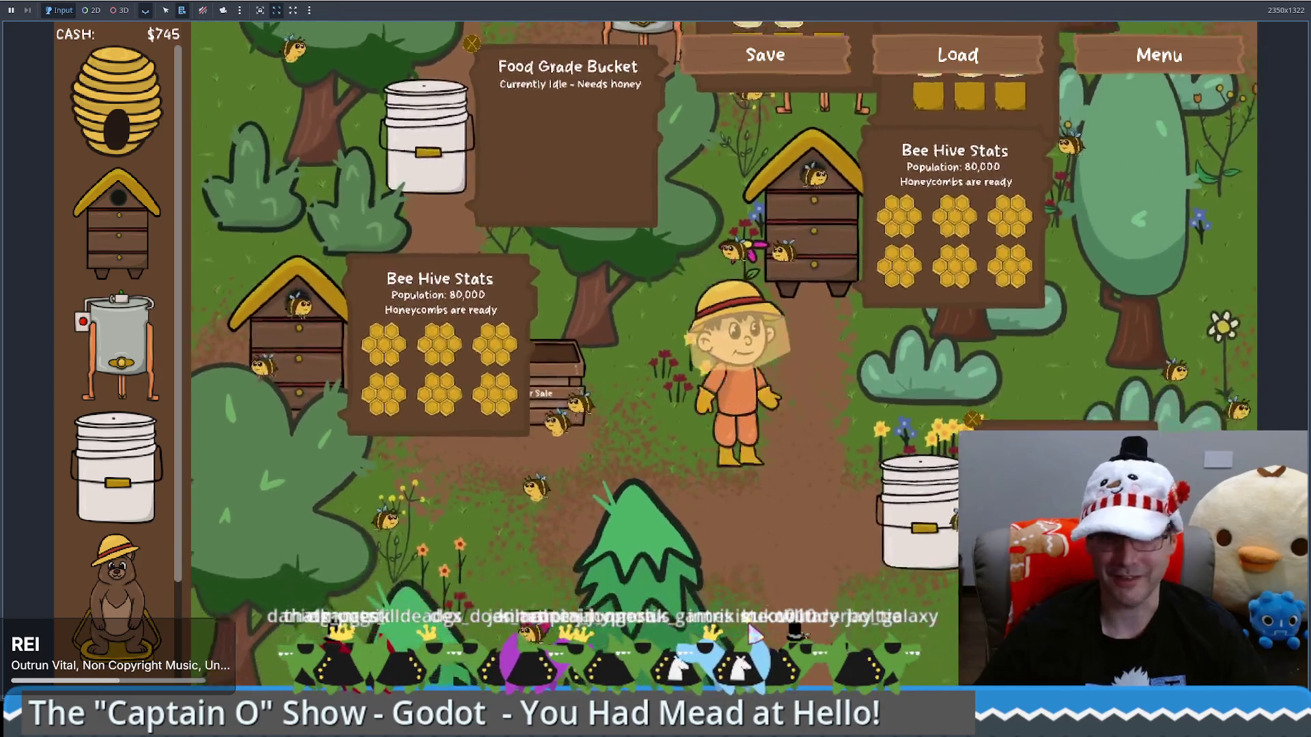
click(904, 484)
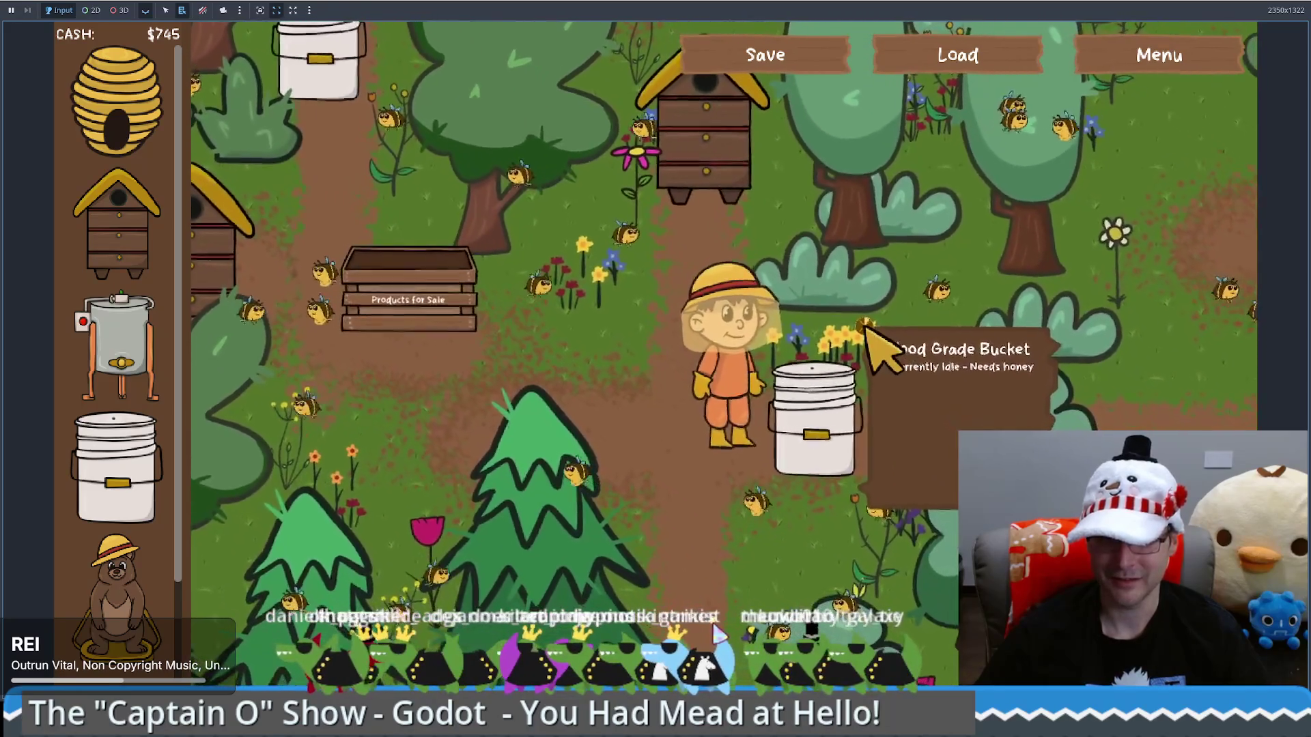
key(F8)
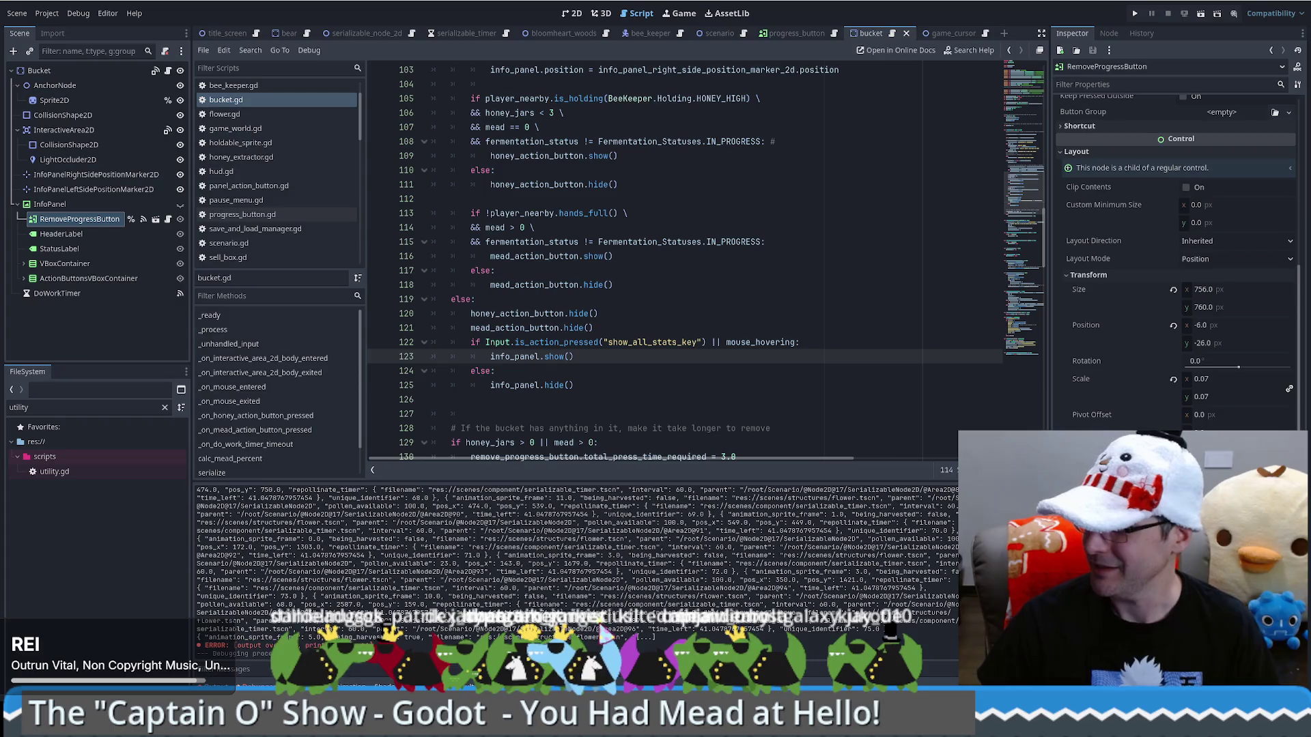
Filter the FileSystem dock by 'honey' and open the honey_extractor scene
scroll(681, 307, down, 6)
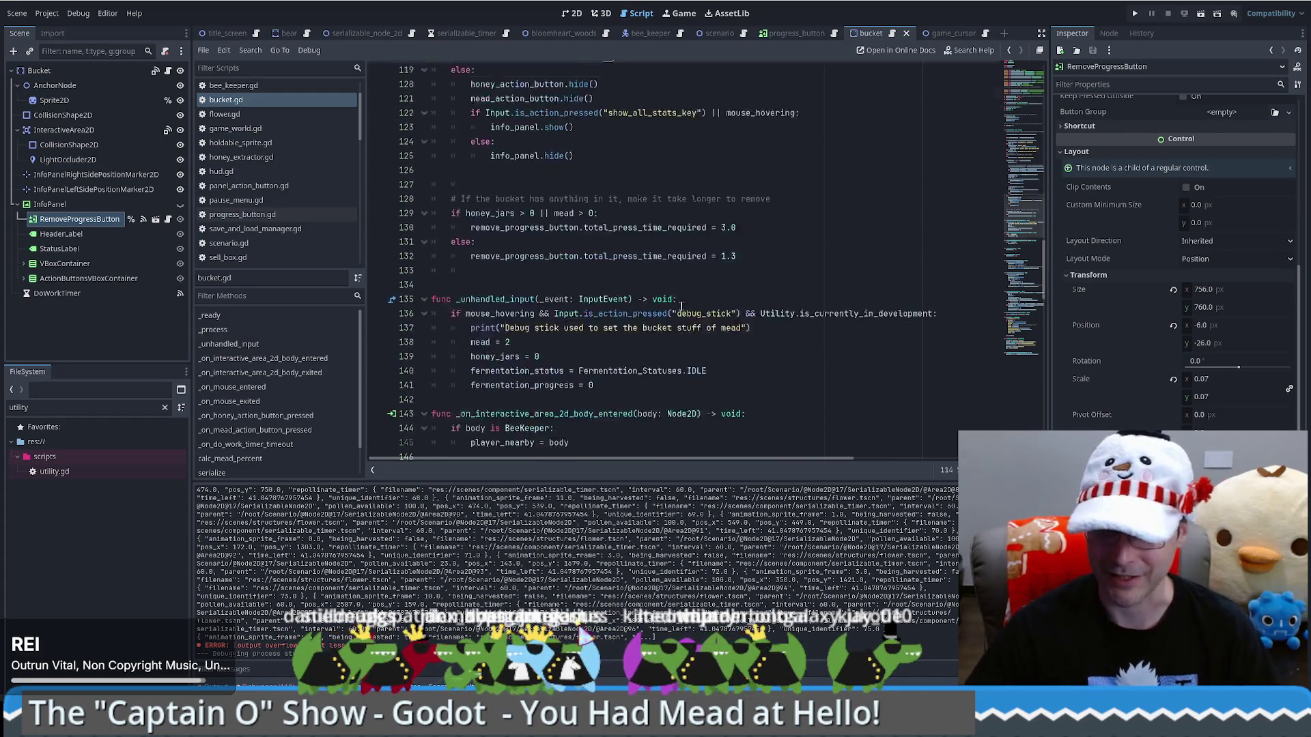
scroll(682, 307, up, 6)
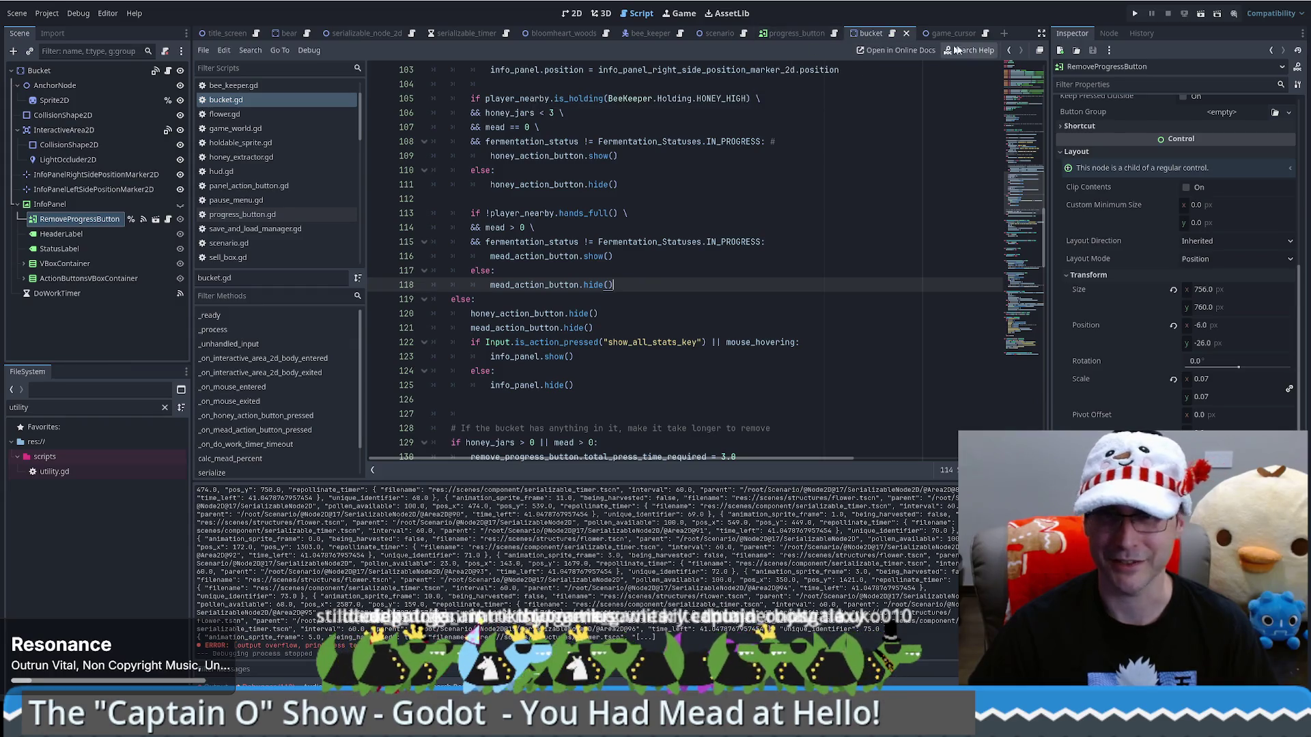
click(75, 218)
drag(1034, 186, 1024, 79)
double_click(78, 407)
text(honey)
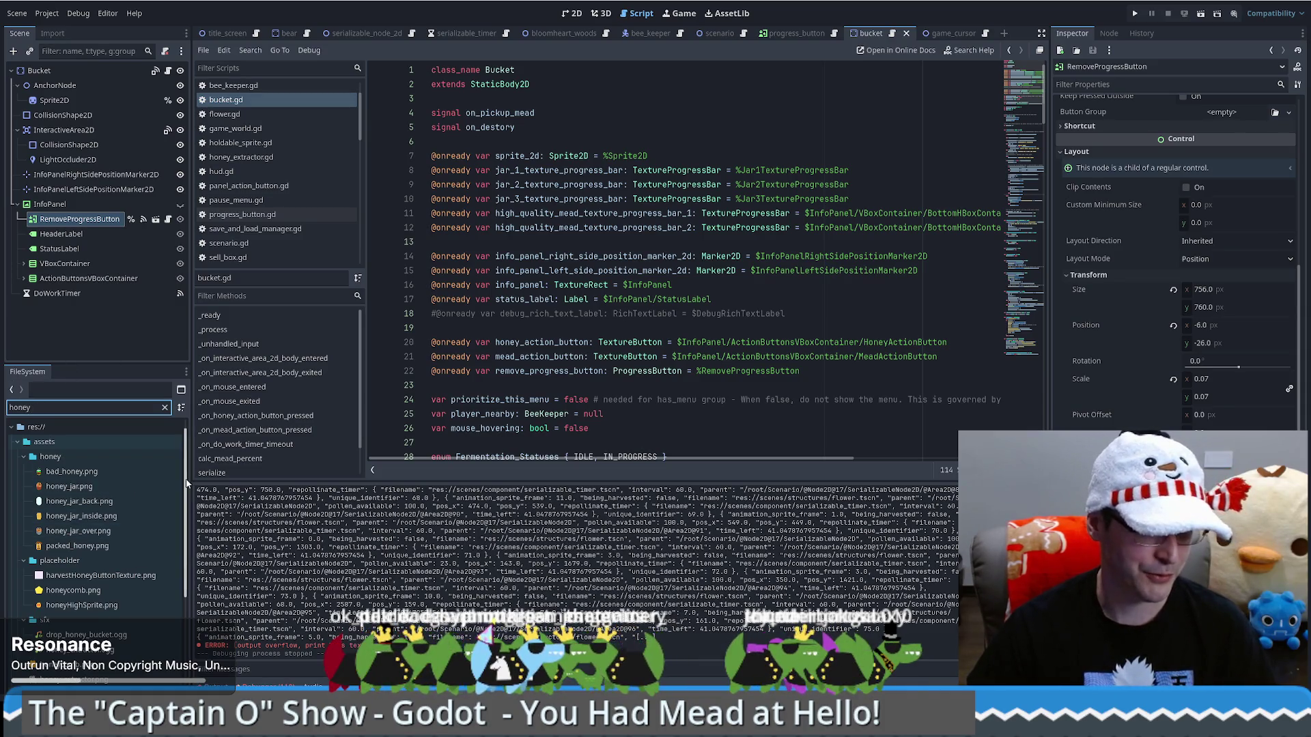
scroll(186, 483, down, 5)
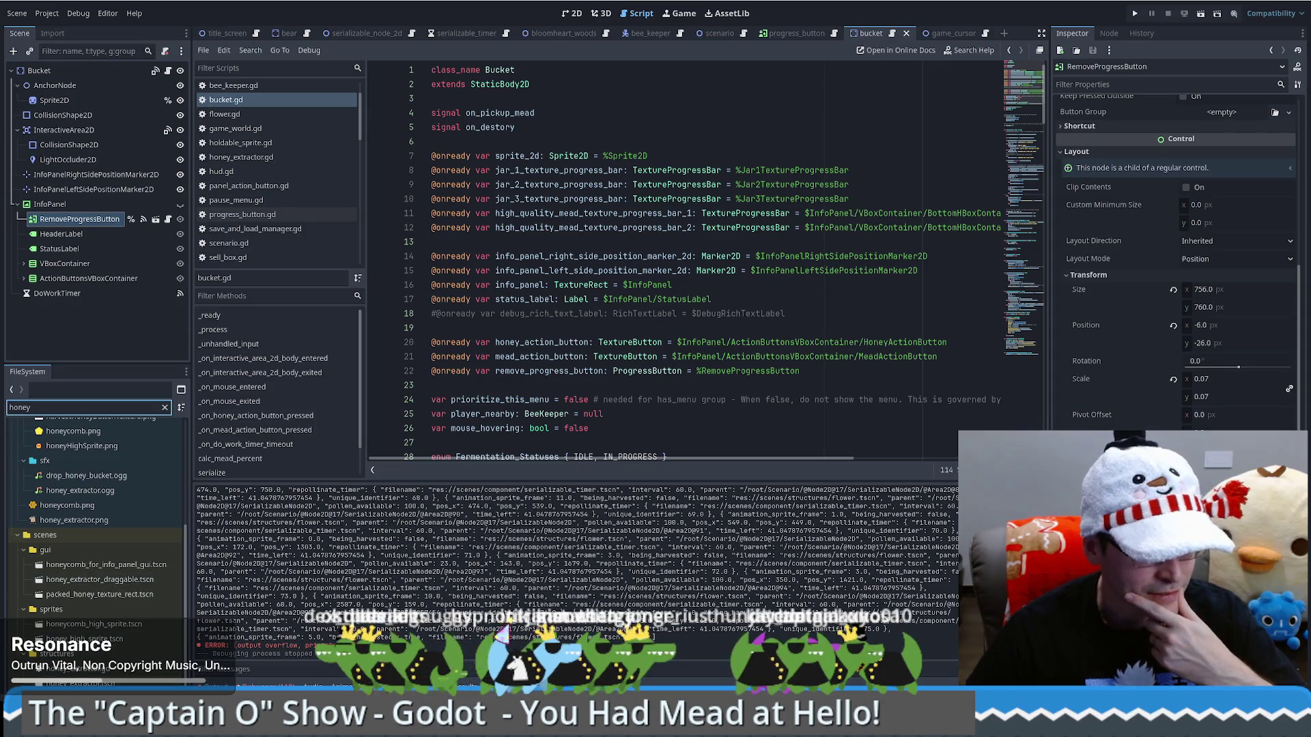
double_click(76, 683)
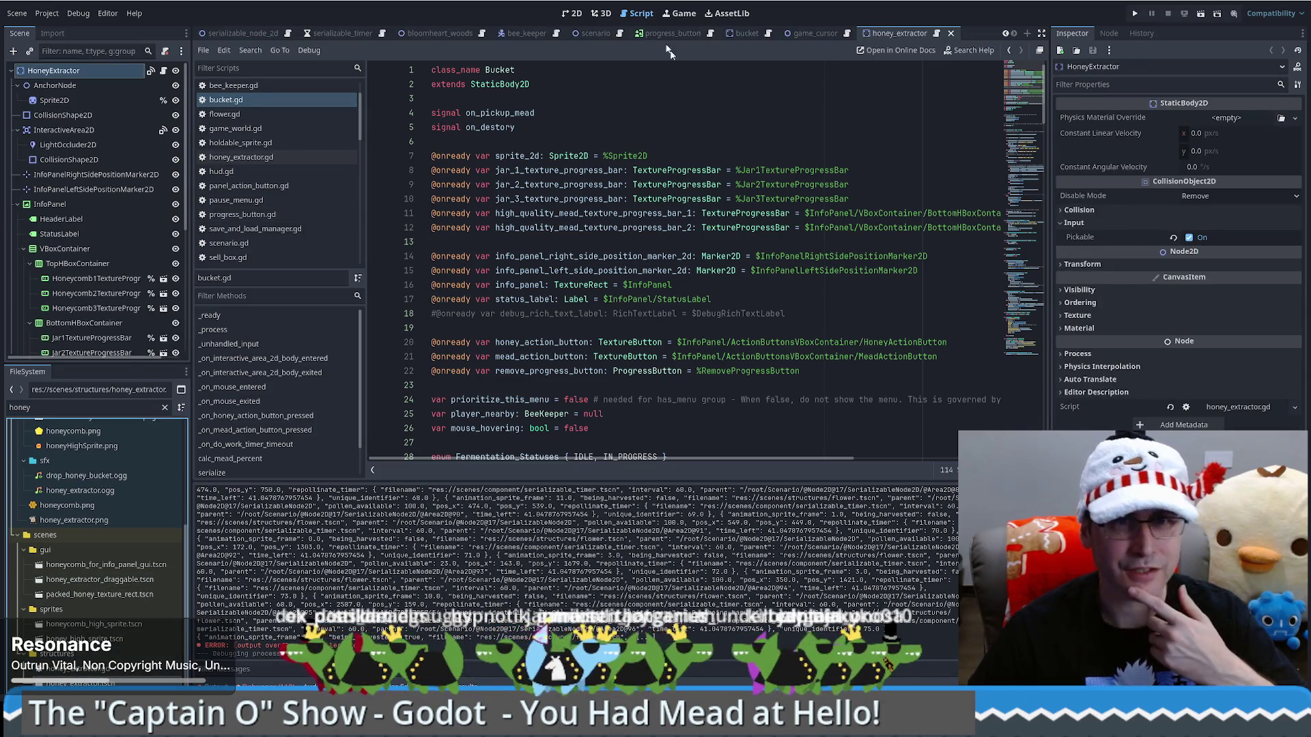
Show honey_extractor in 2D, move its tab first, and close five unneeded scene tabs
click(572, 13)
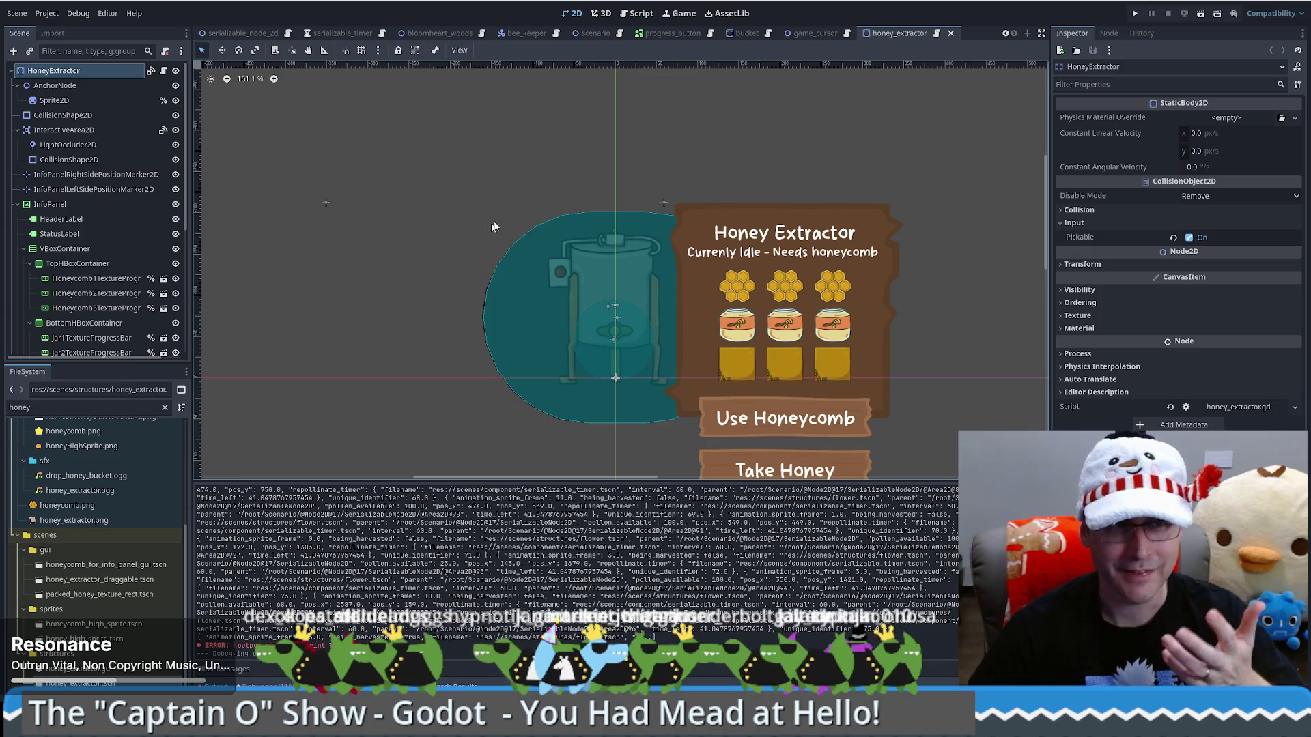
drag(900, 32, 207, 41)
click(350, 34)
middle_click(350, 35)
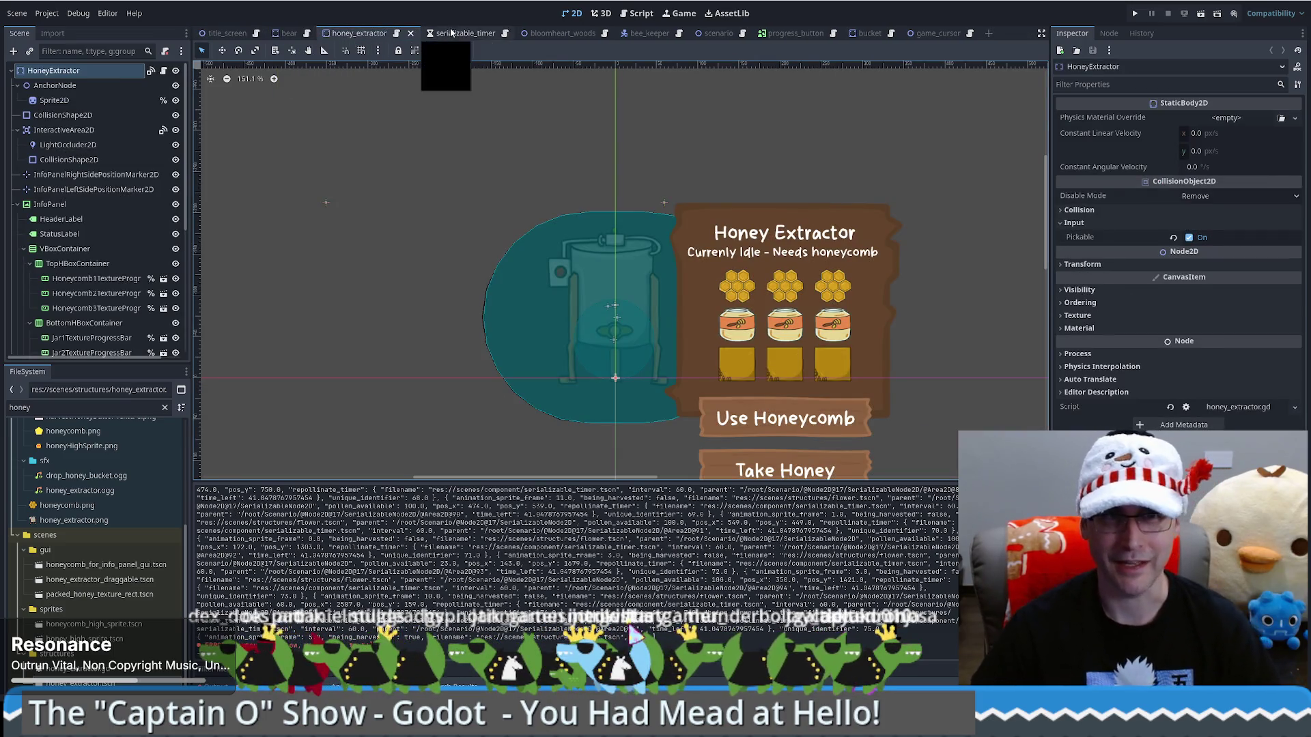
click(450, 33)
middle_click(453, 33)
click(453, 33)
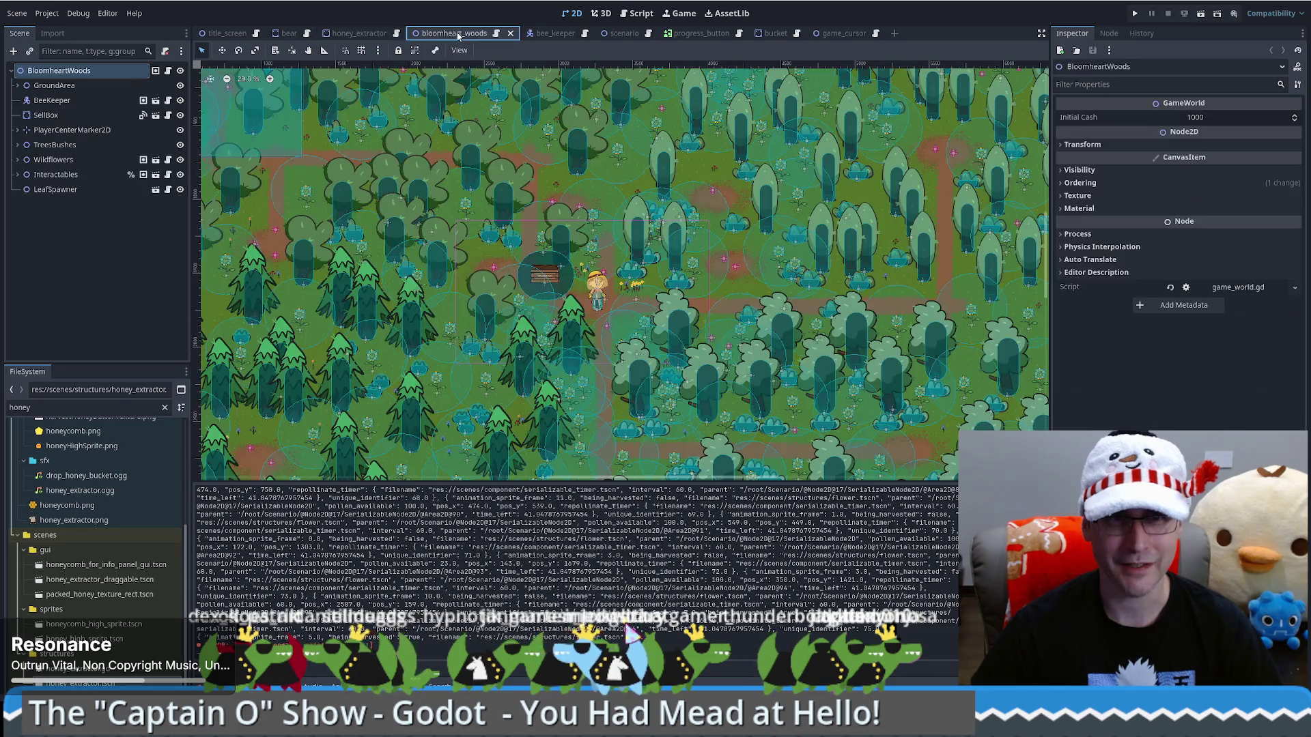
middle_click(458, 35)
click(442, 35)
middle_click(442, 35)
click(443, 34)
middle_click(443, 34)
Take the bucket's RemoveProgressButton and paste it under the honey_extractor's InfoPanel
click(441, 33)
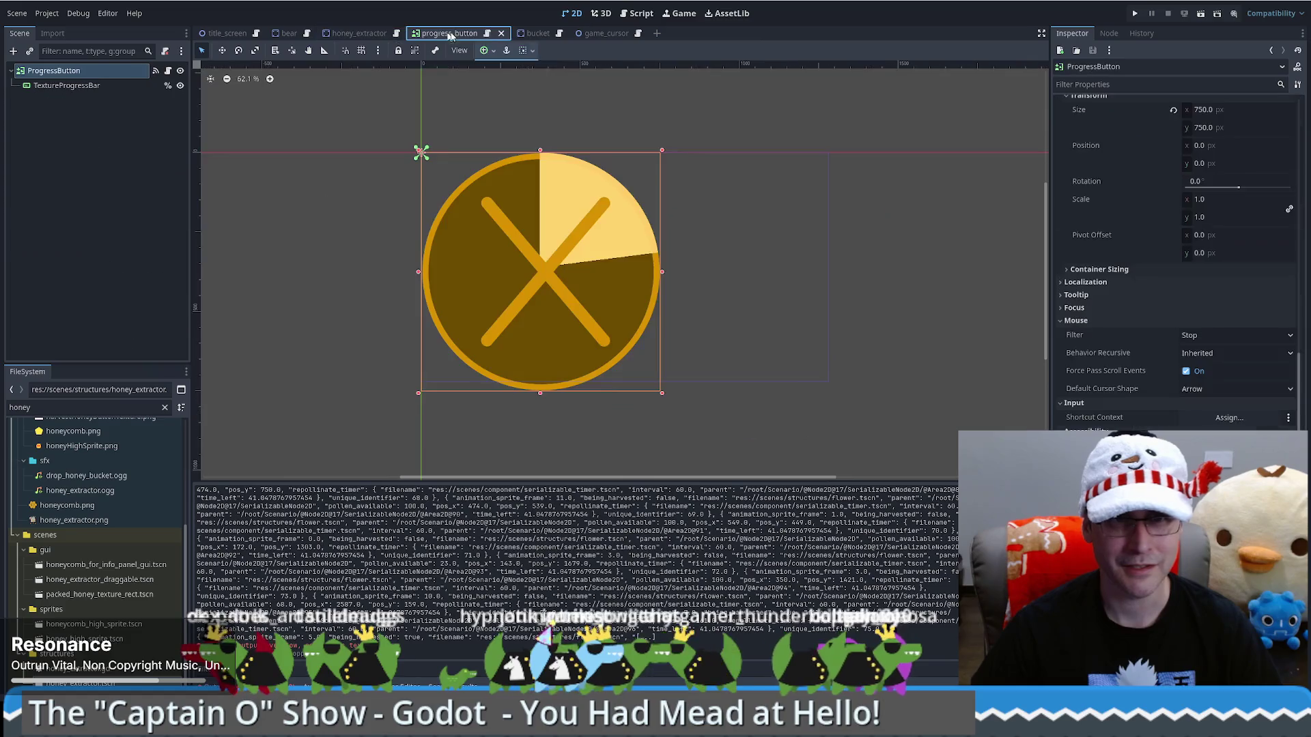
click(526, 34)
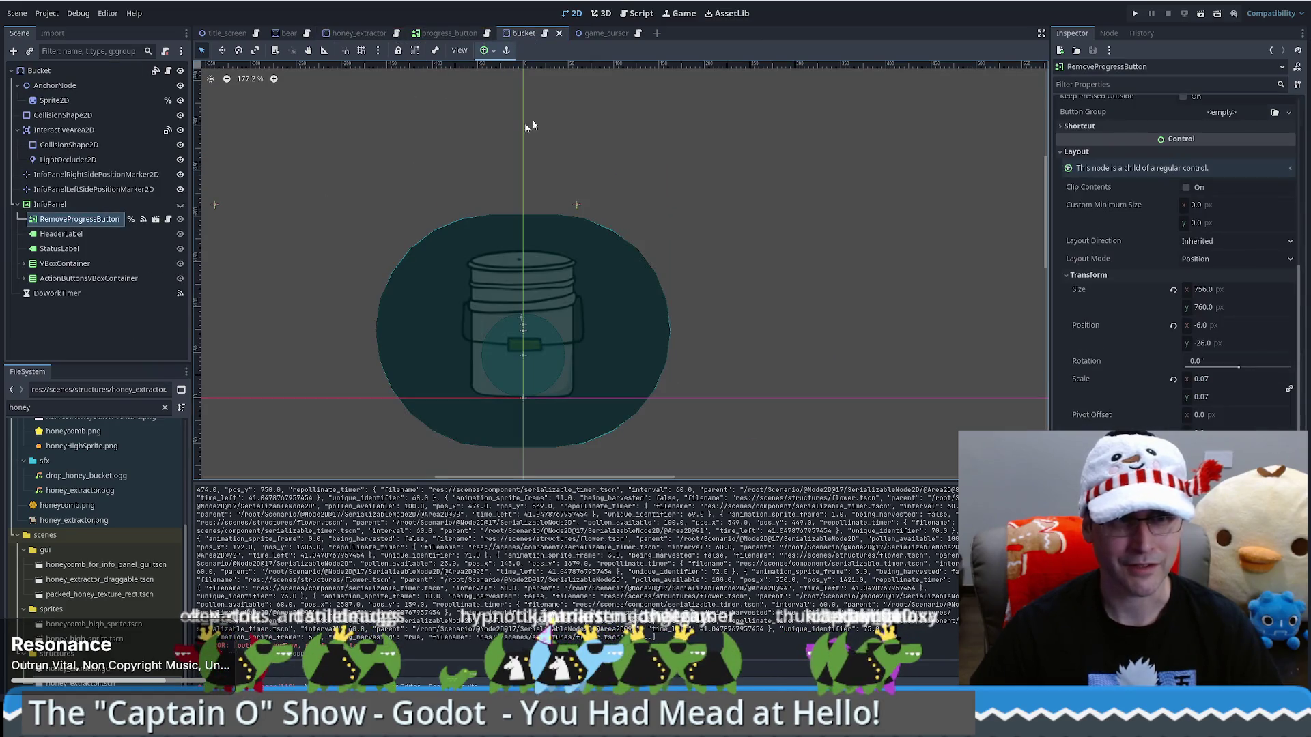
click(49, 204)
click(62, 219)
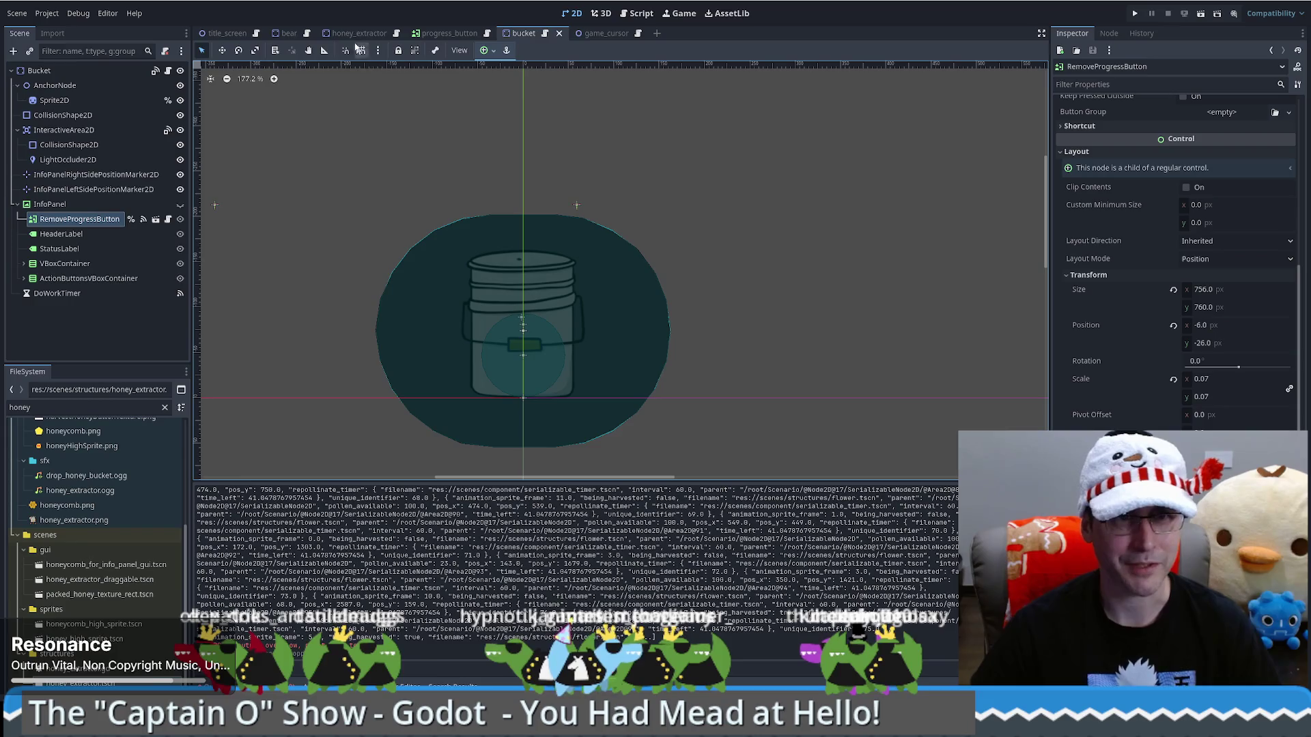
click(358, 33)
click(82, 202)
key(ctrl+v)
Move RemoveProgressButton above HeaderLabel and open the bucket's long_pressed handler code
mouse_move(82, 357)
mouse_down()
mouse_move(81, 74)
mouse_move(66, 103)
mouse_up()
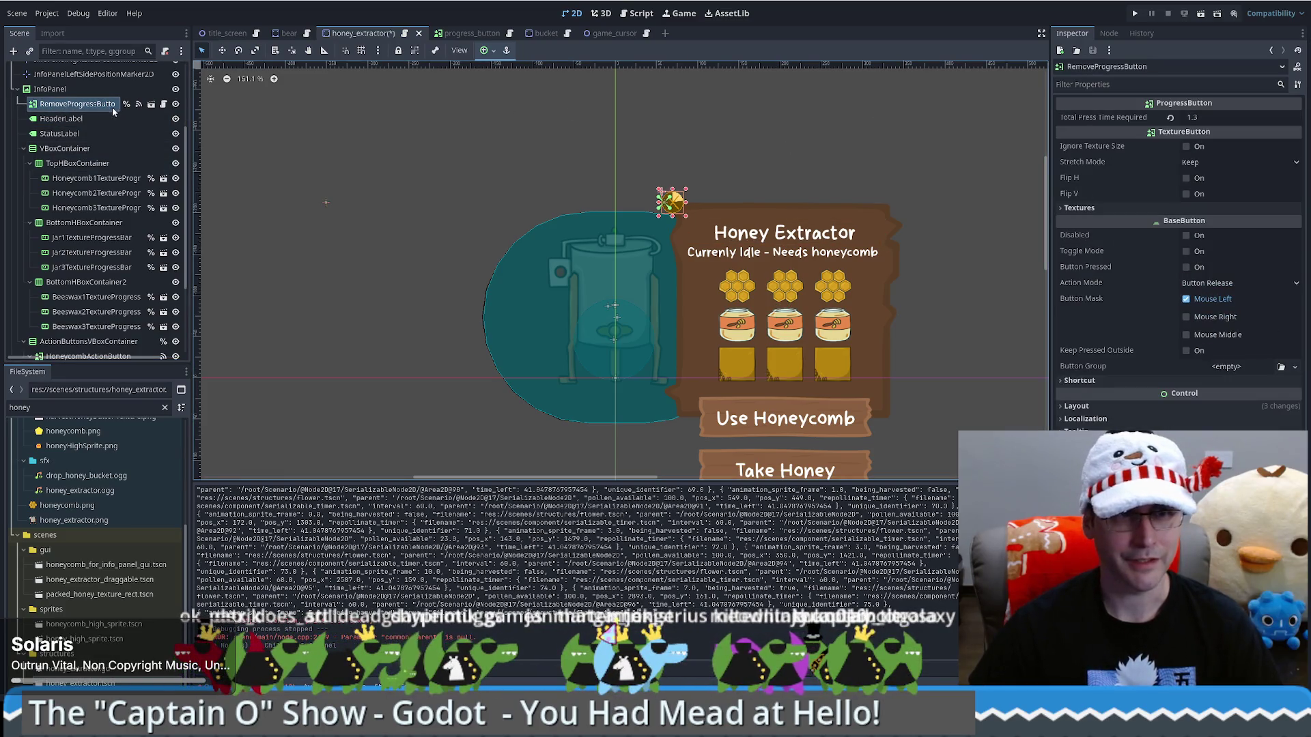
click(1111, 34)
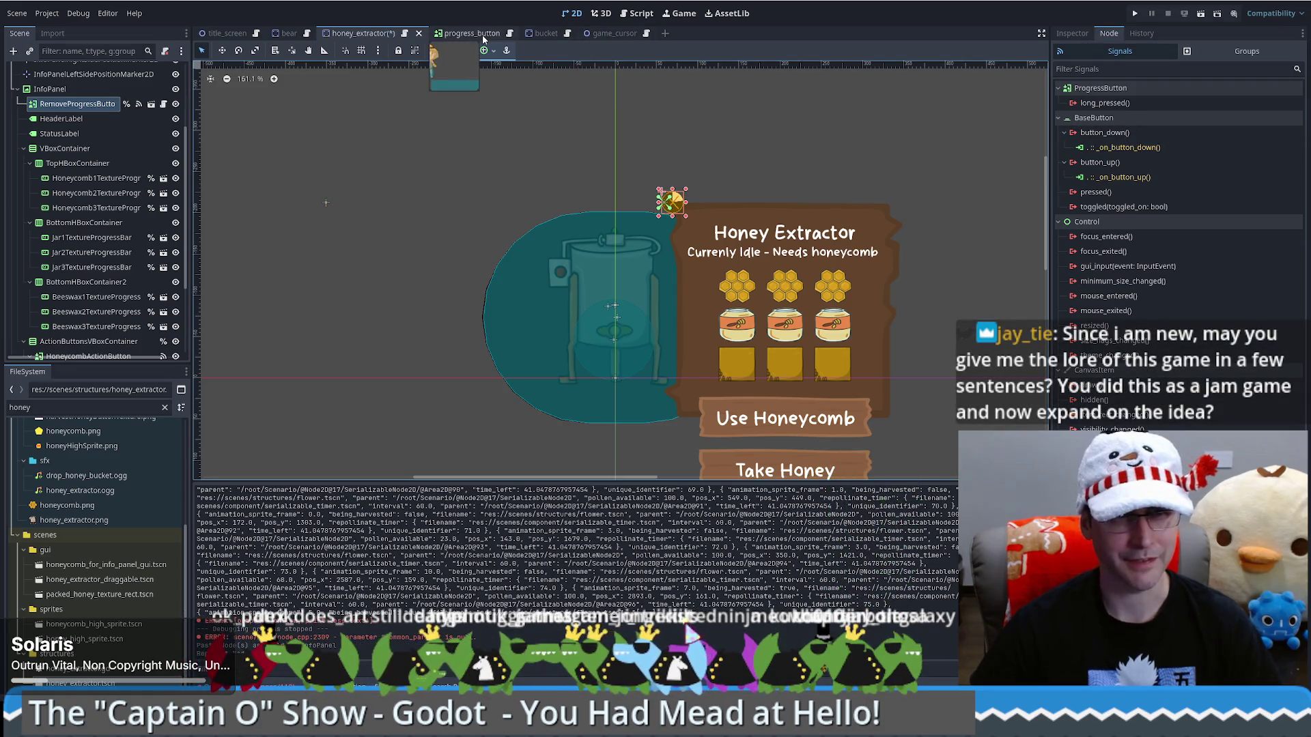
click(543, 34)
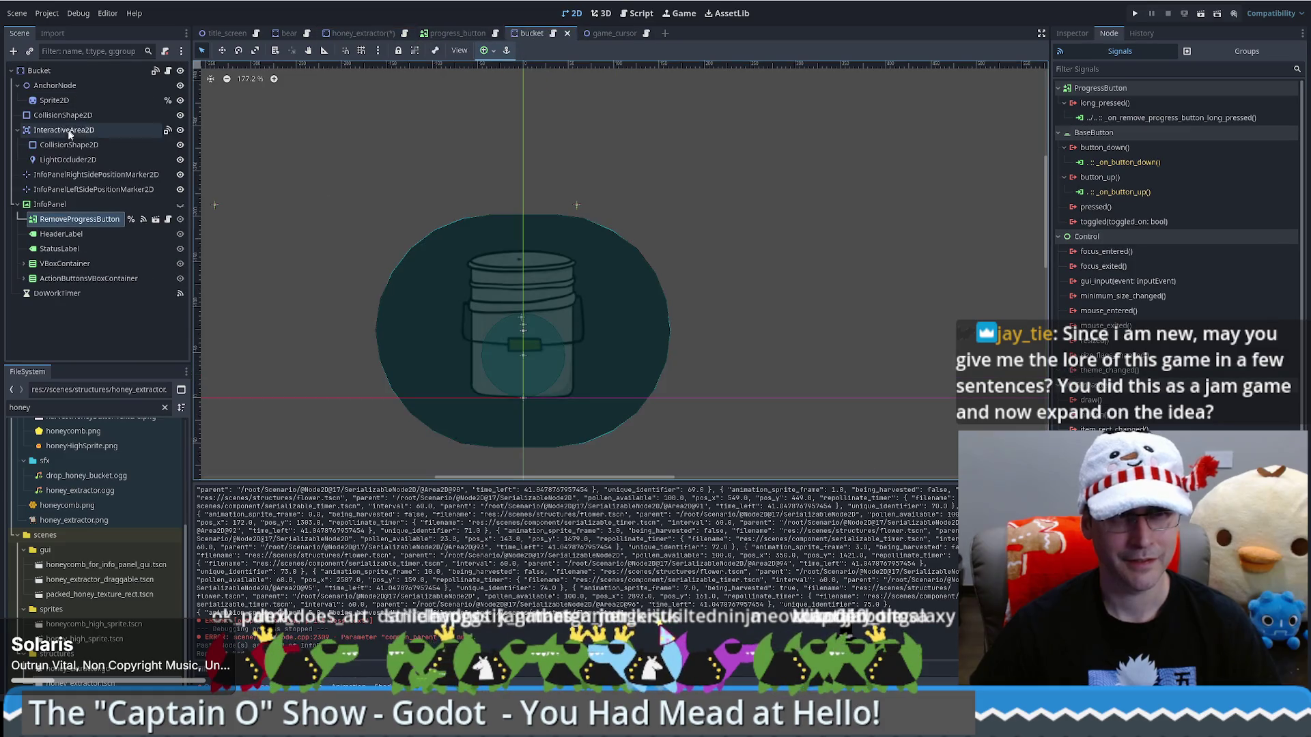
click(63, 220)
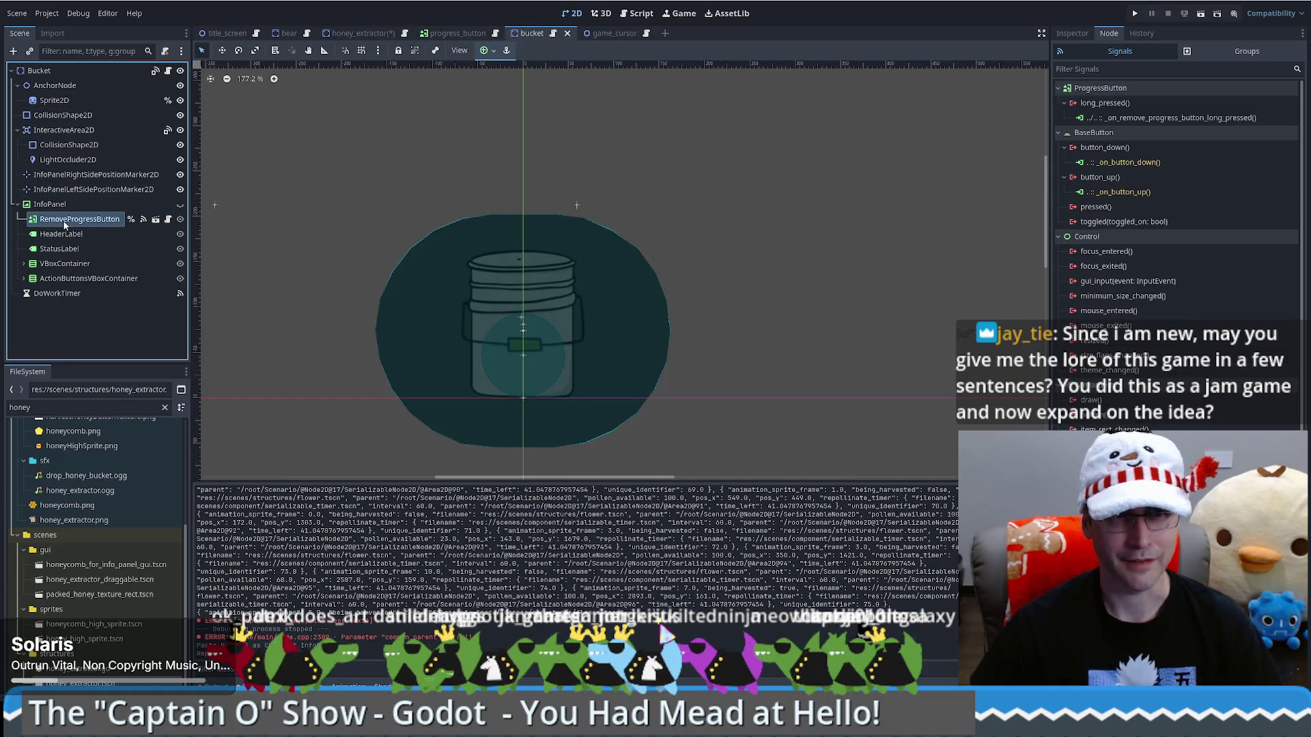
double_click(1144, 119)
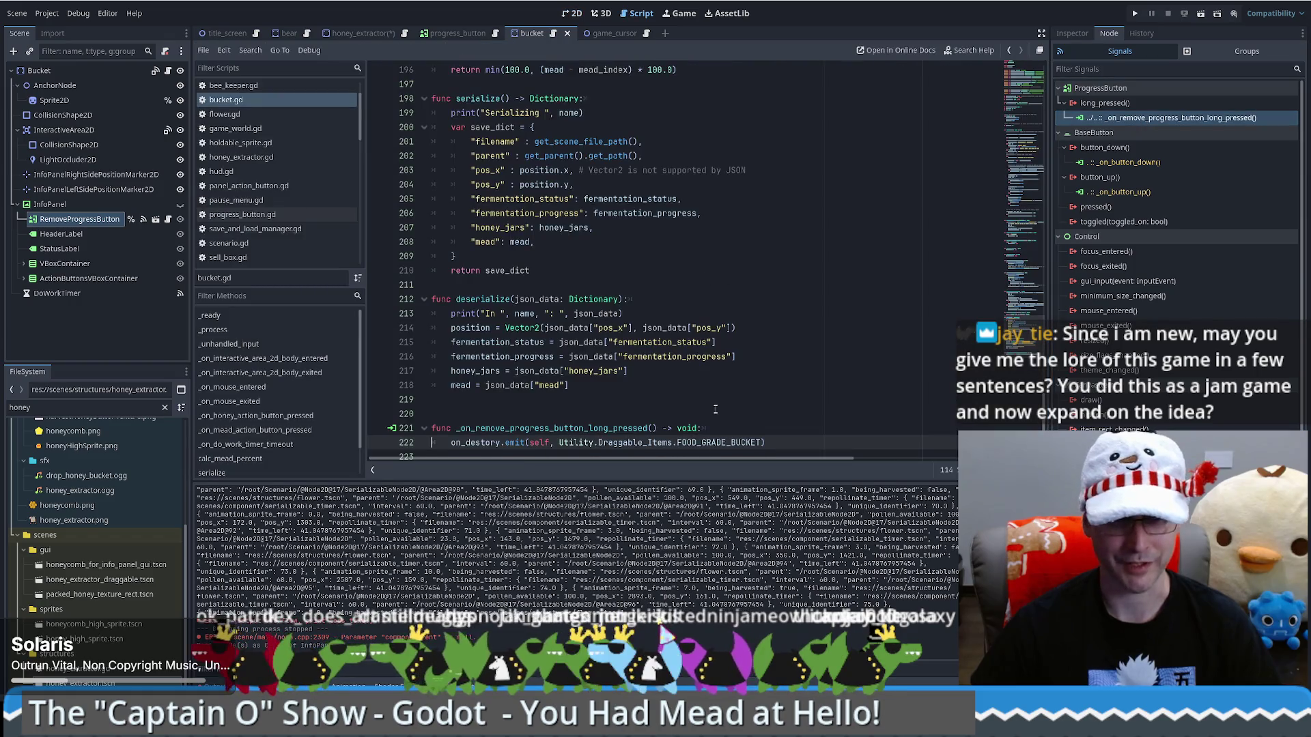
Select the handler code, save the honey_extractor scene, and start connecting its long_pressed signal
scroll(716, 410, down, 1)
drag(779, 445, 783, 417)
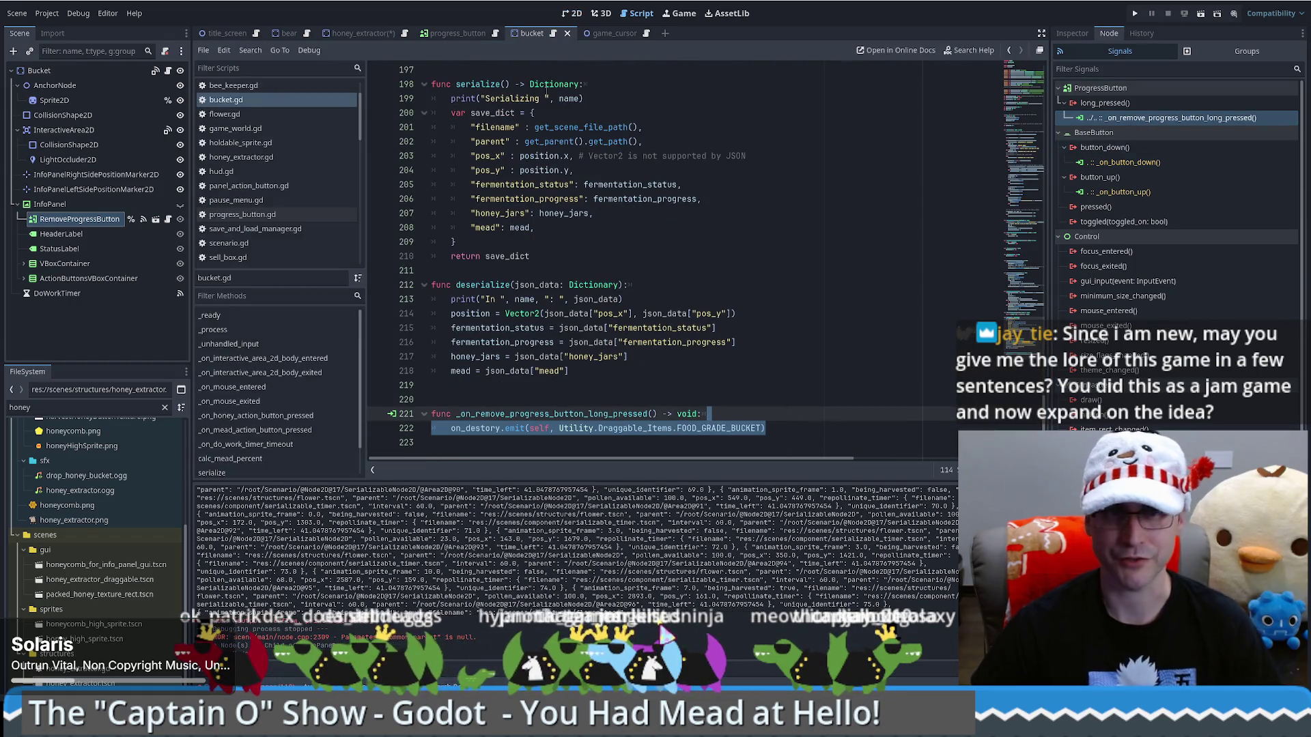
click(358, 34)
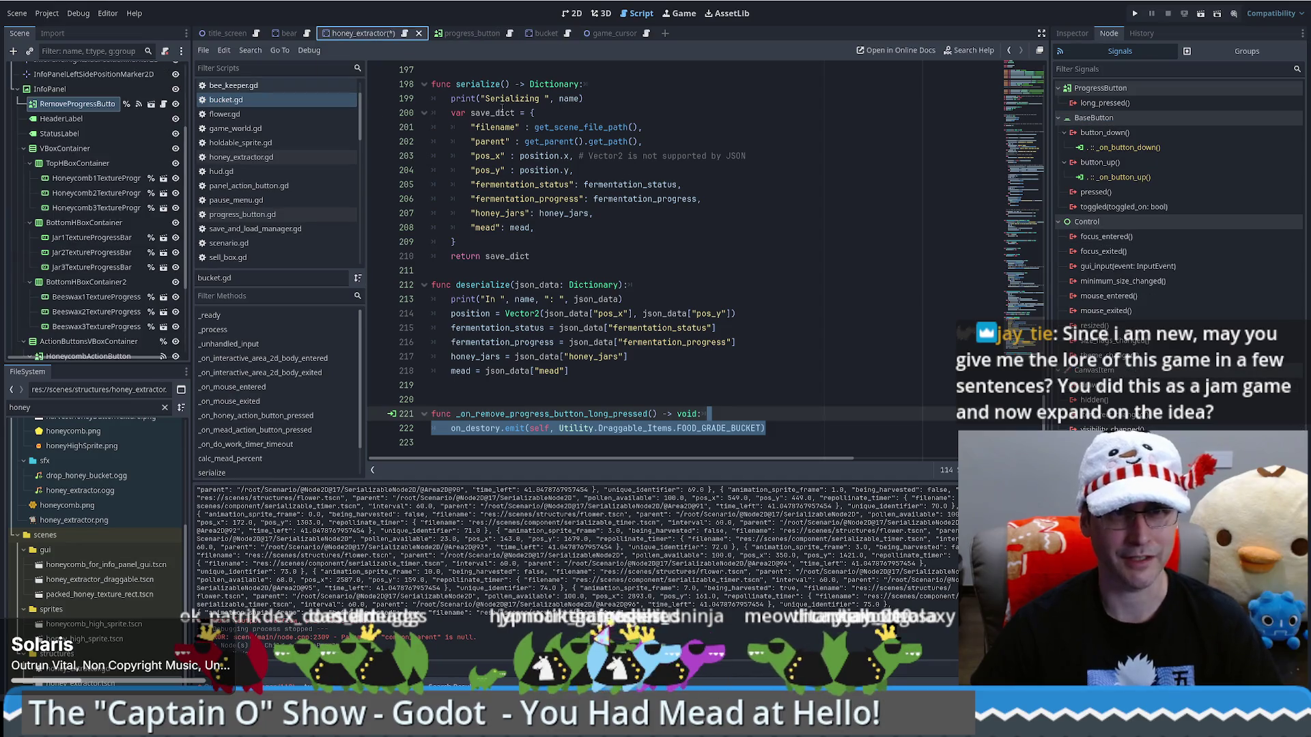
key(ctrl+s)
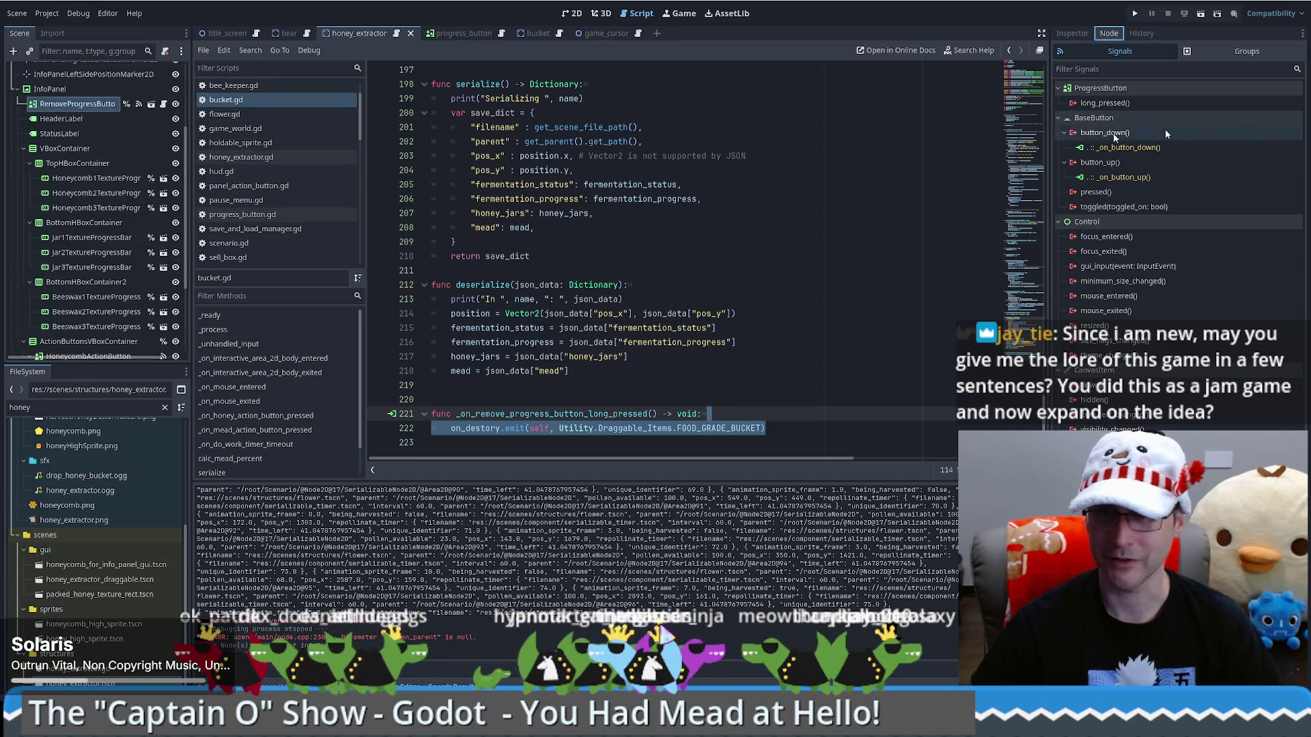
double_click(1145, 101)
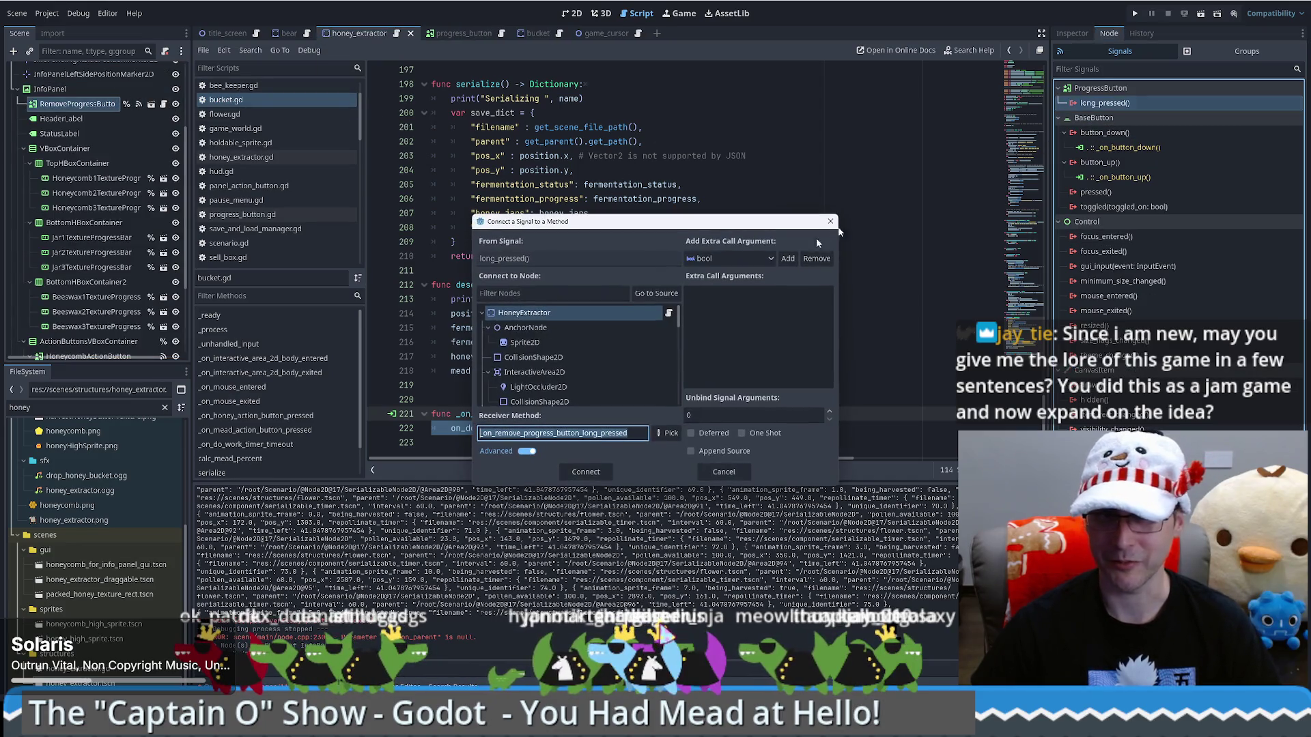
Connect long_pressed to a new handler emitting HONEY_EXTRACTOR instead of FOOD_GRADE_BUCKET, then switch to the browser
click(587, 472)
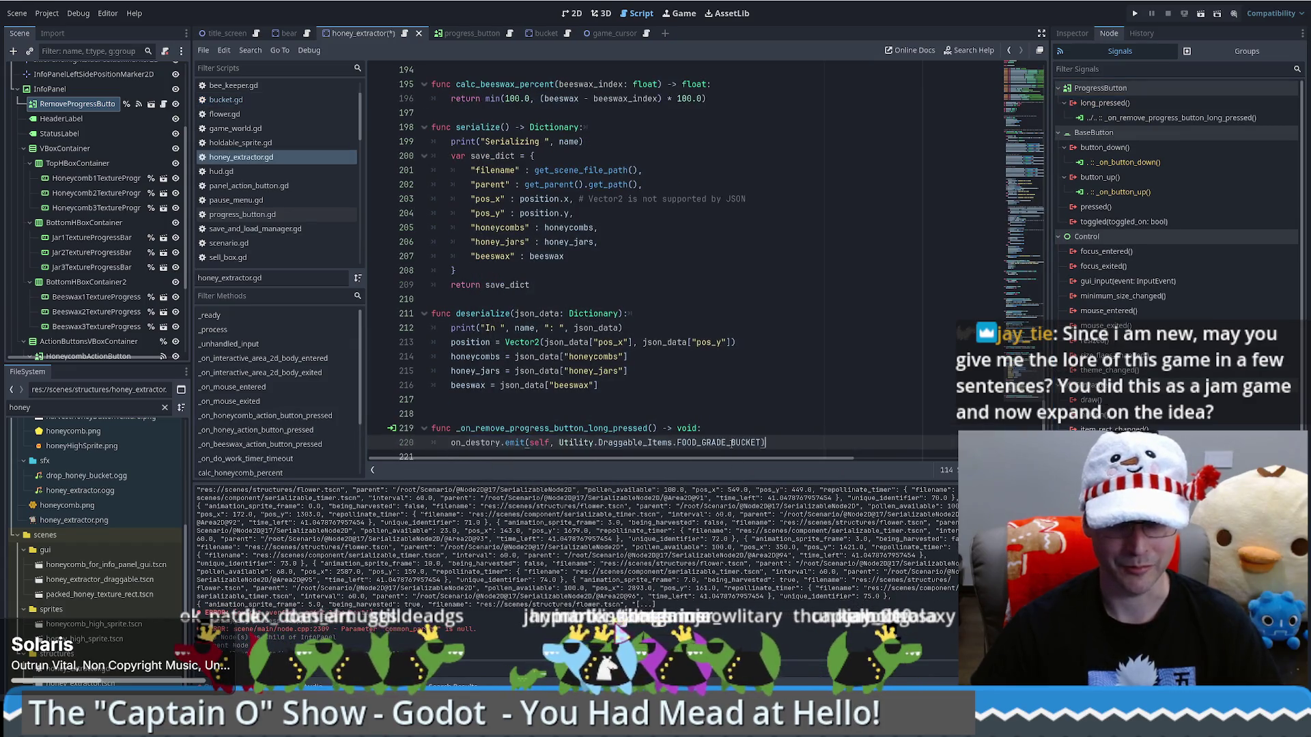
double_click(691, 443)
text(Hon)
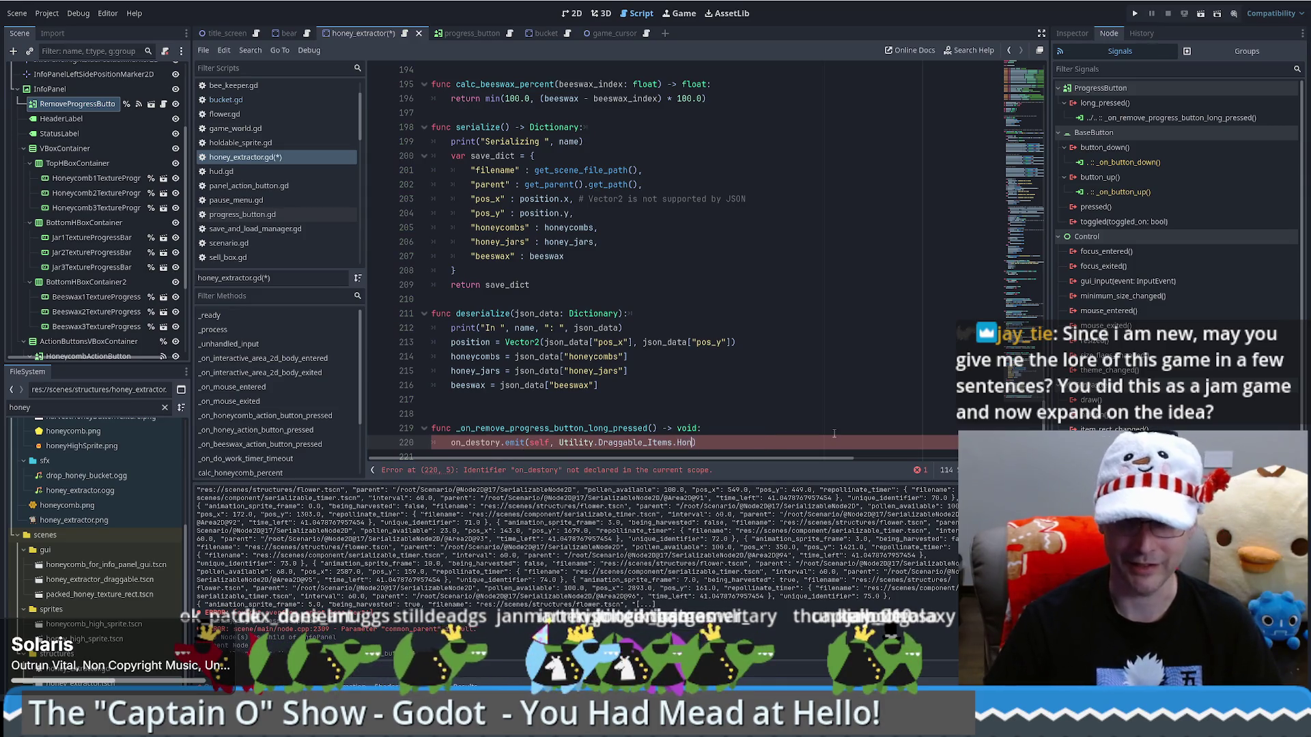
key(Return)
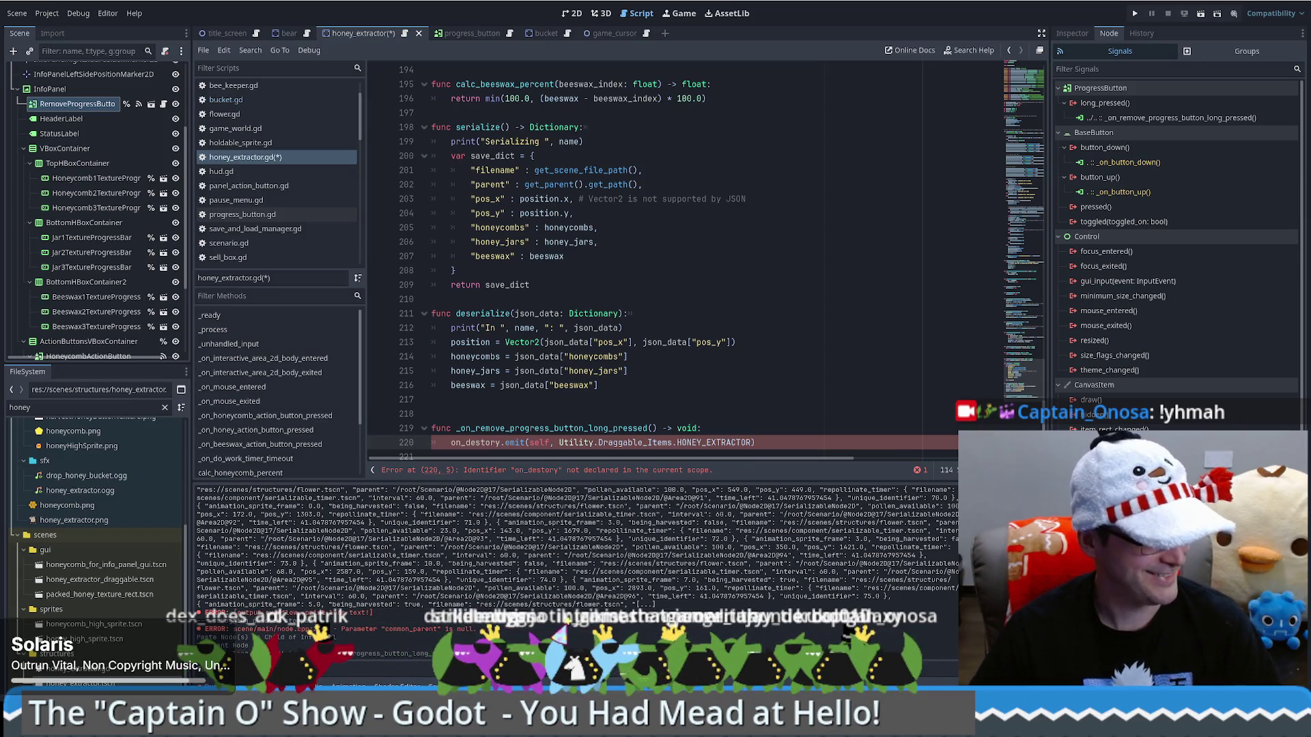
key(alt+Tab)
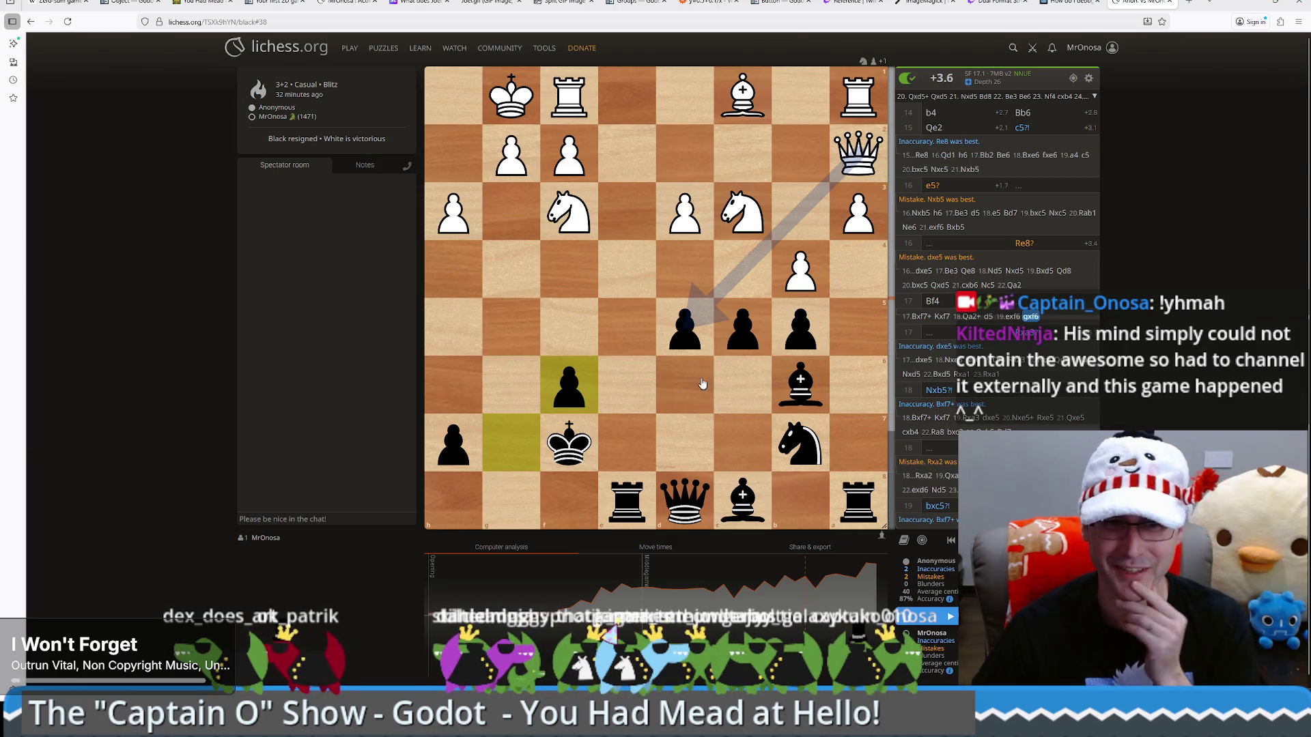
Step back to the chess game's opening moves and try the knight from f3 to g5
key(Left)
key(Left)
key(Left)
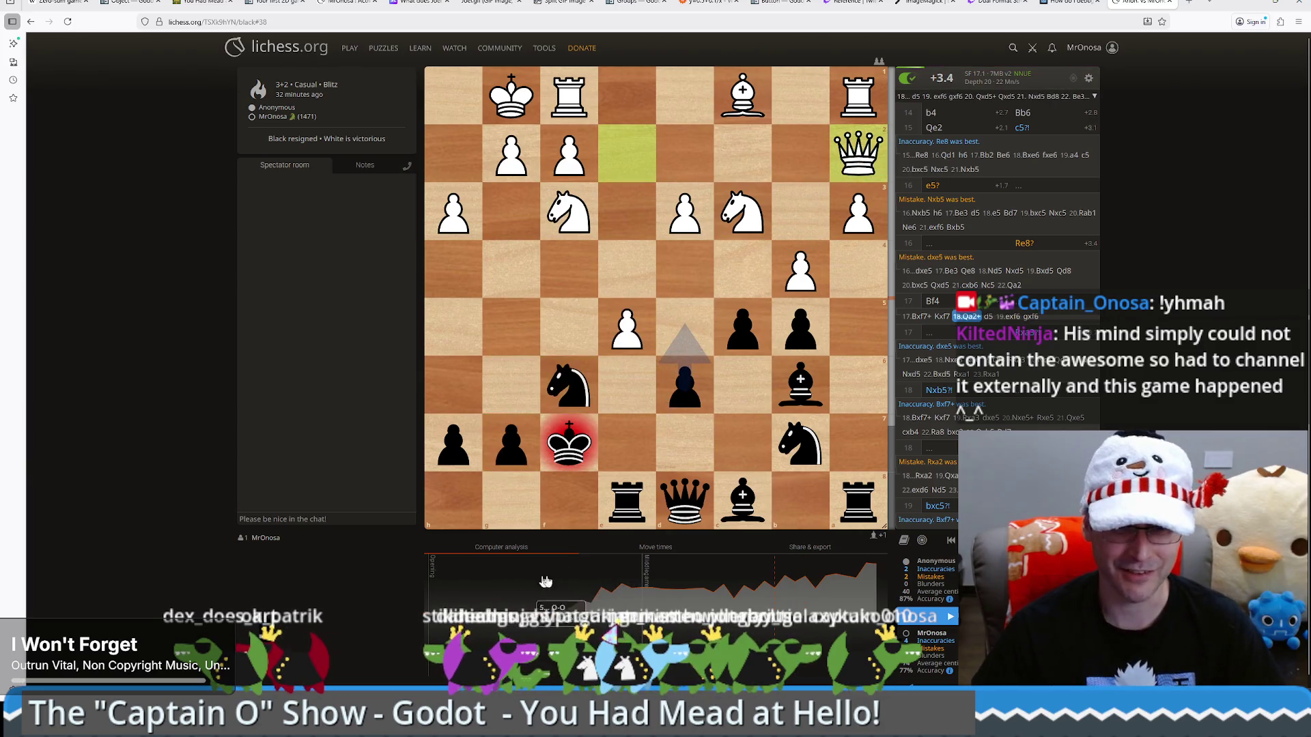
click(469, 596)
scroll(786, 331, down, 1)
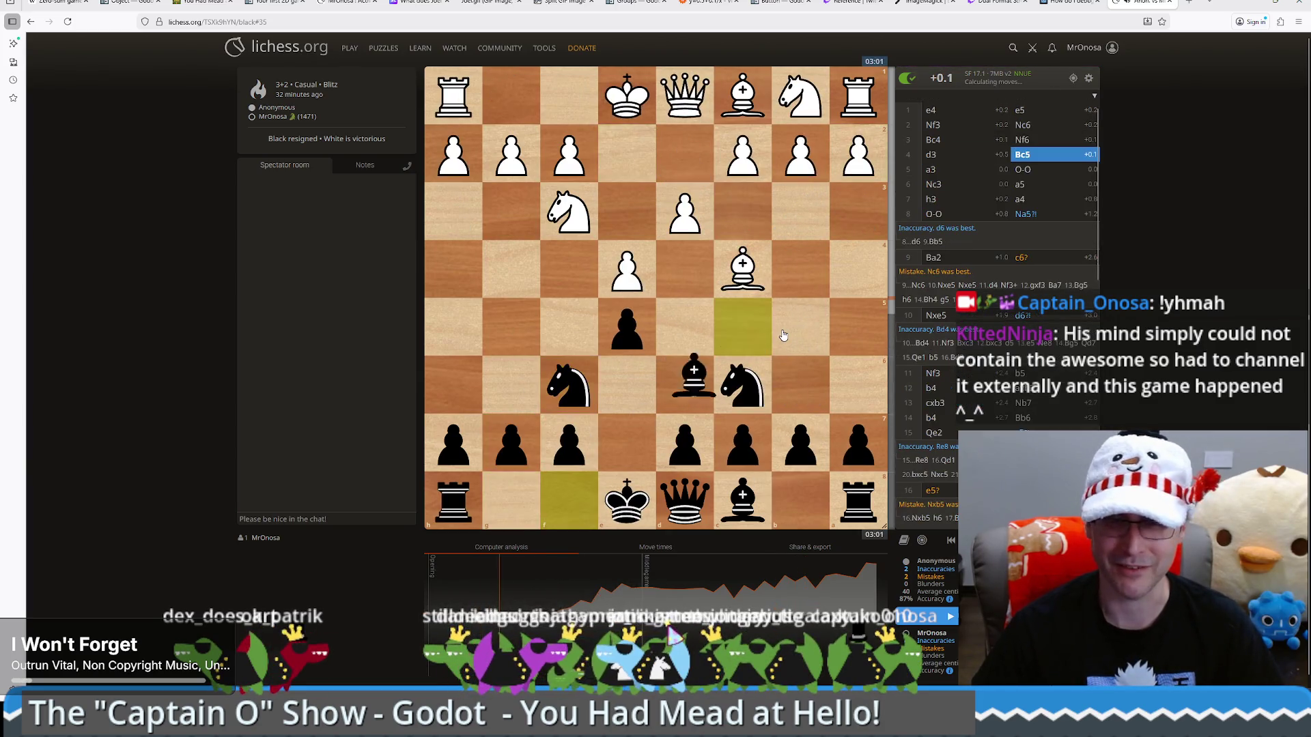
scroll(783, 335, up, 1)
scroll(783, 335, down, 1)
scroll(781, 334, up, 3)
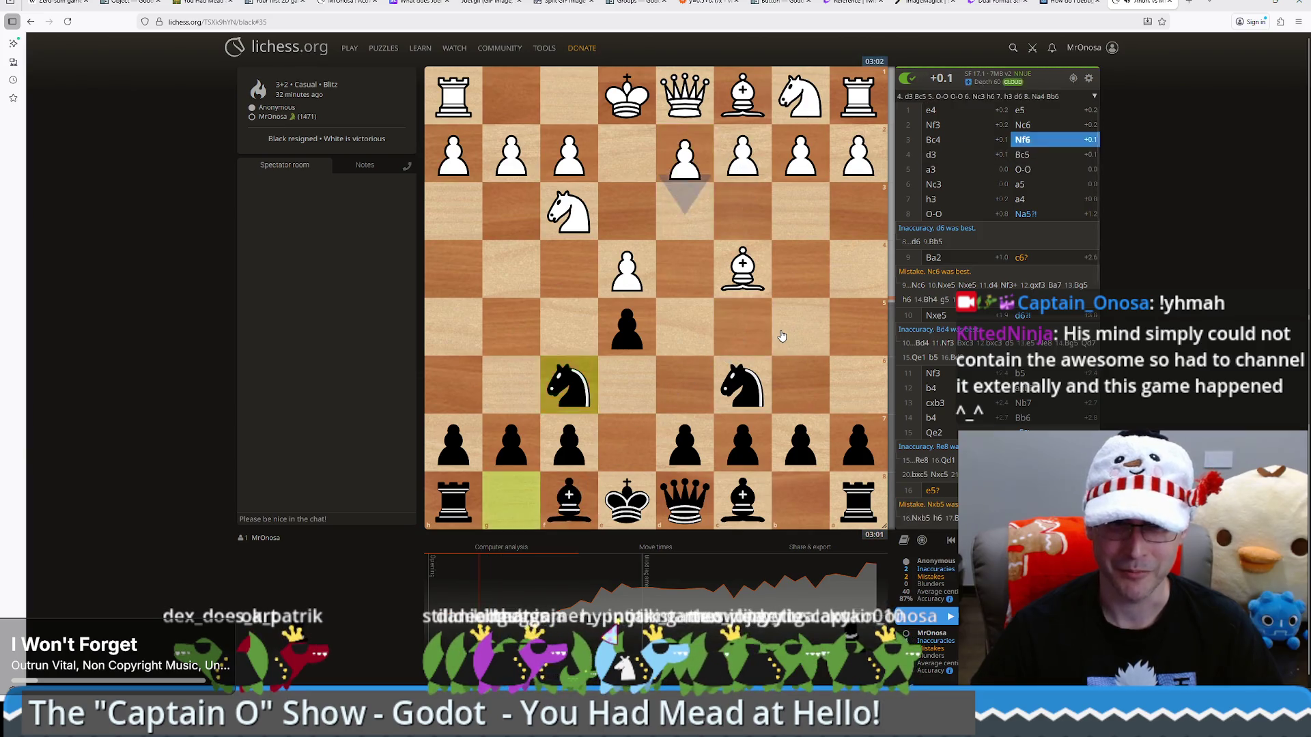
scroll(556, 462, down, 1)
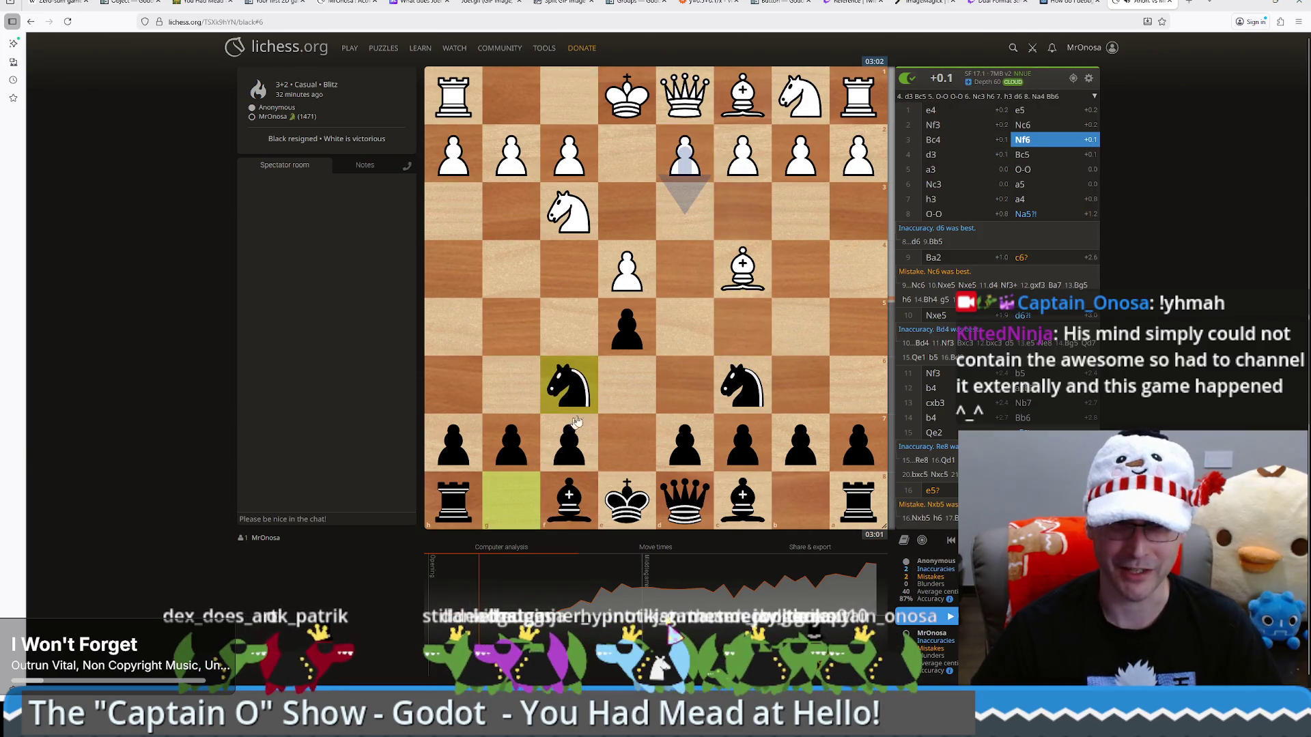
mouse_move(577, 203)
mouse_down()
mouse_move(564, 297)
mouse_move(514, 328)
mouse_move(517, 343)
mouse_up()
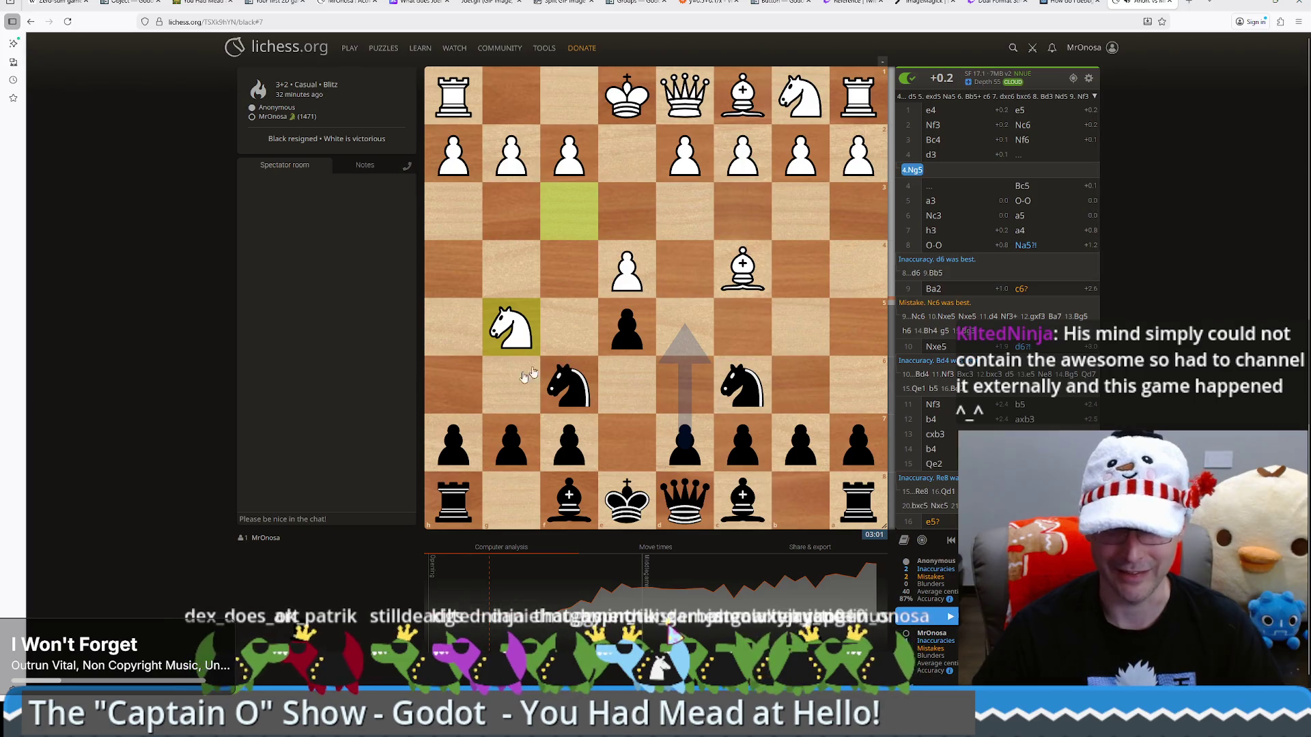
scroll(612, 394, up, 1)
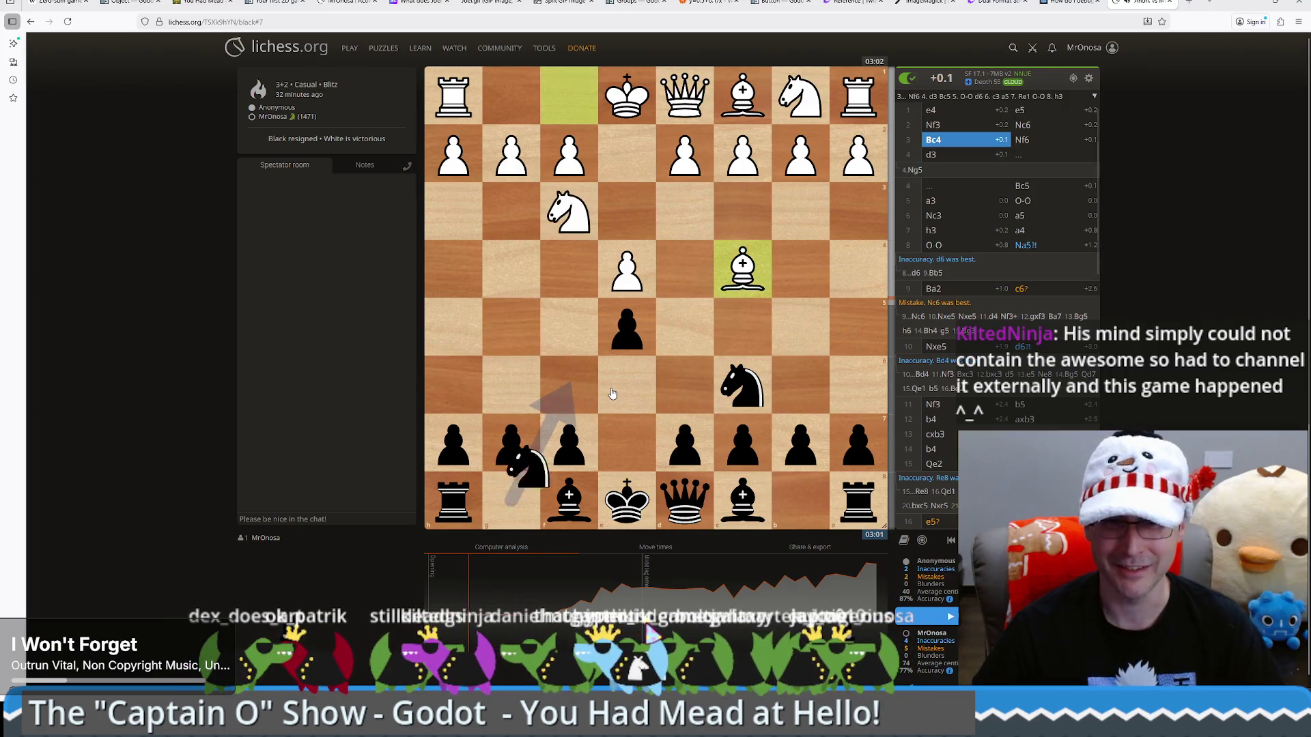
scroll(614, 396, down, 1)
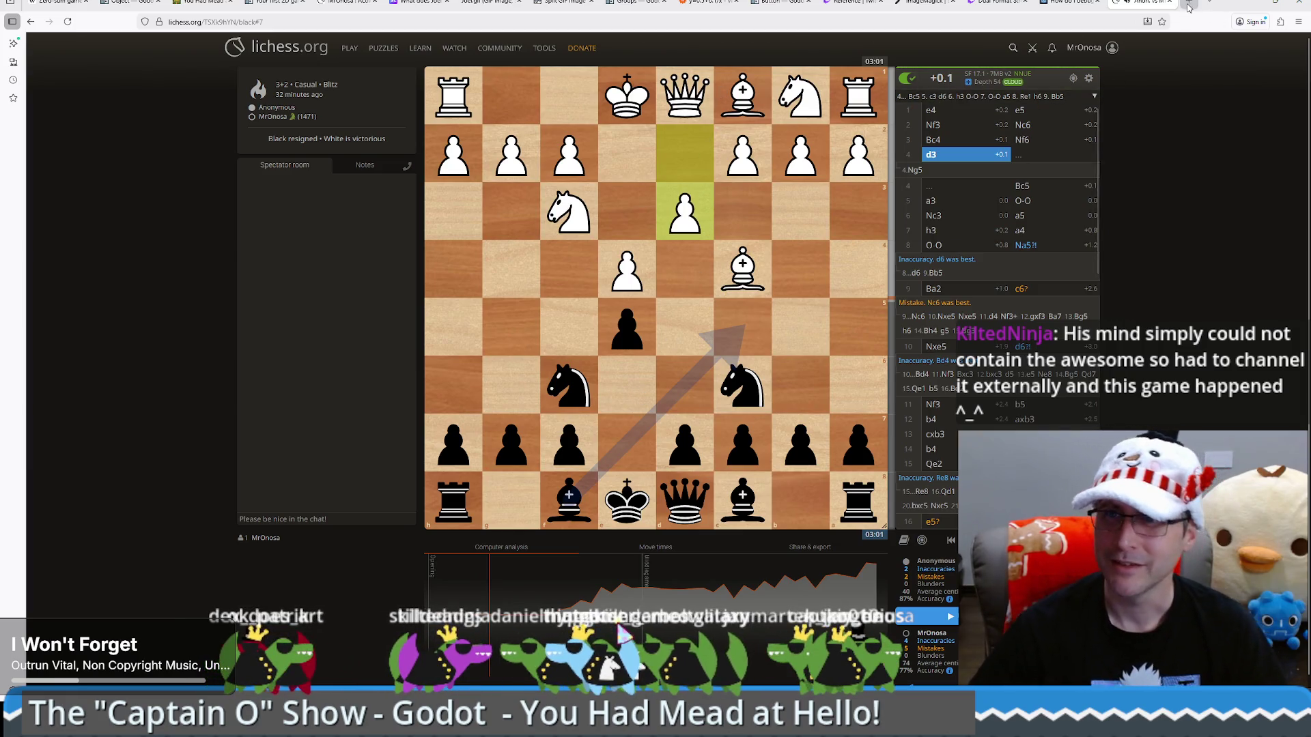
Load mronosa.itch.io/you-had-mead-at-hello in a new browser tab
key(ctrl+t)
text(mronosa.itch.io/you-had-mead-at-hello)
key(Return)
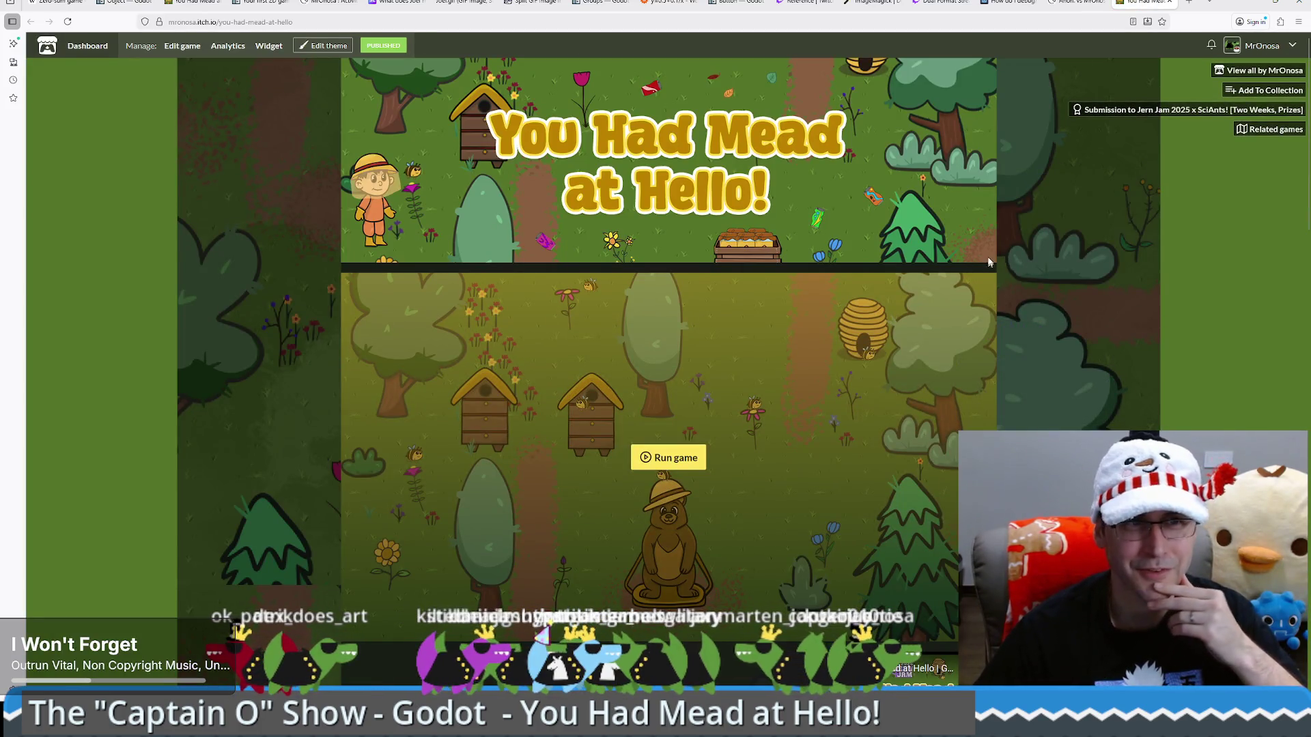
scroll(988, 257, down, 5)
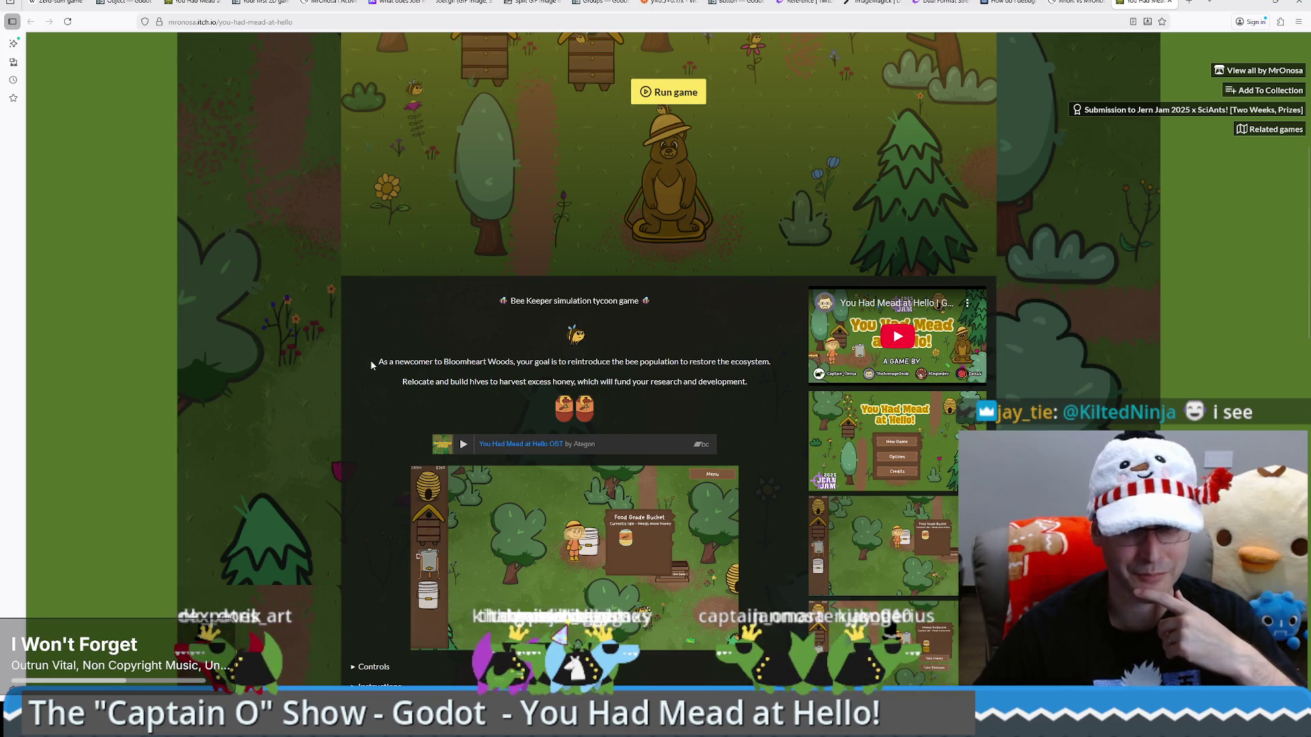
scroll(370, 361, down, 4)
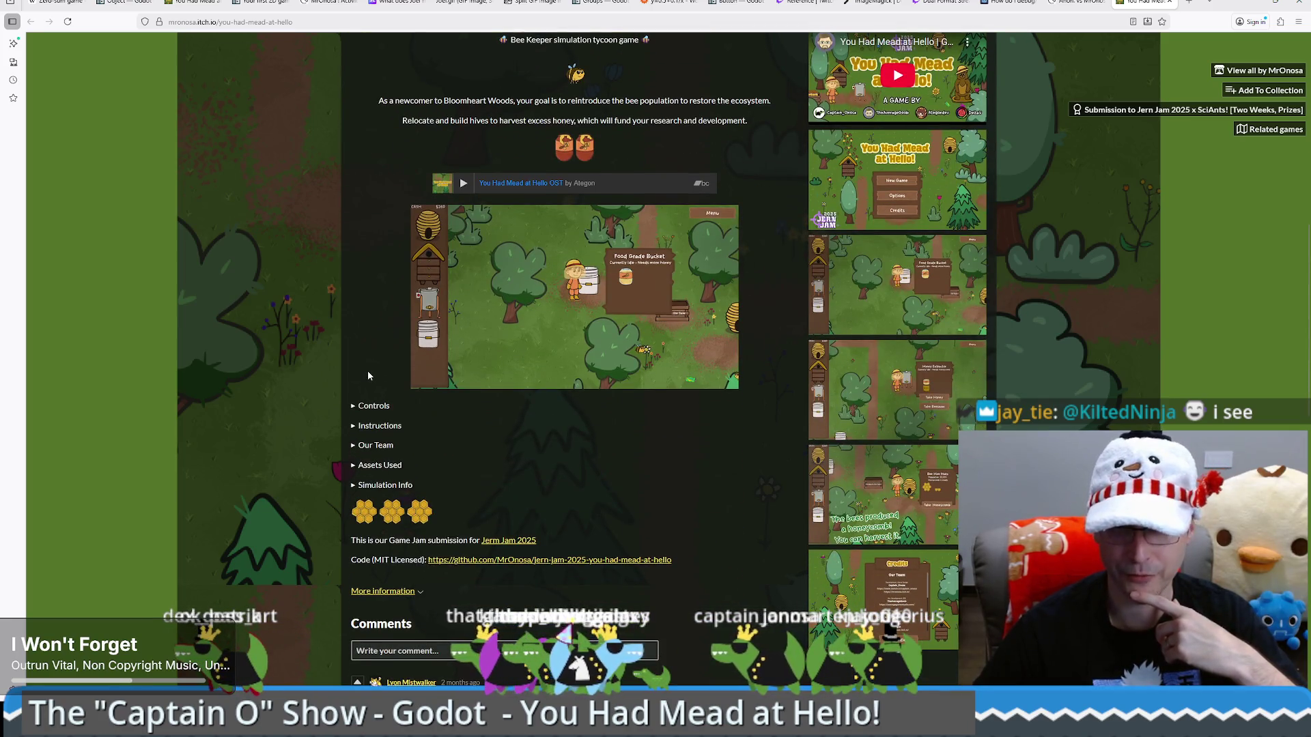
scroll(368, 375, up, 2)
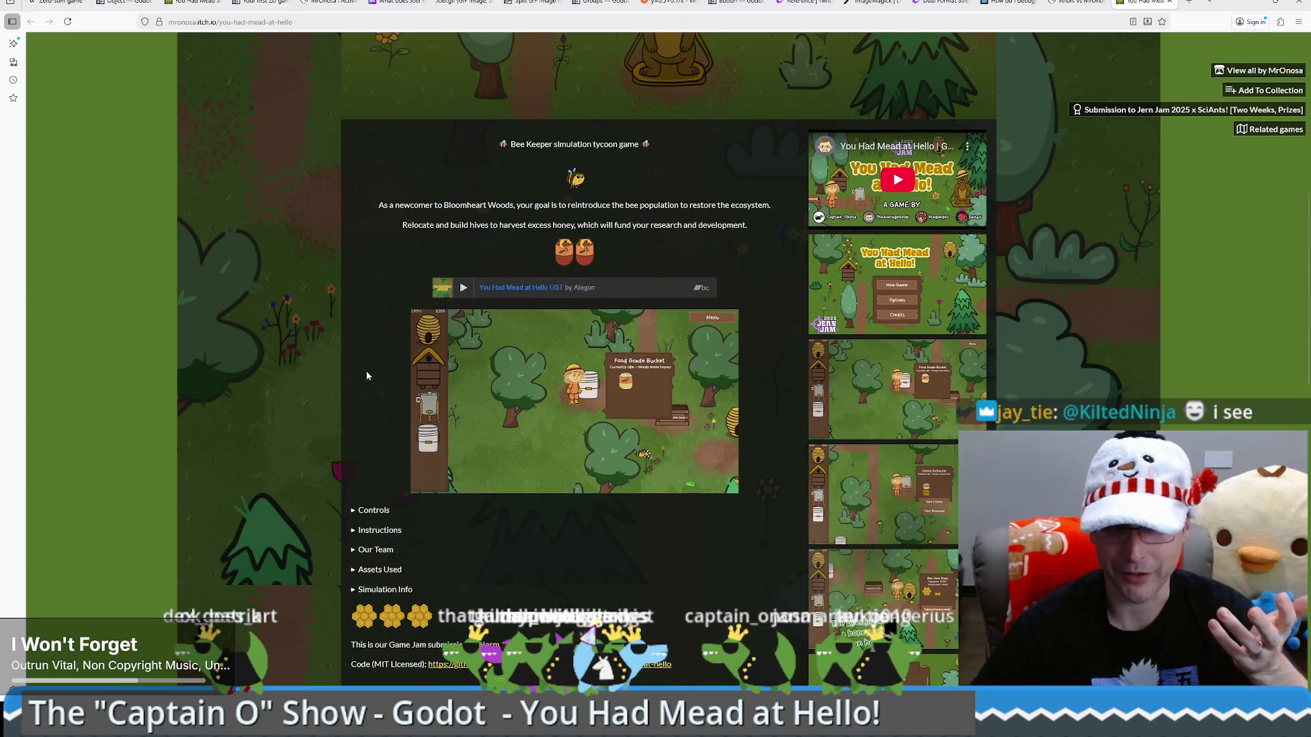
click(1198, 111)
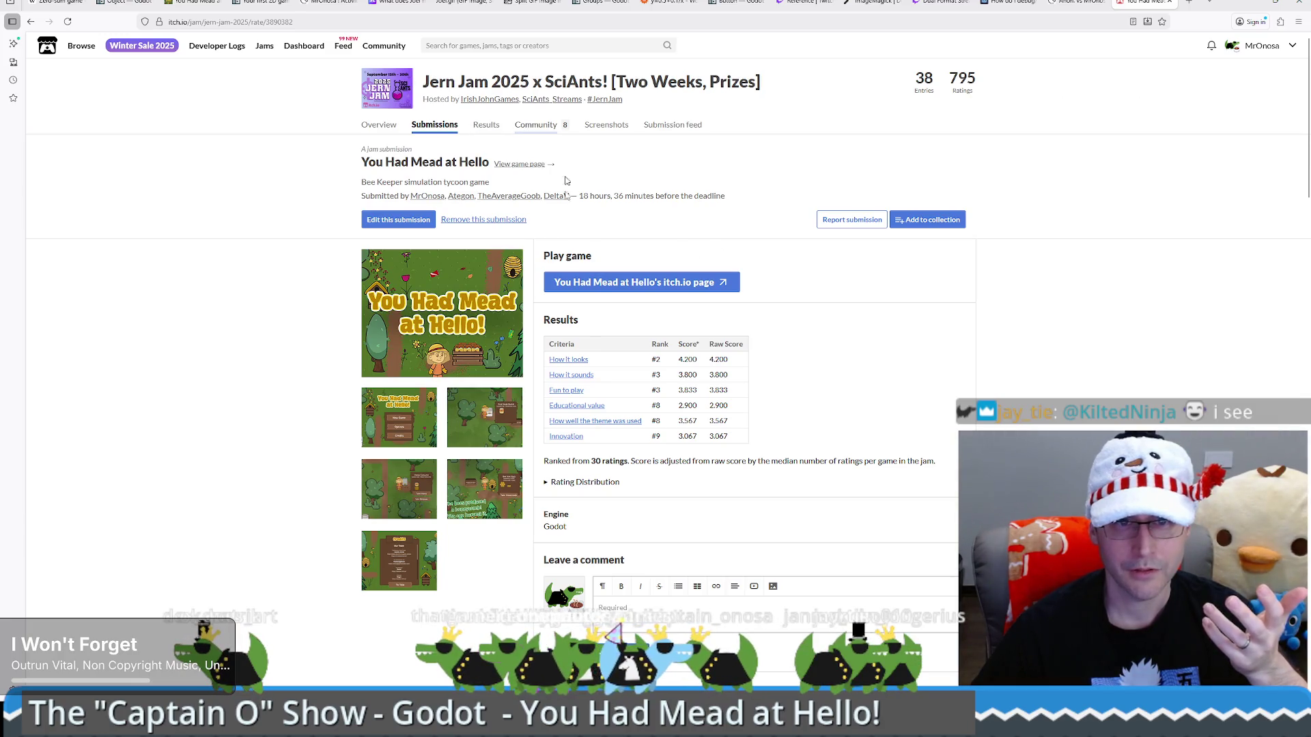
Review the game's Jern Jam 2025 results, noting the Fun to play rank, then return to Godot
click(569, 360)
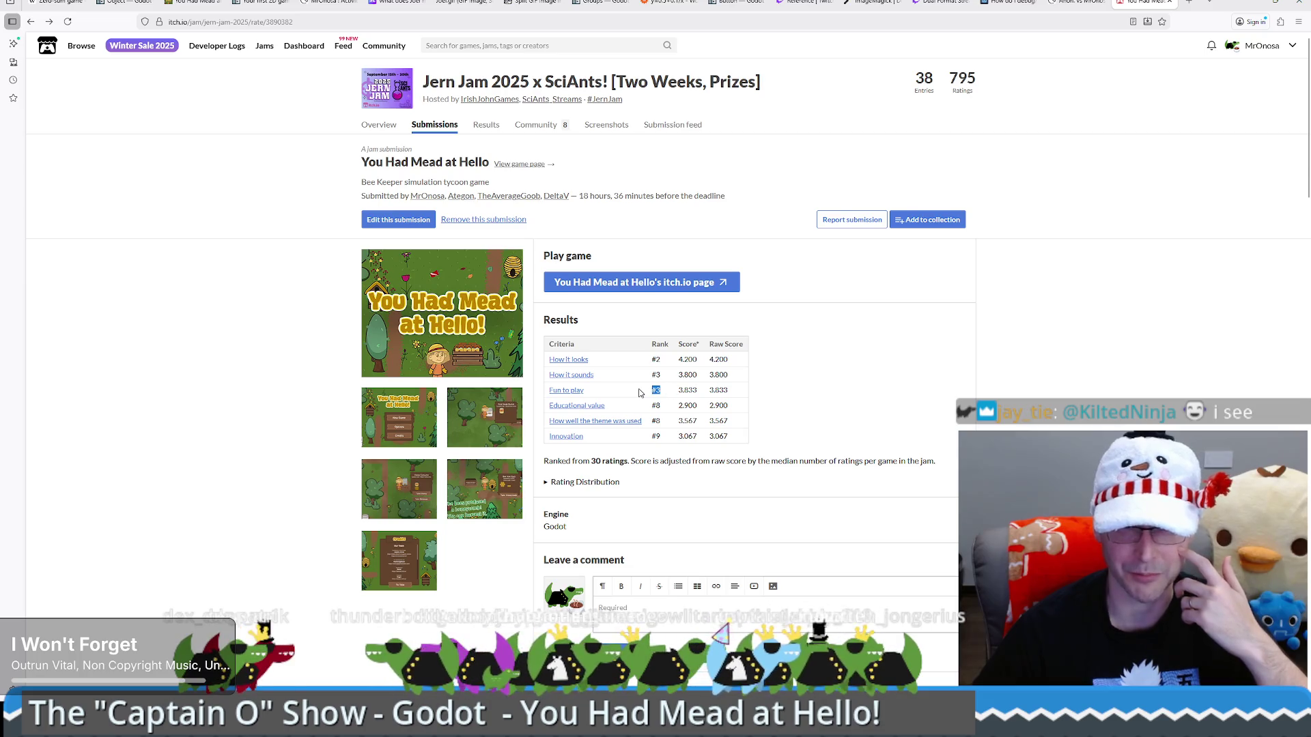
drag(547, 391, 584, 390)
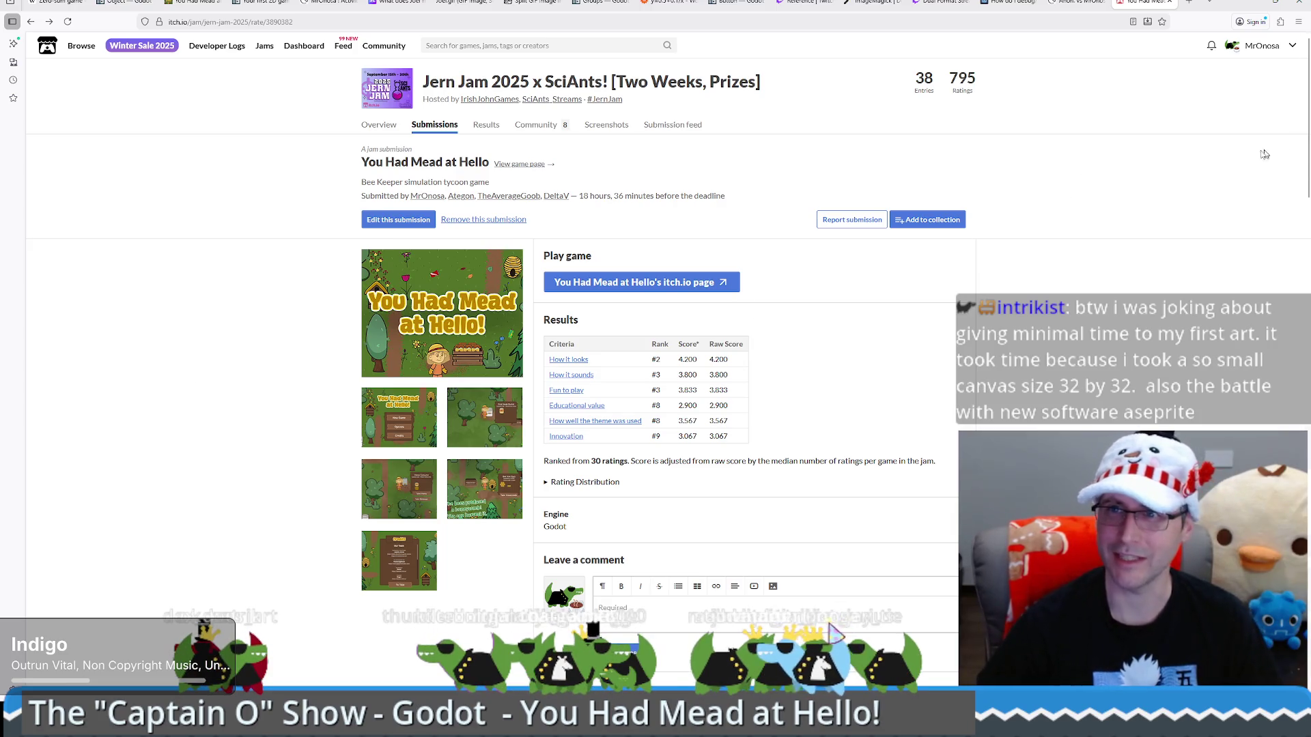
key(alt+Tab)
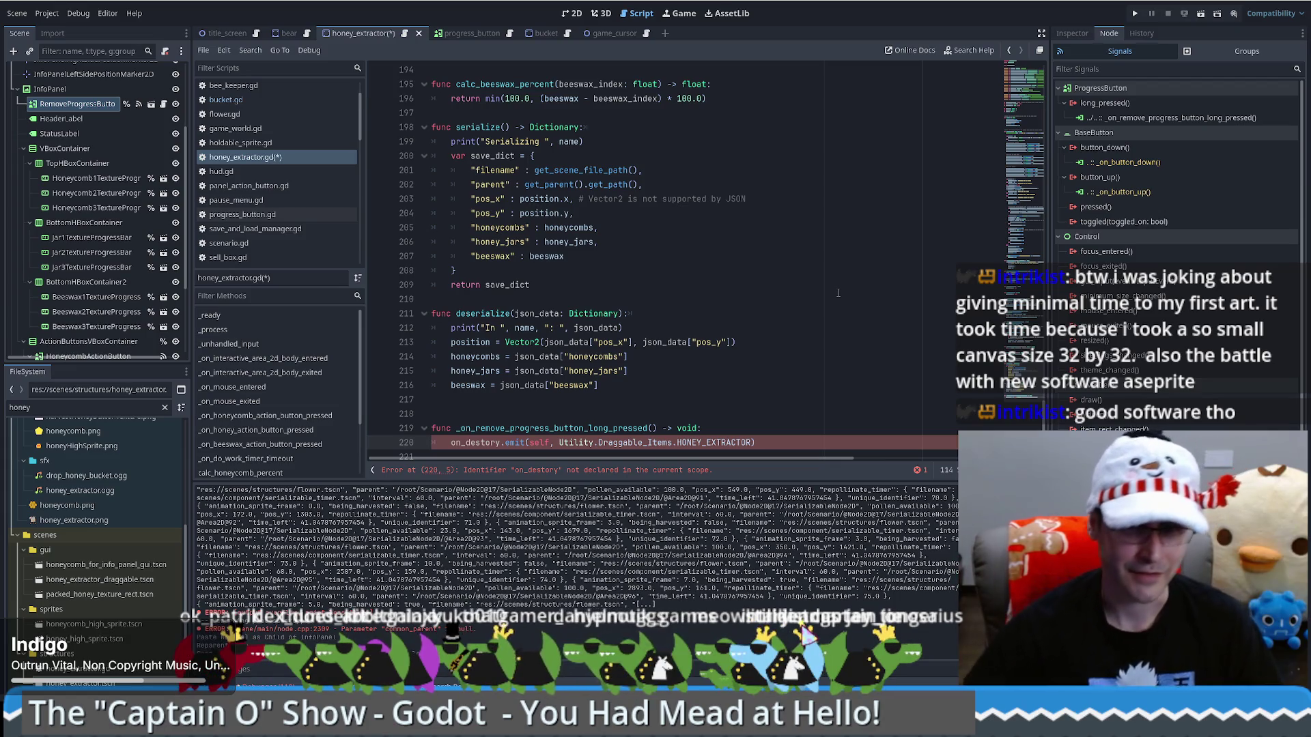
After a test run, insert 'return' on line 220 before the on_destory emit and relaunch the game
click(1134, 14)
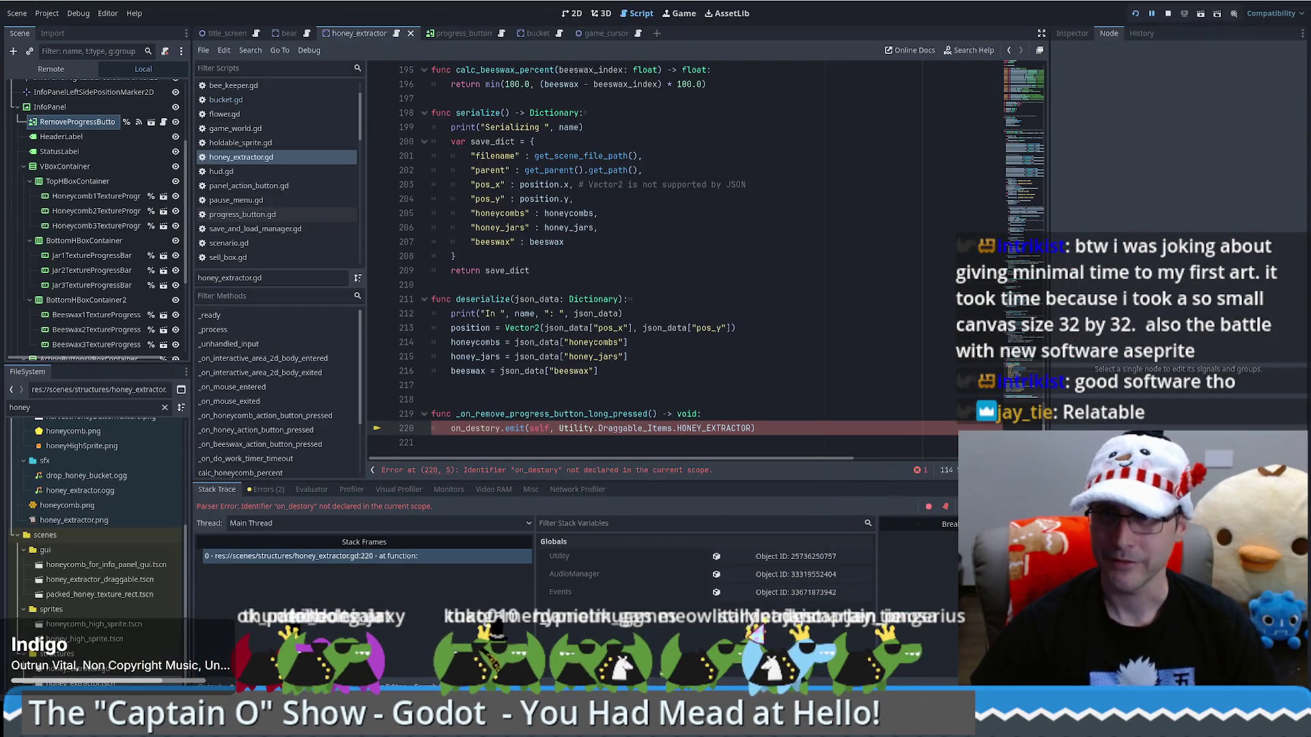
click(1167, 13)
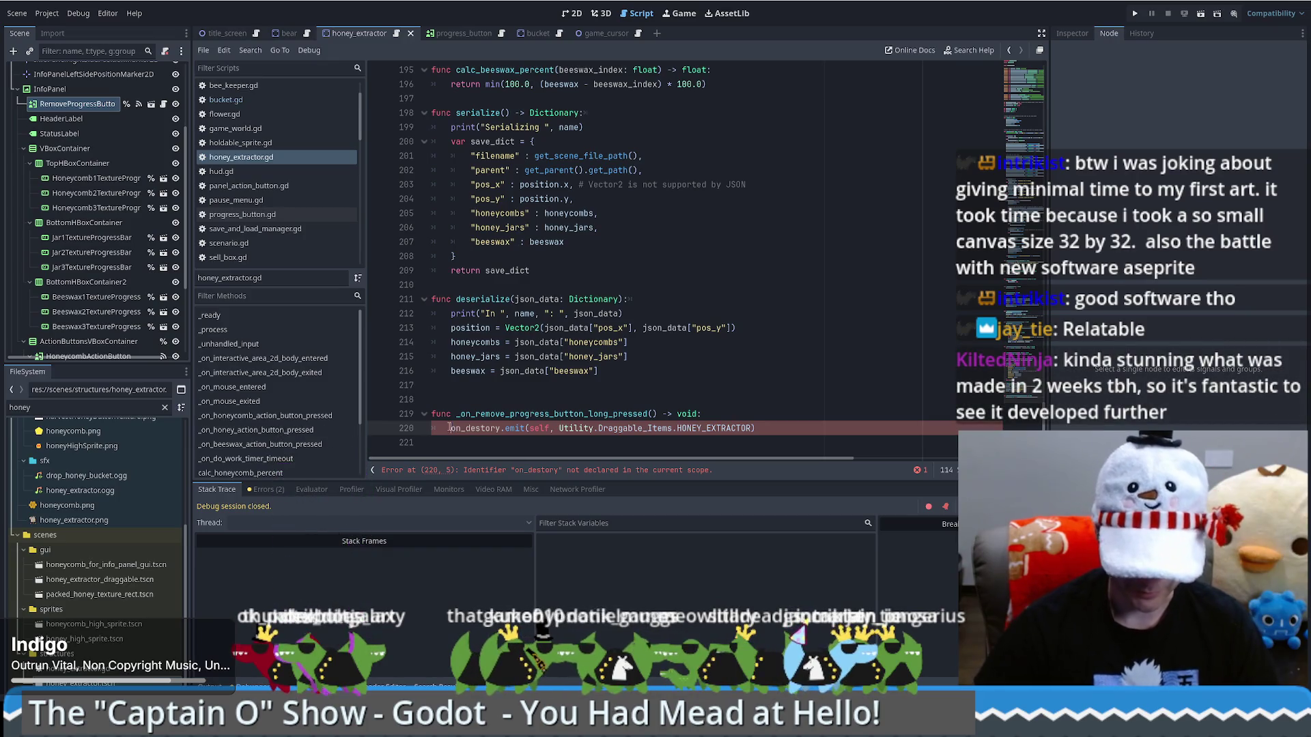
text(retur)
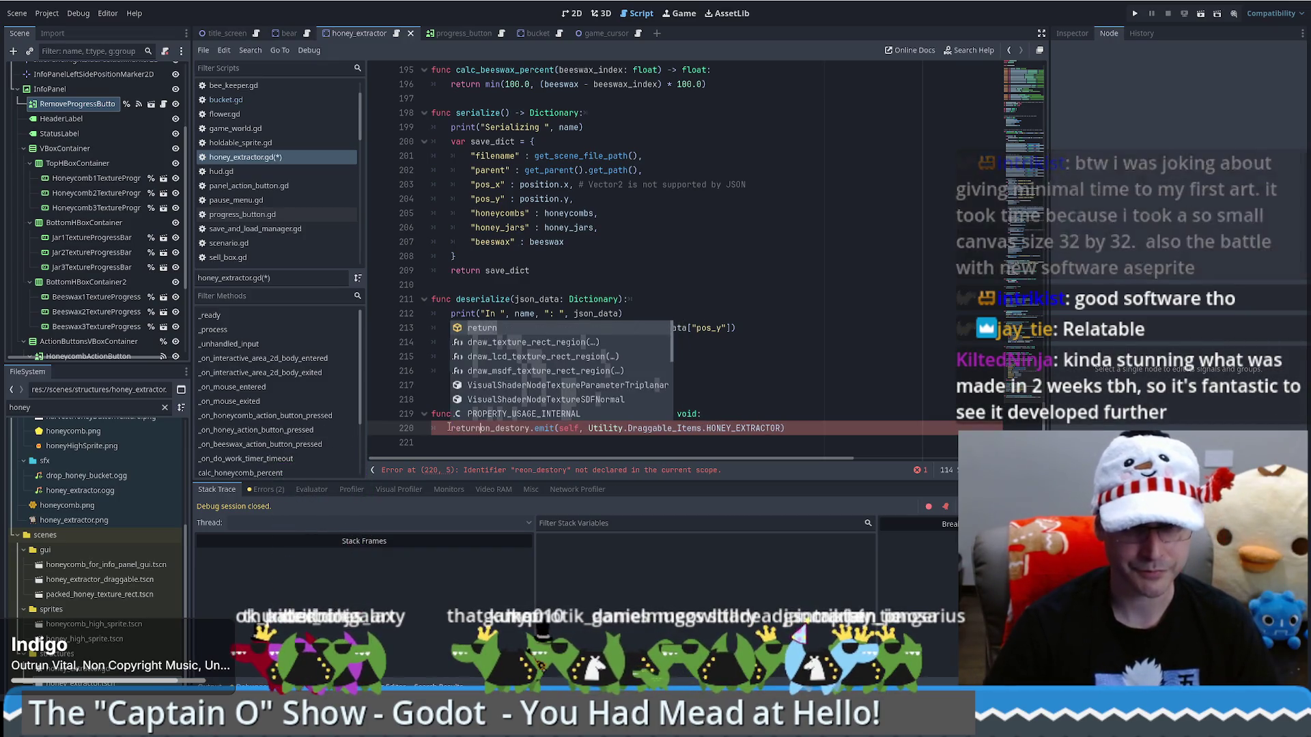
key(Tab)
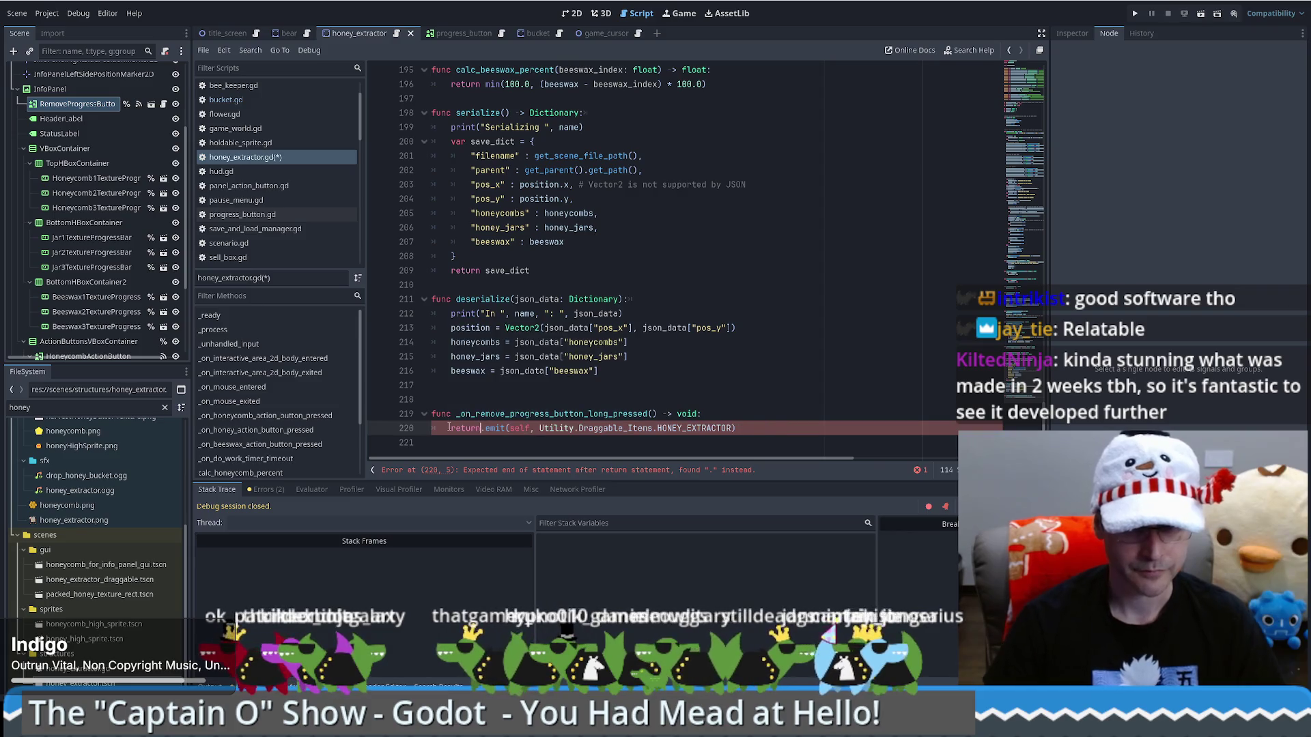
key(Return)
text(#)
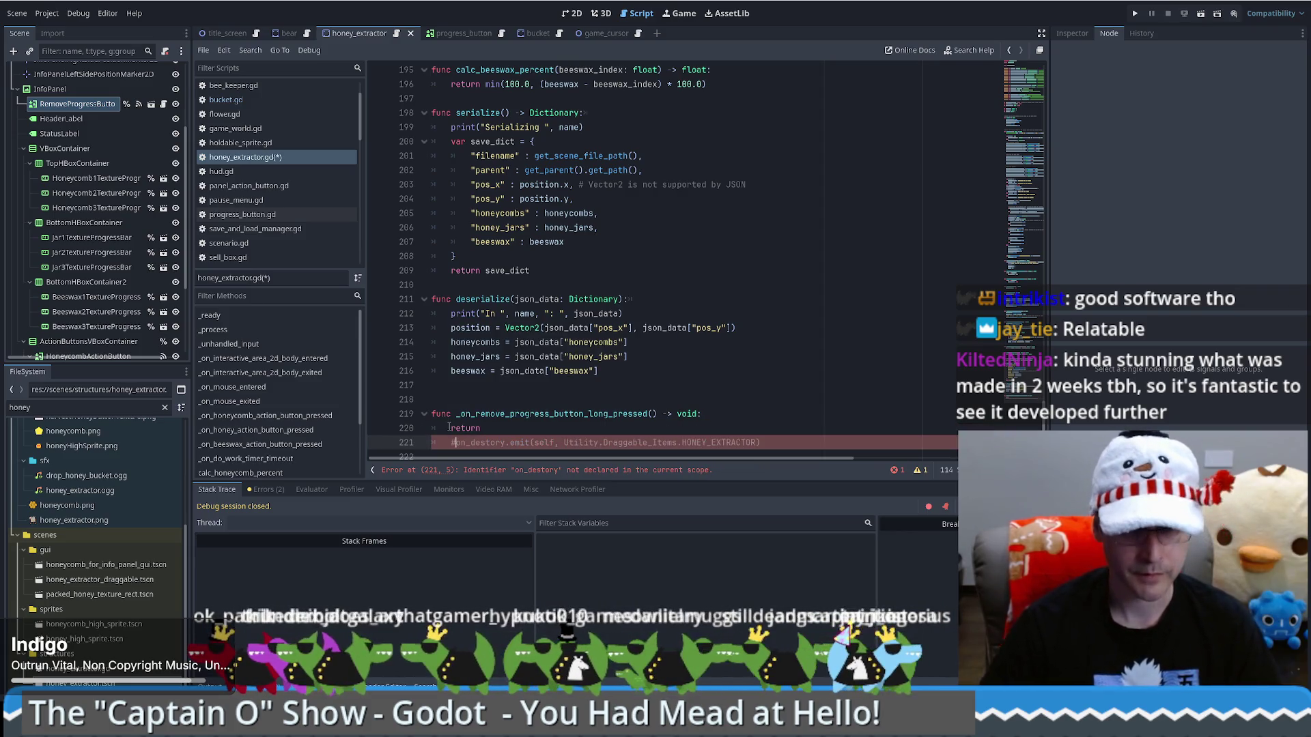
click(1137, 13)
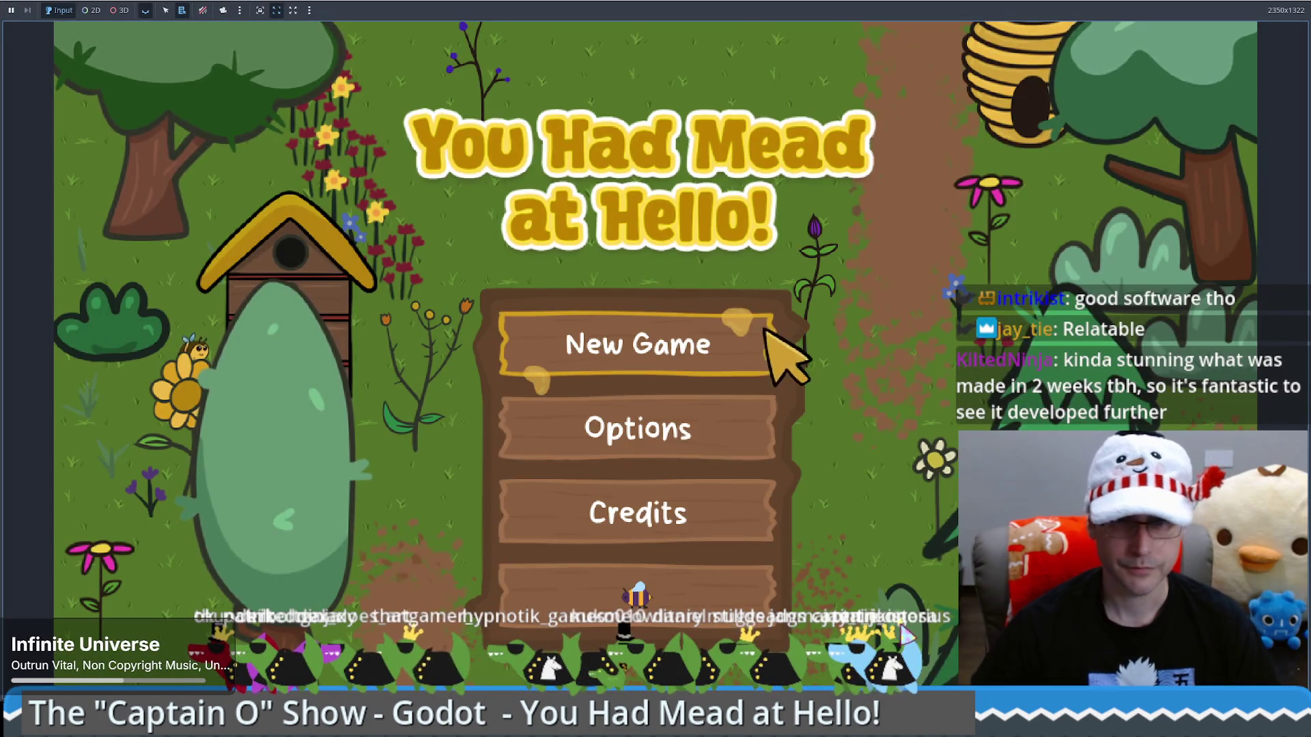
Start a new game, place a beehive on the field, and walk the beekeeper around
click(764, 332)
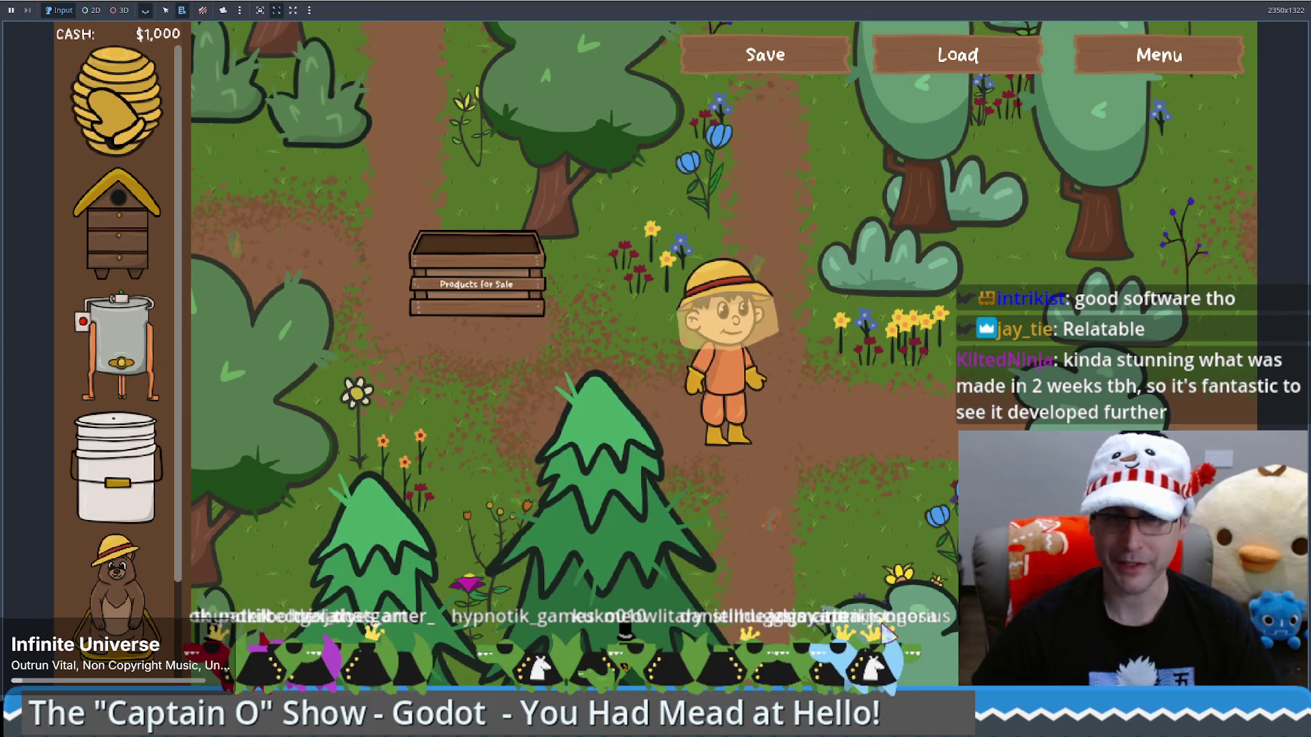
drag(130, 218, 908, 485)
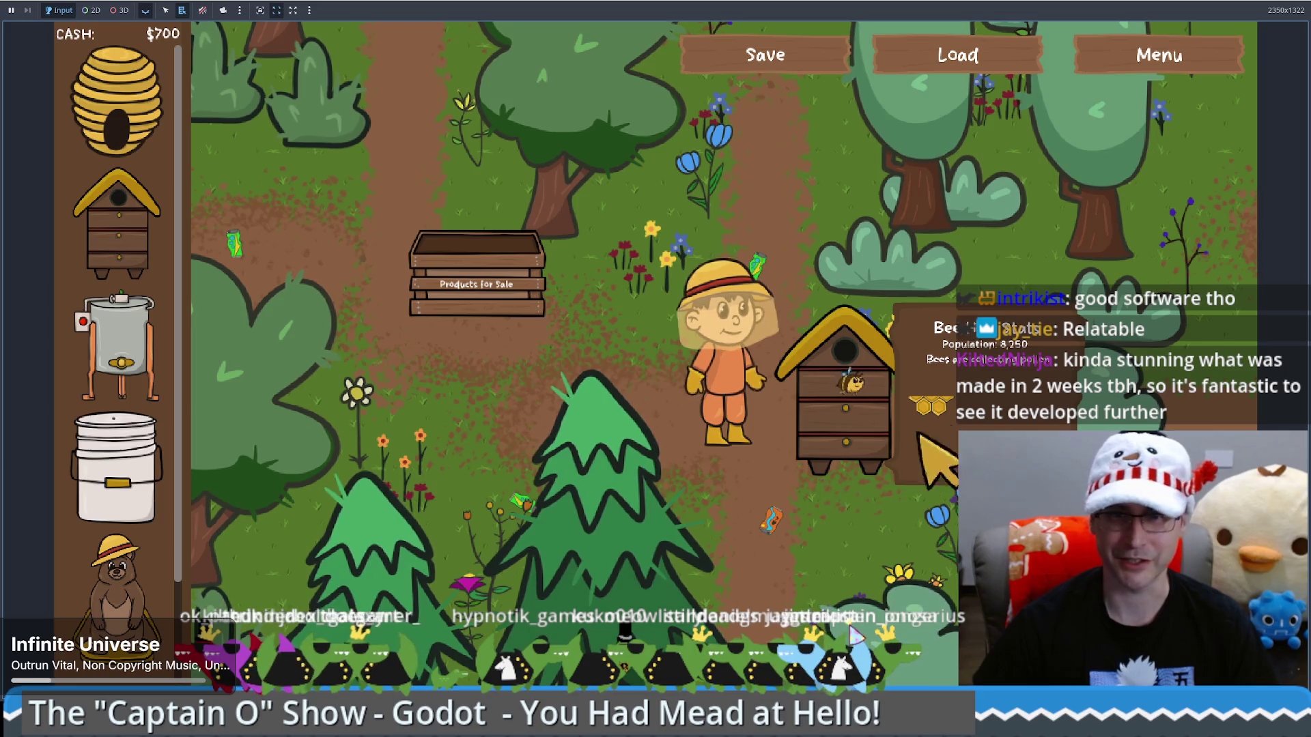
key(s)
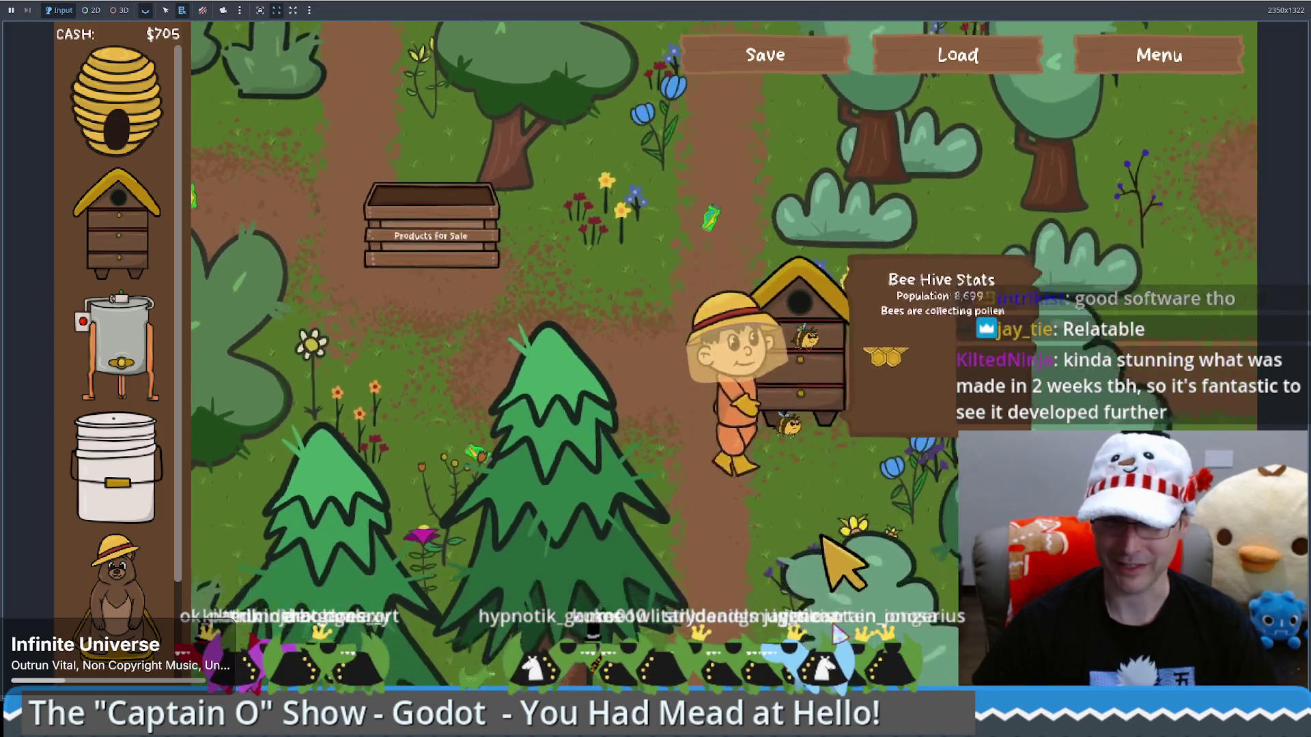
key(s)
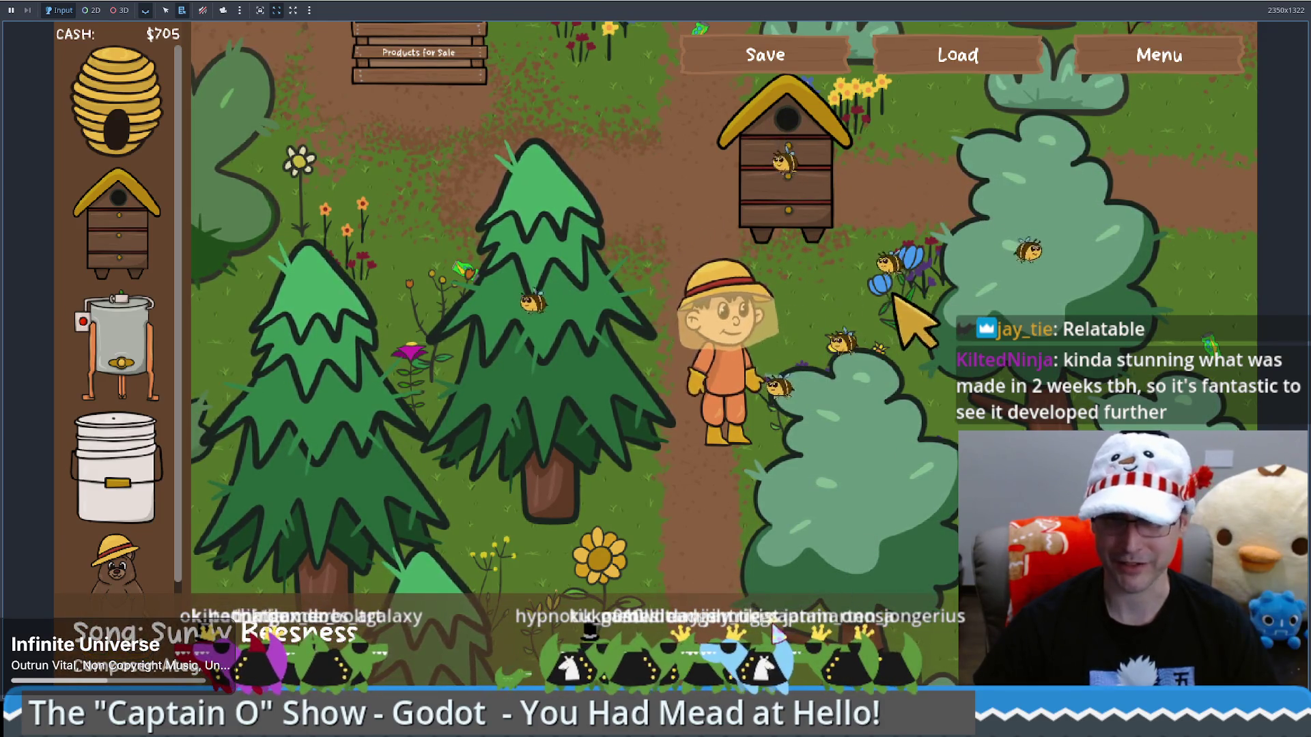
key(d)
key(w)
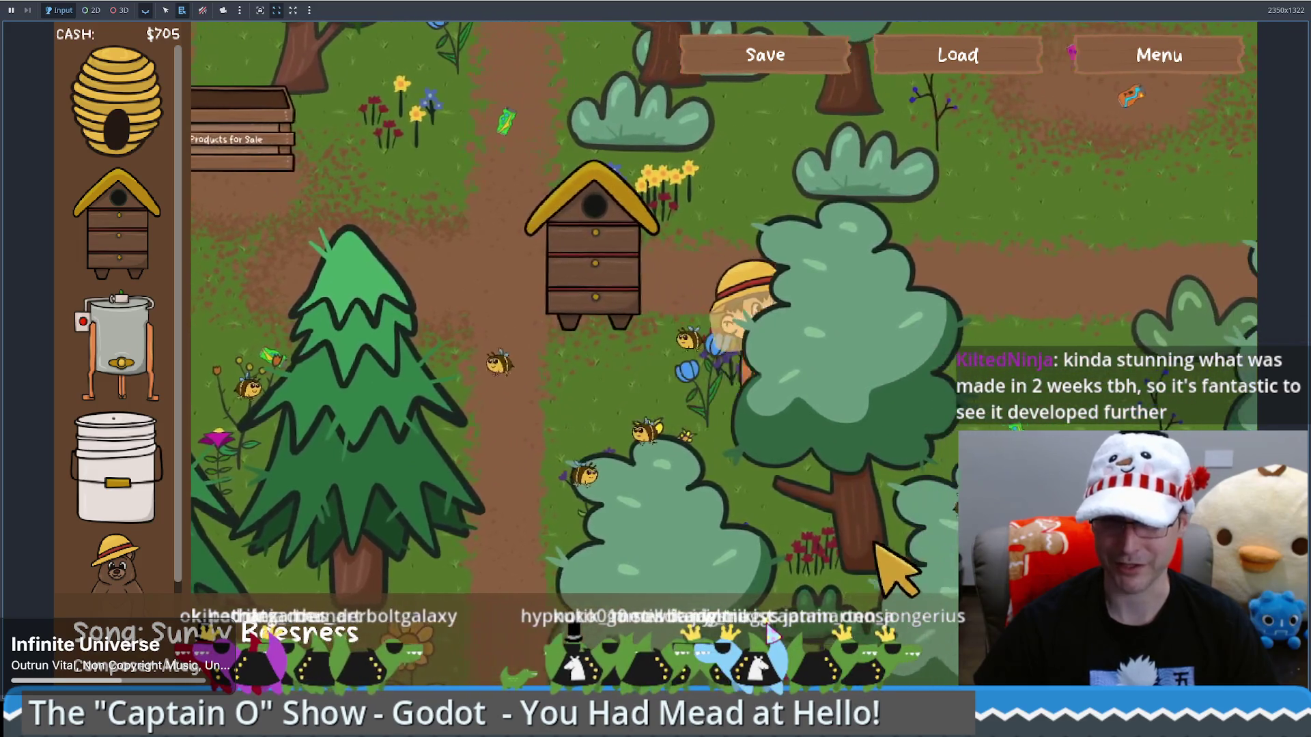
key(s)
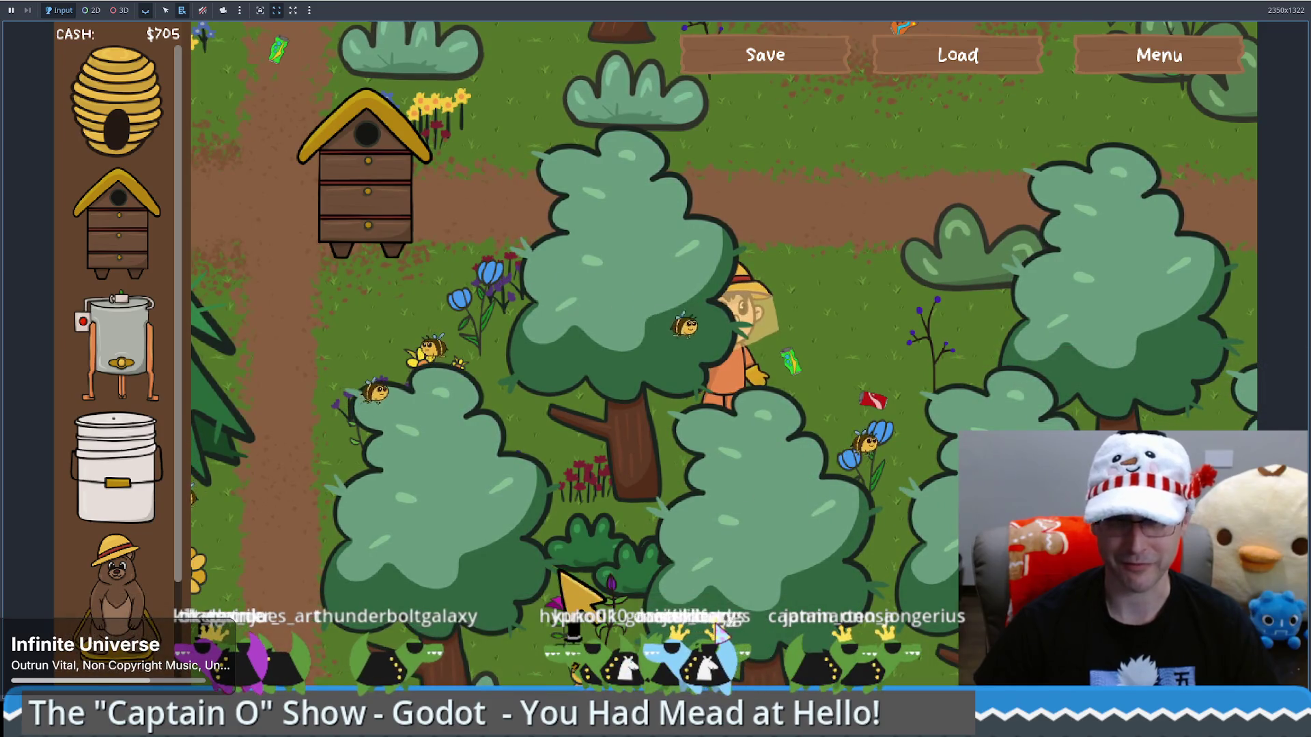
key(w)
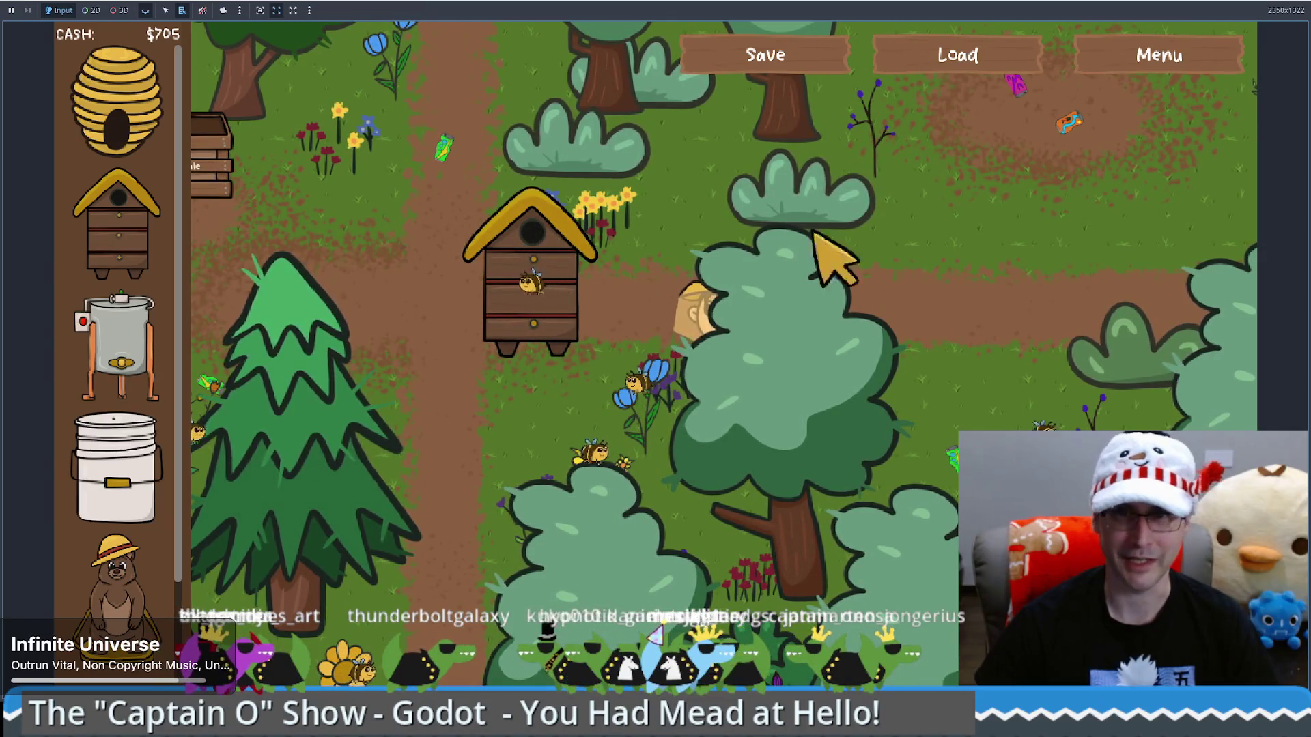
Load the saved garden and add three honey jars to the Food Grade Bucket to ferment mead
click(959, 60)
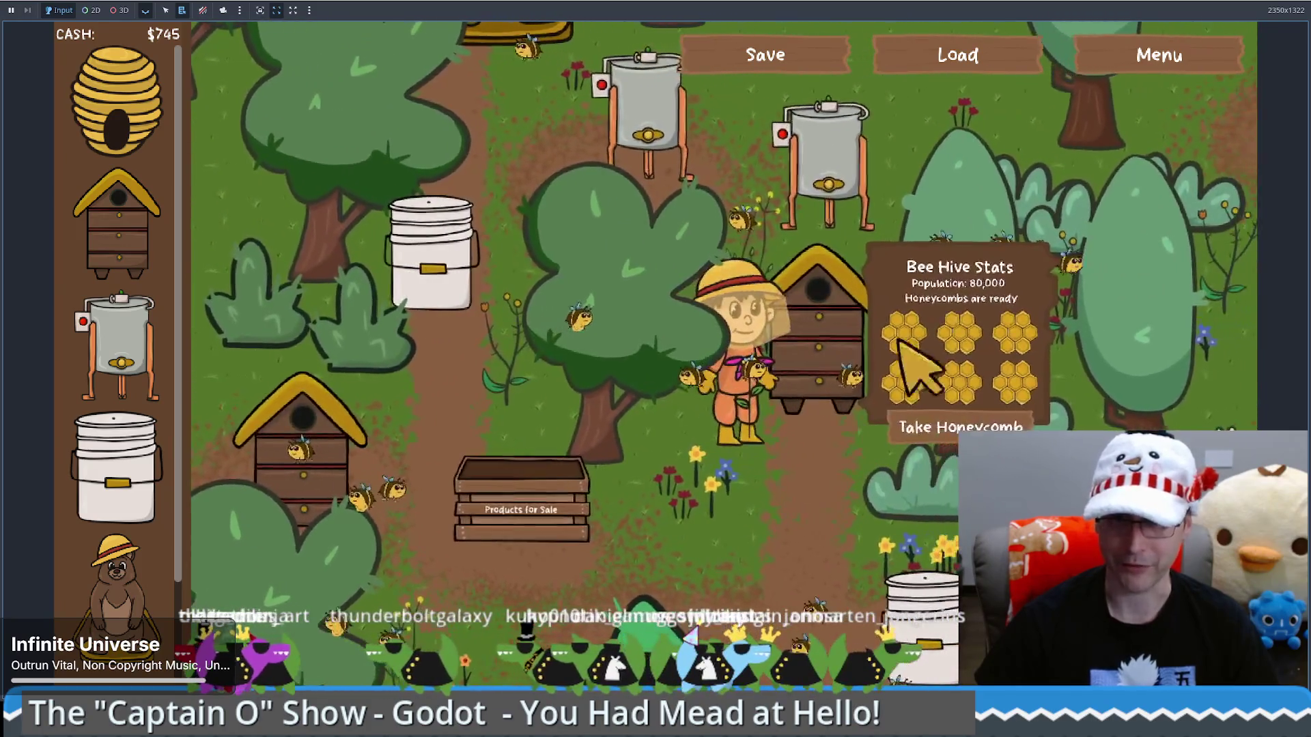
key(d)
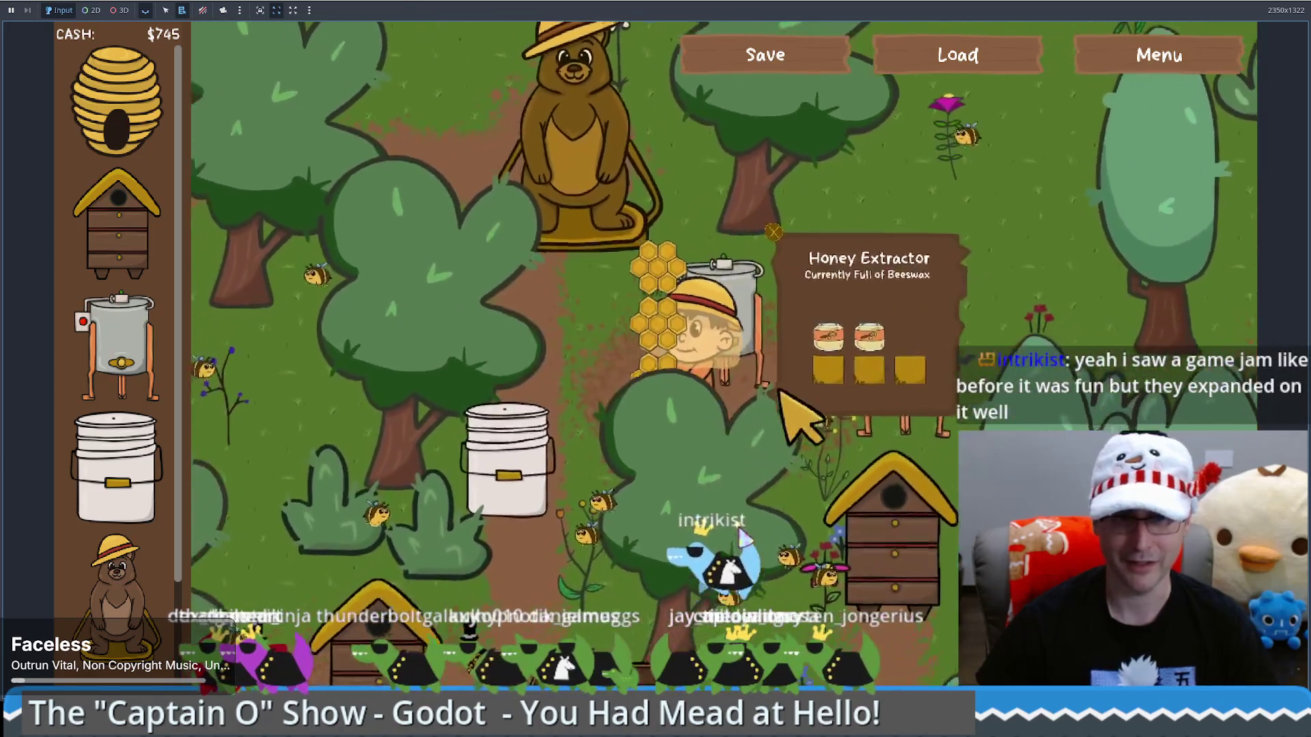
key(s)
key(a)
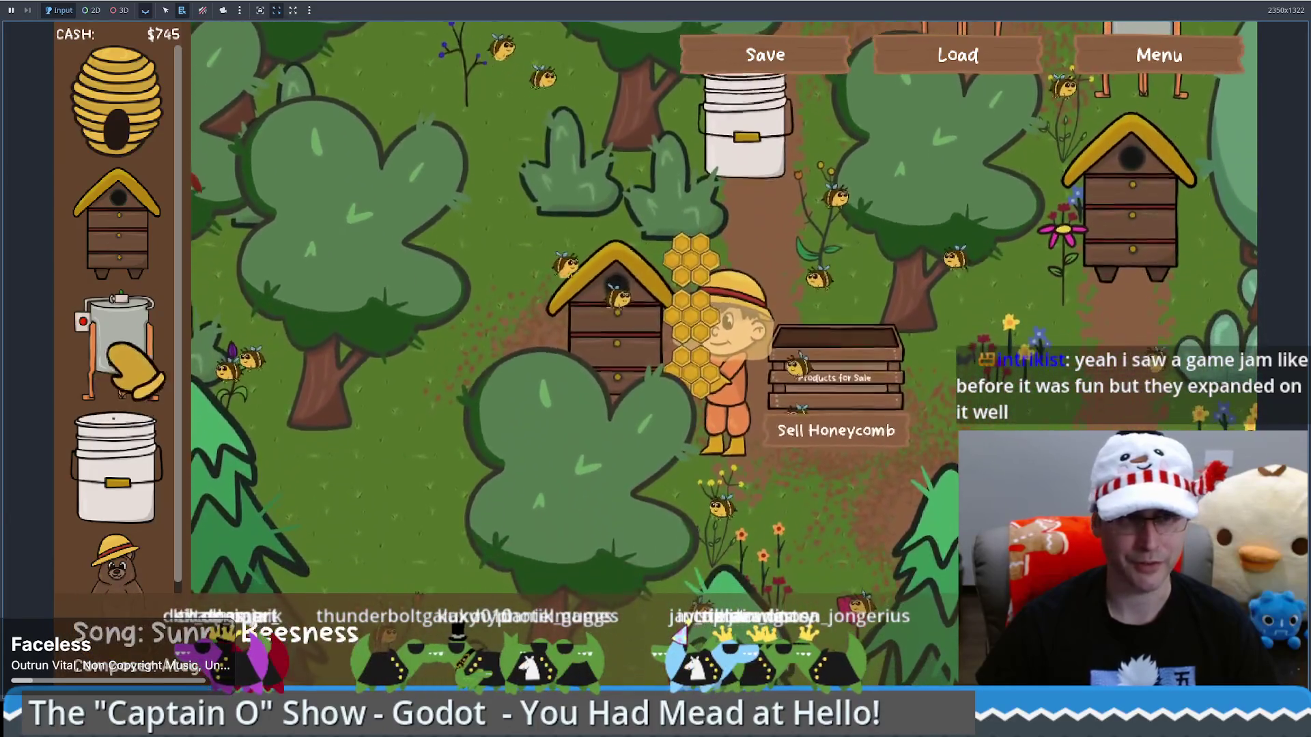
mouse_move(113, 352)
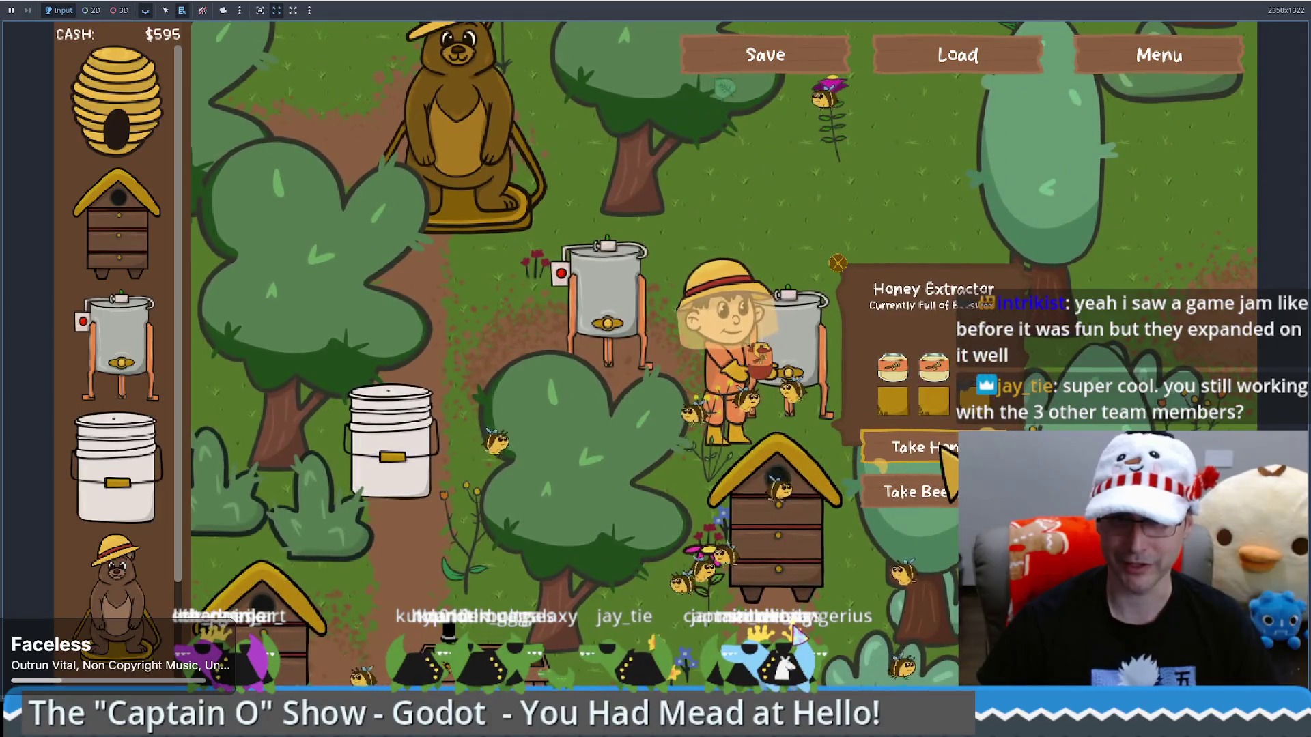
key(Left)
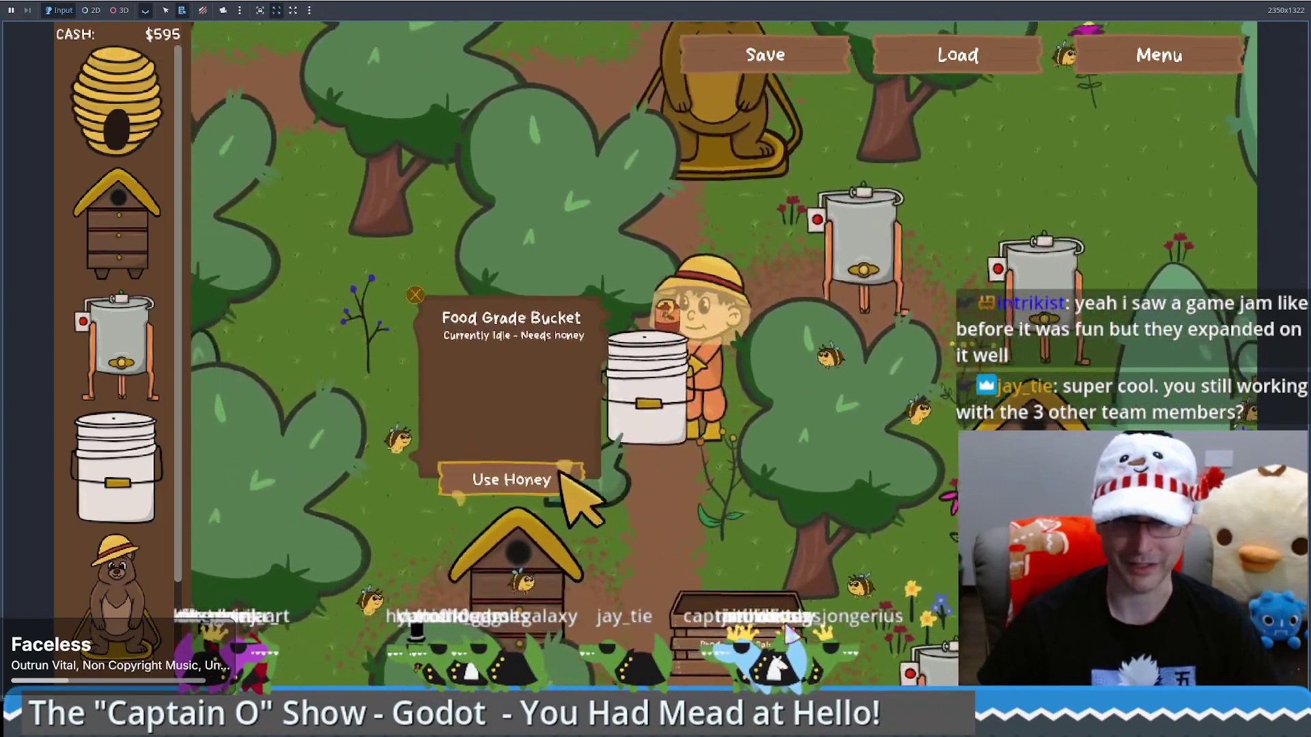
click(567, 478)
key(Up)
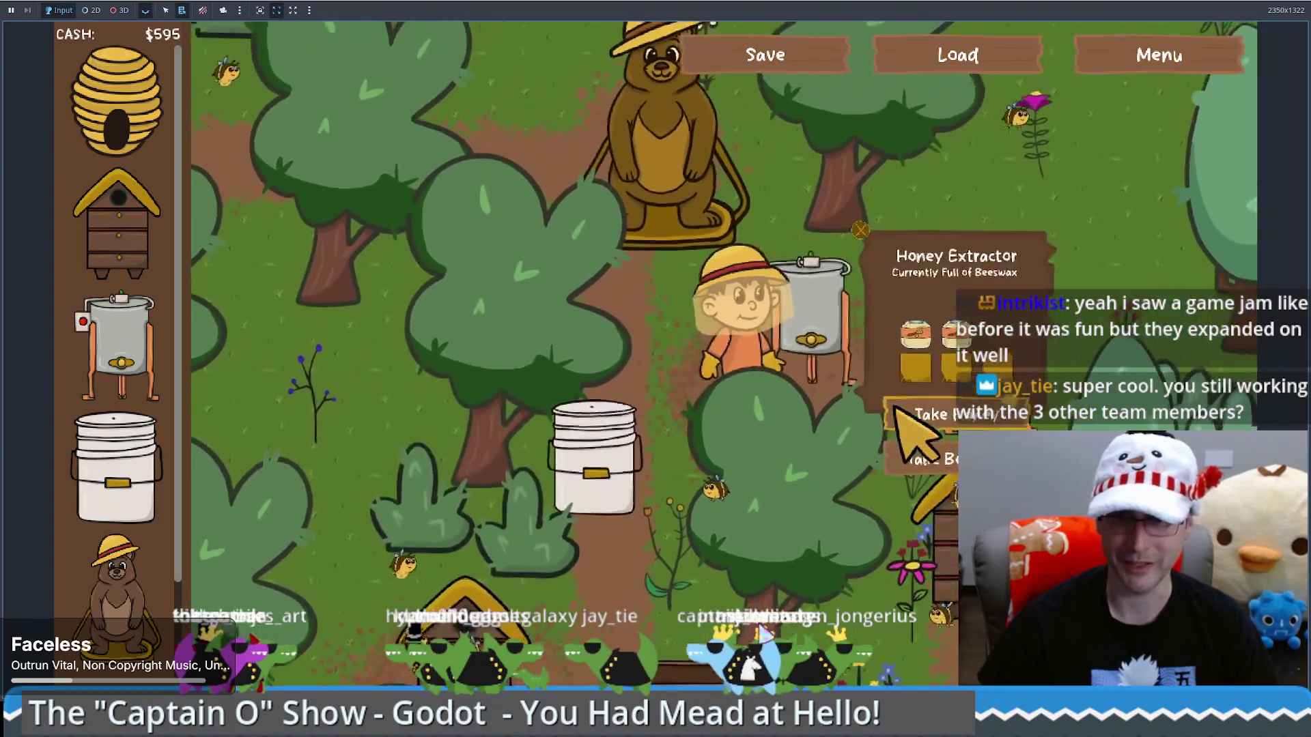
key(Down)
click(567, 509)
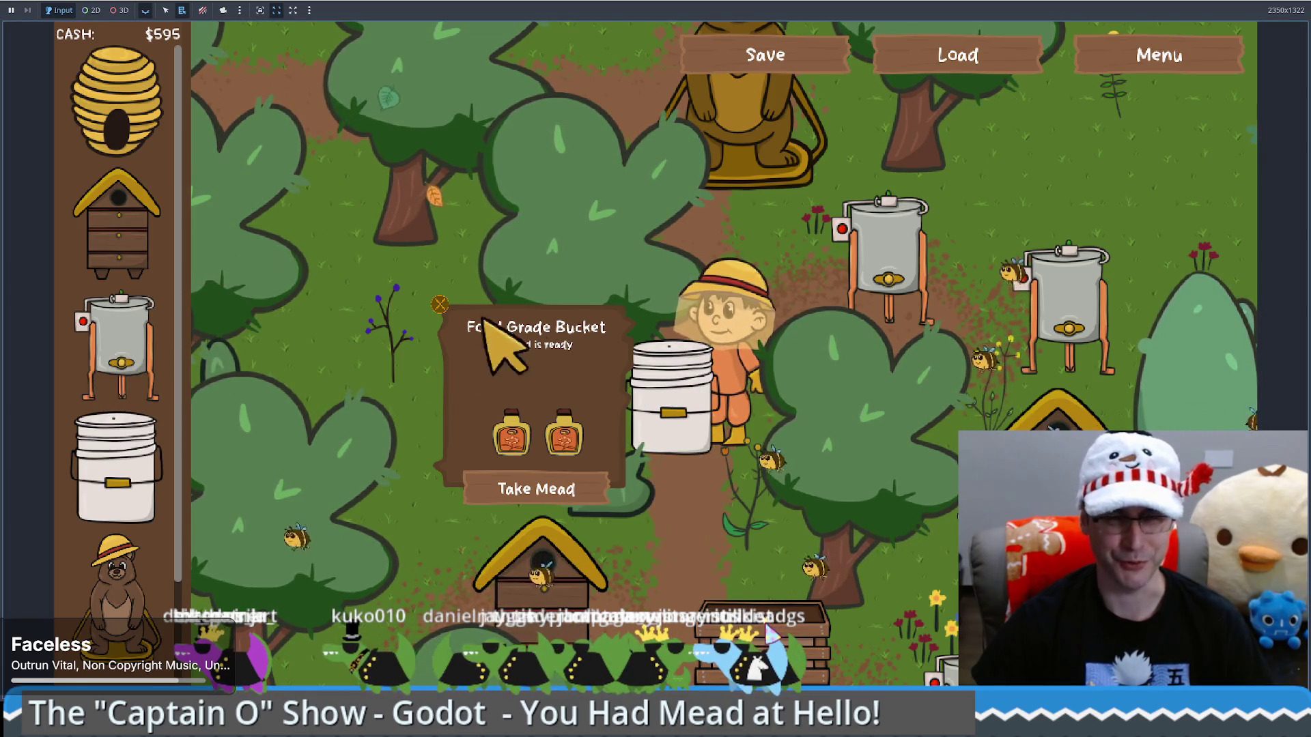
Place a new $200 Honey Extractor on the map and view its status panel
mouse_move(113, 341)
mouse_down()
mouse_move(382, 307)
mouse_move(956, 314)
mouse_move(1109, 222)
mouse_up()
click(1093, 202)
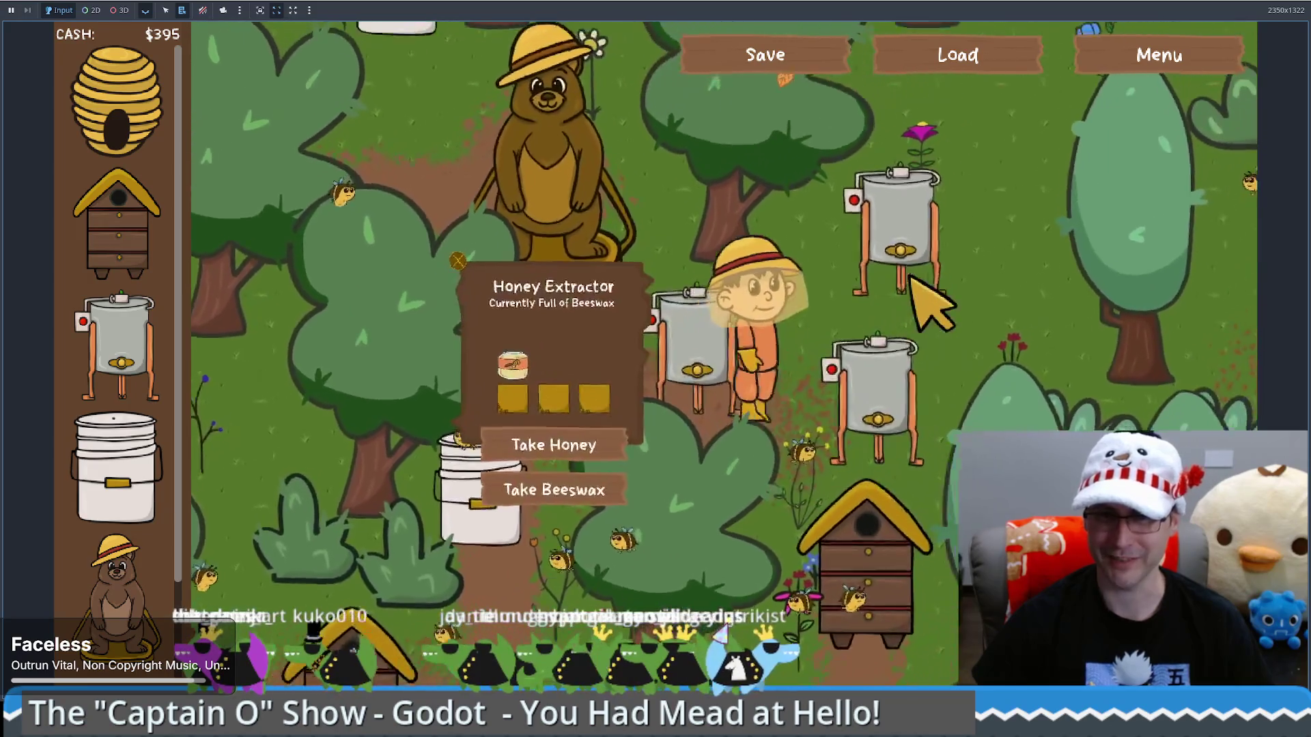
click(912, 282)
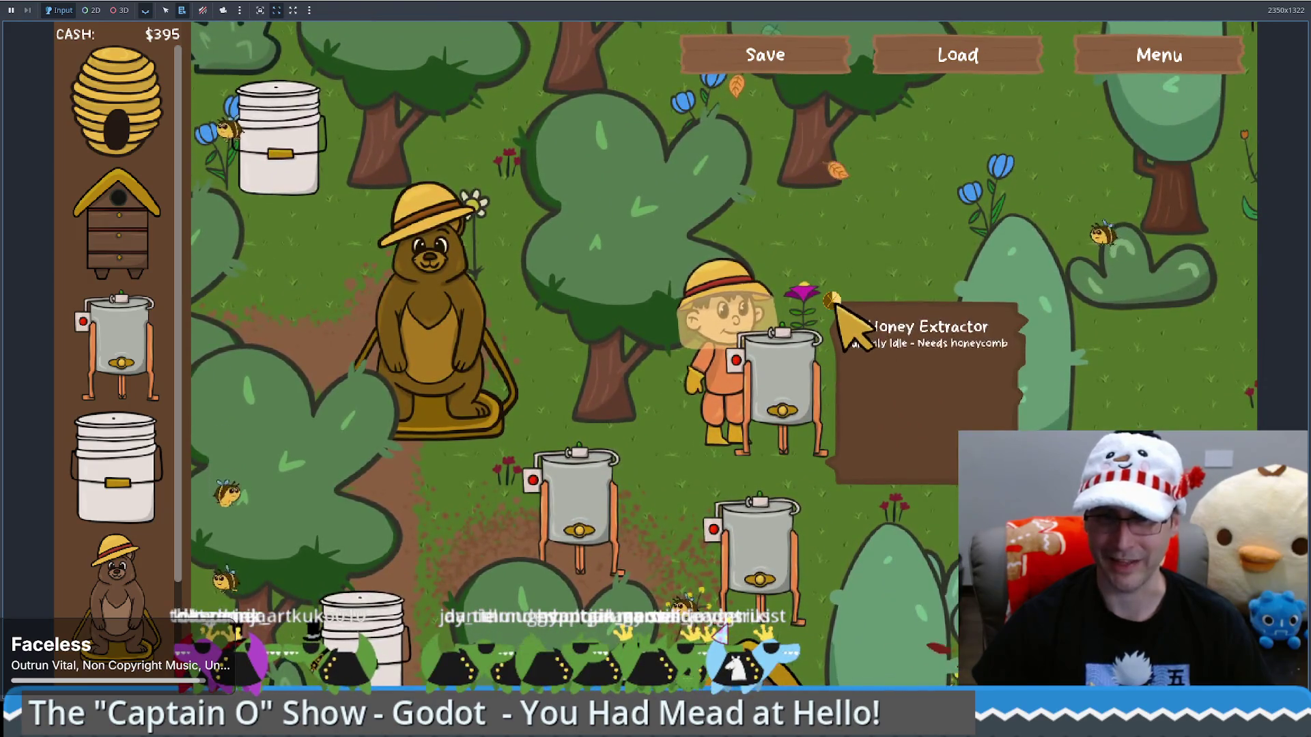
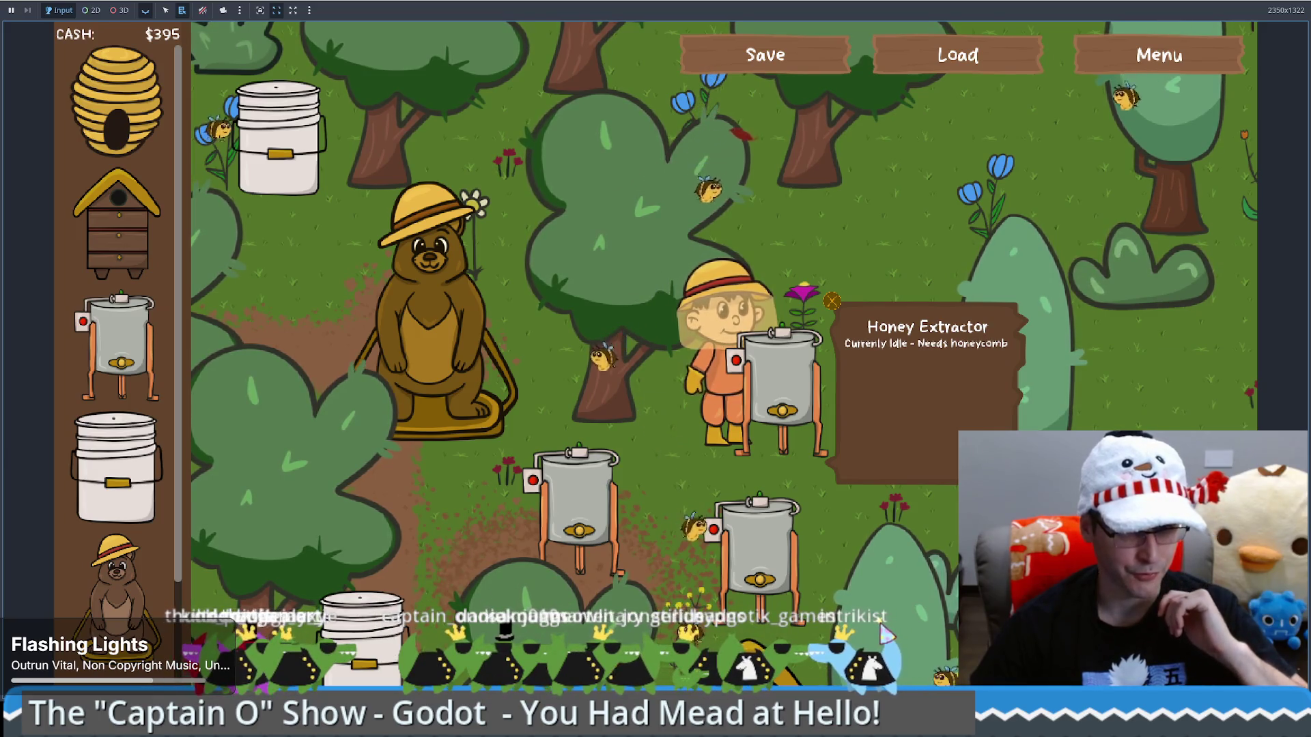
Switch from the running game to the web browser and start a new tab
key(alt+Tab)
click(1188, 3)
Search Google for 'godot pixel art', then refine the query to 'godot pixel art tool'
text(godot pixel art)
key(Return)
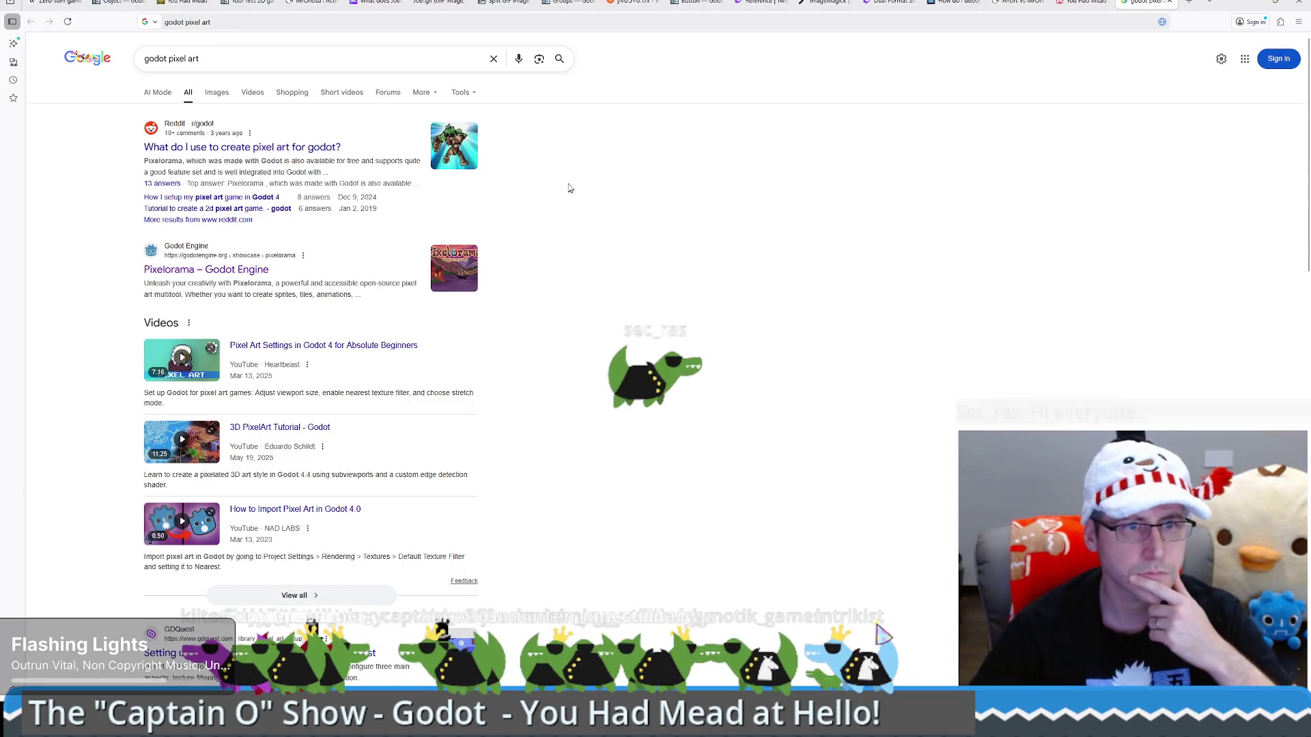
click(199, 58)
text(tool)
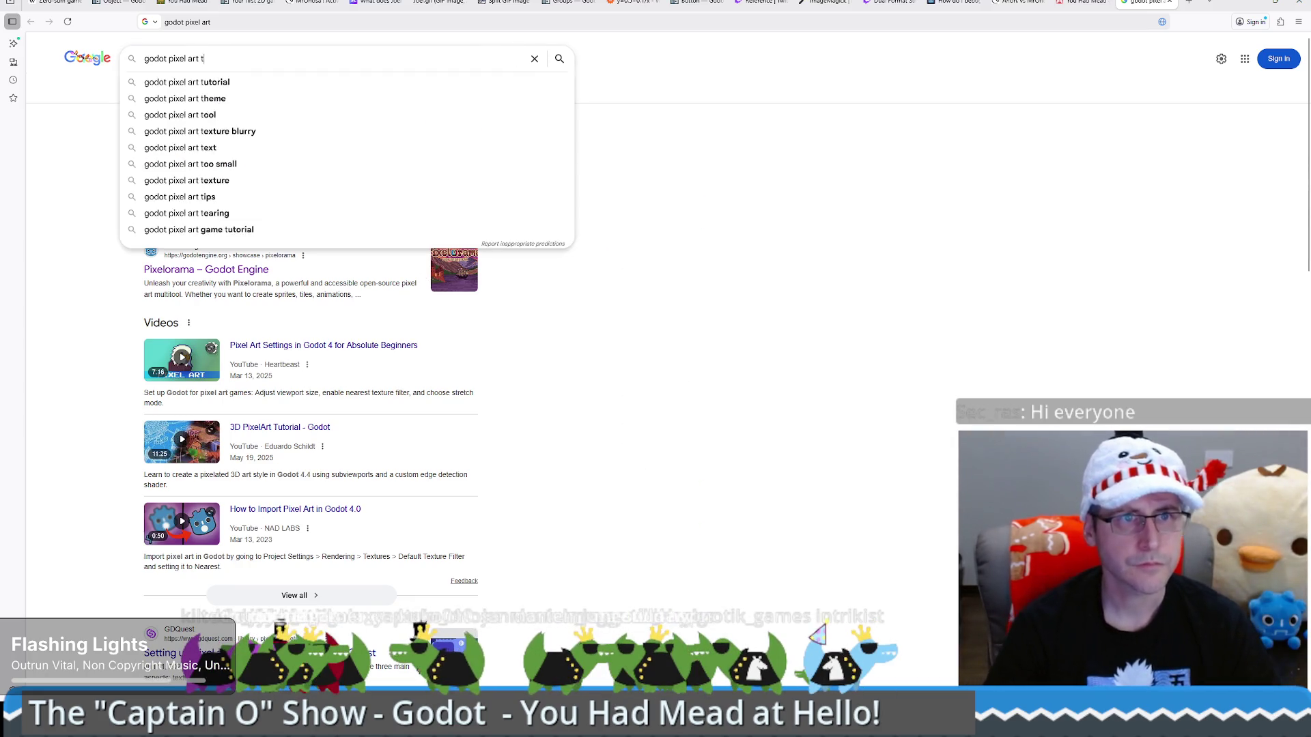
key(Return)
Open the Pixelorama – Godot Engine page, copy its URL, skim it, and return to the game
click(192, 147)
key(ctrl+l)
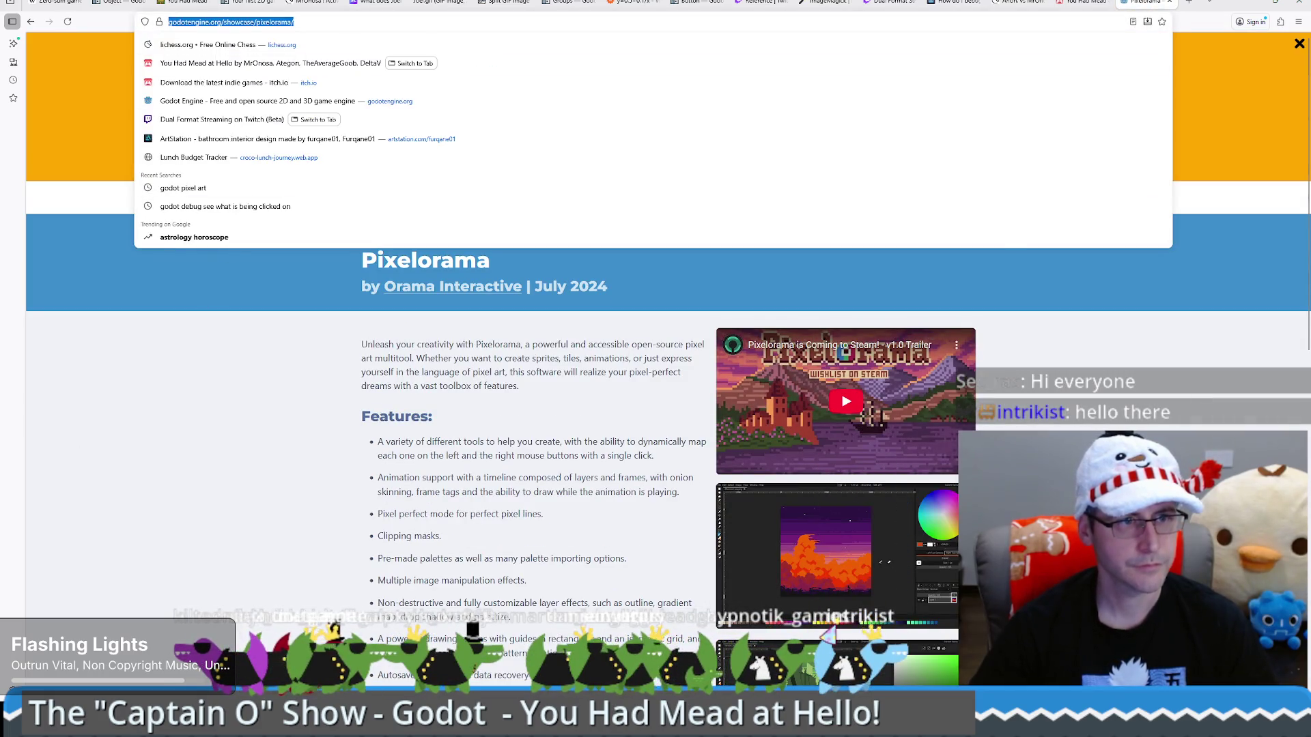
key(Escape)
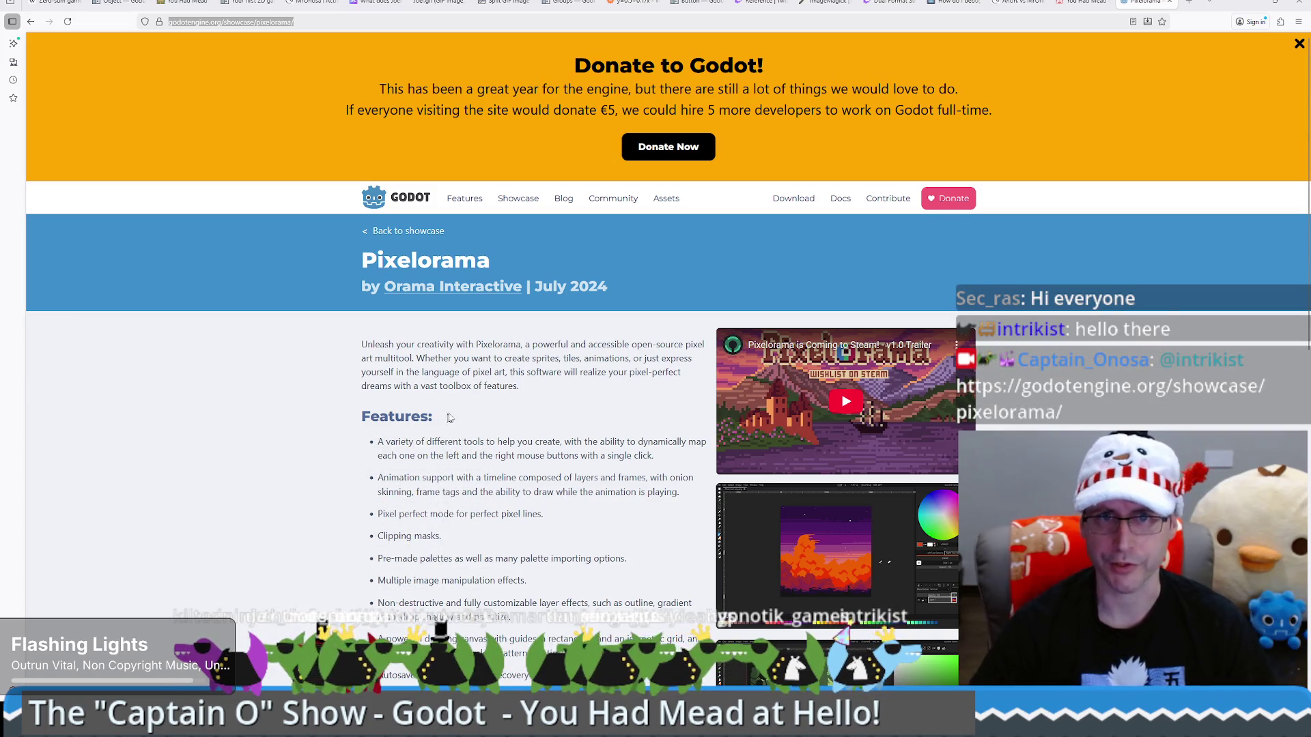
scroll(445, 419, down, 3)
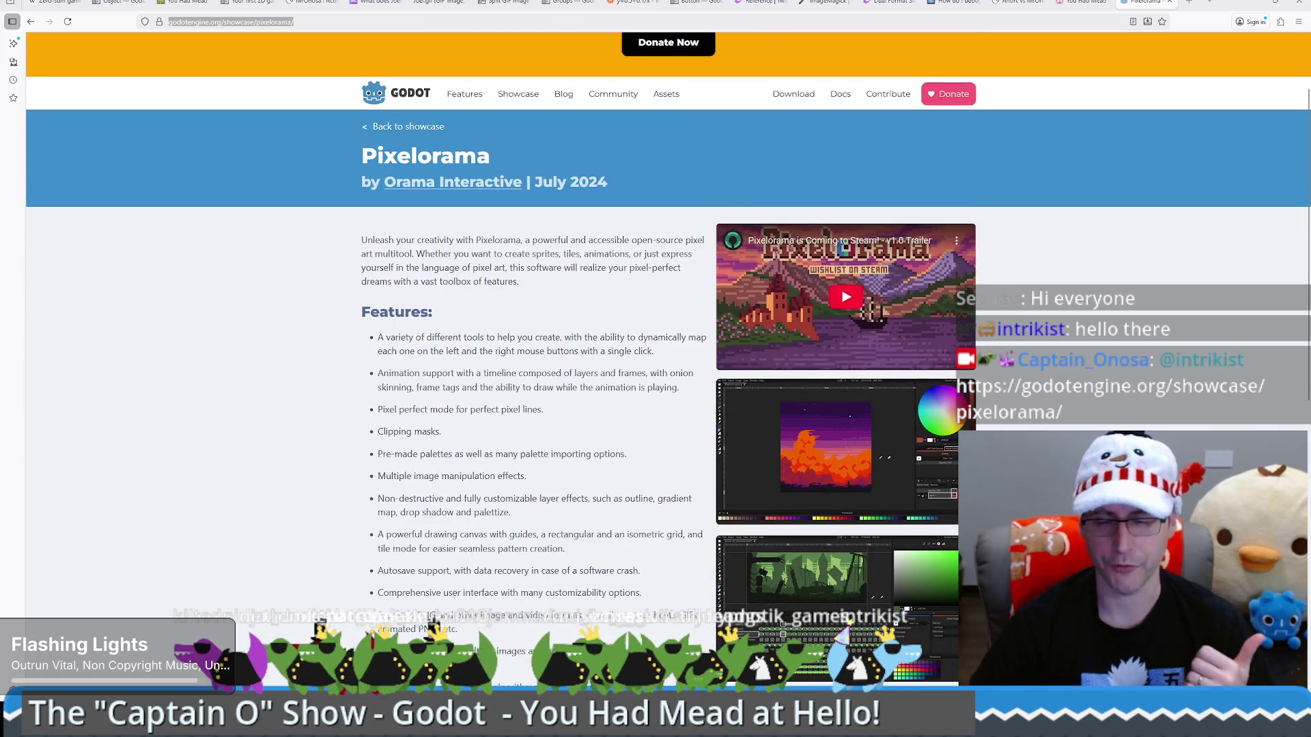
scroll(865, 310, down, 5)
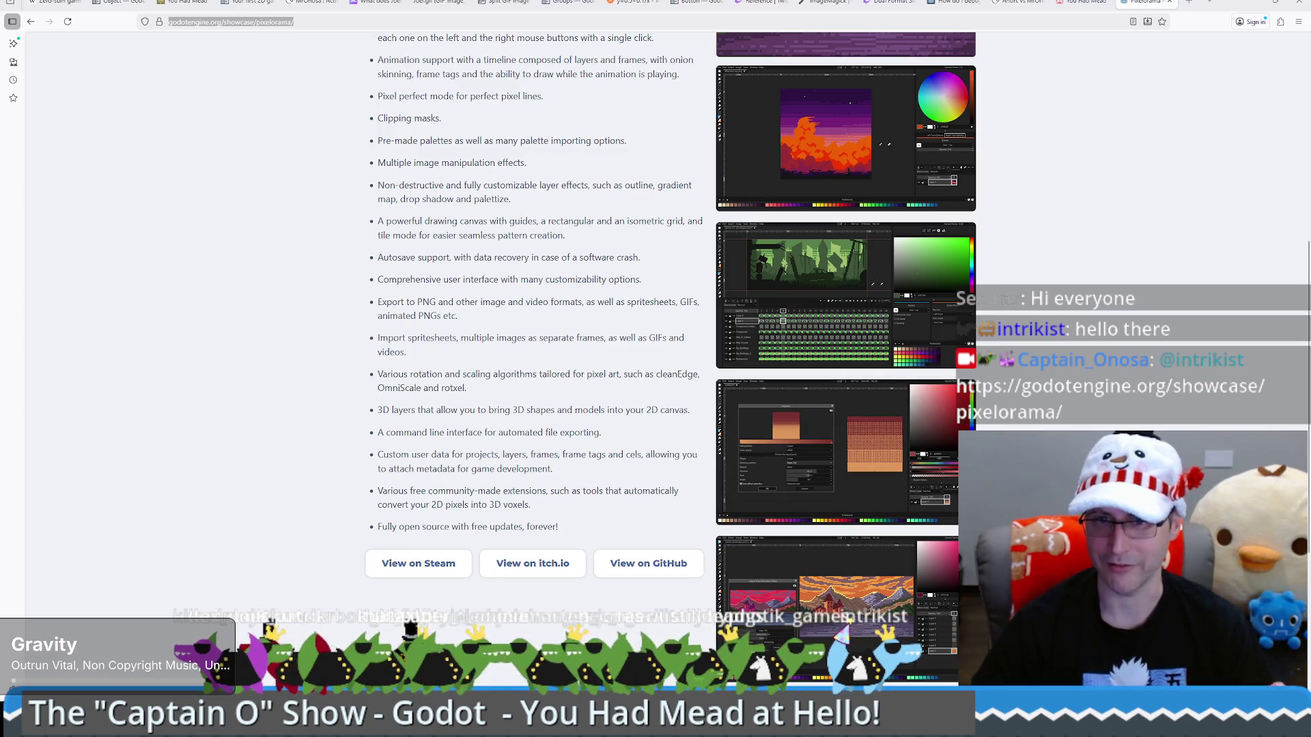
scroll(708, 319, up, 6)
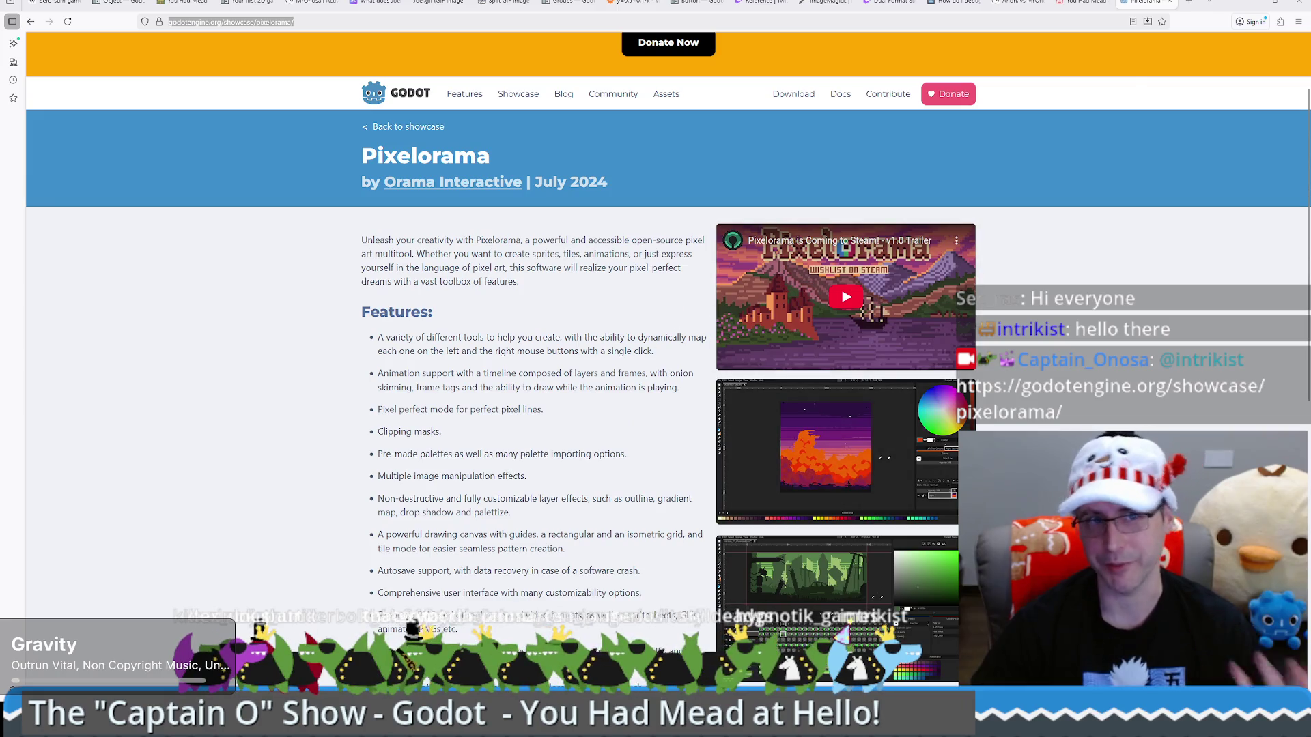
key(alt+Tab)
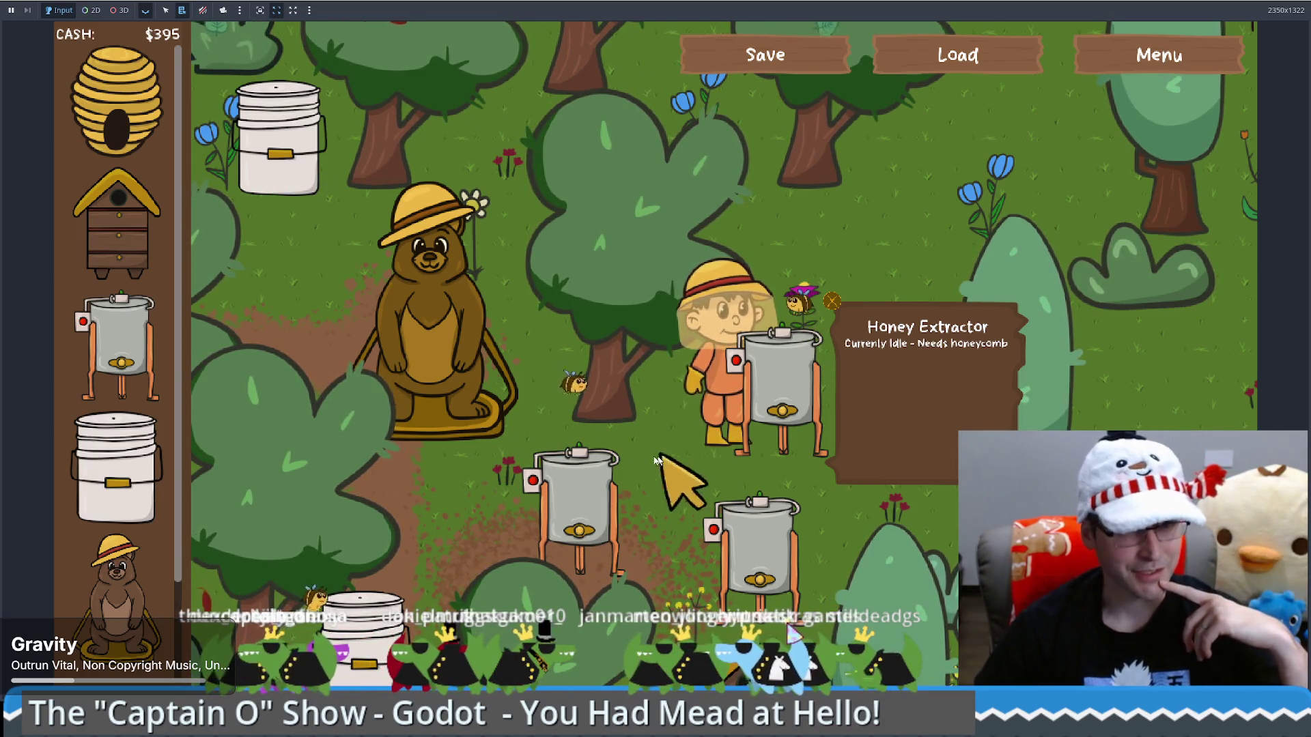
Walk the beekeeper left and down to another honey extractor, then back up and right
key(Left)
key(Down)
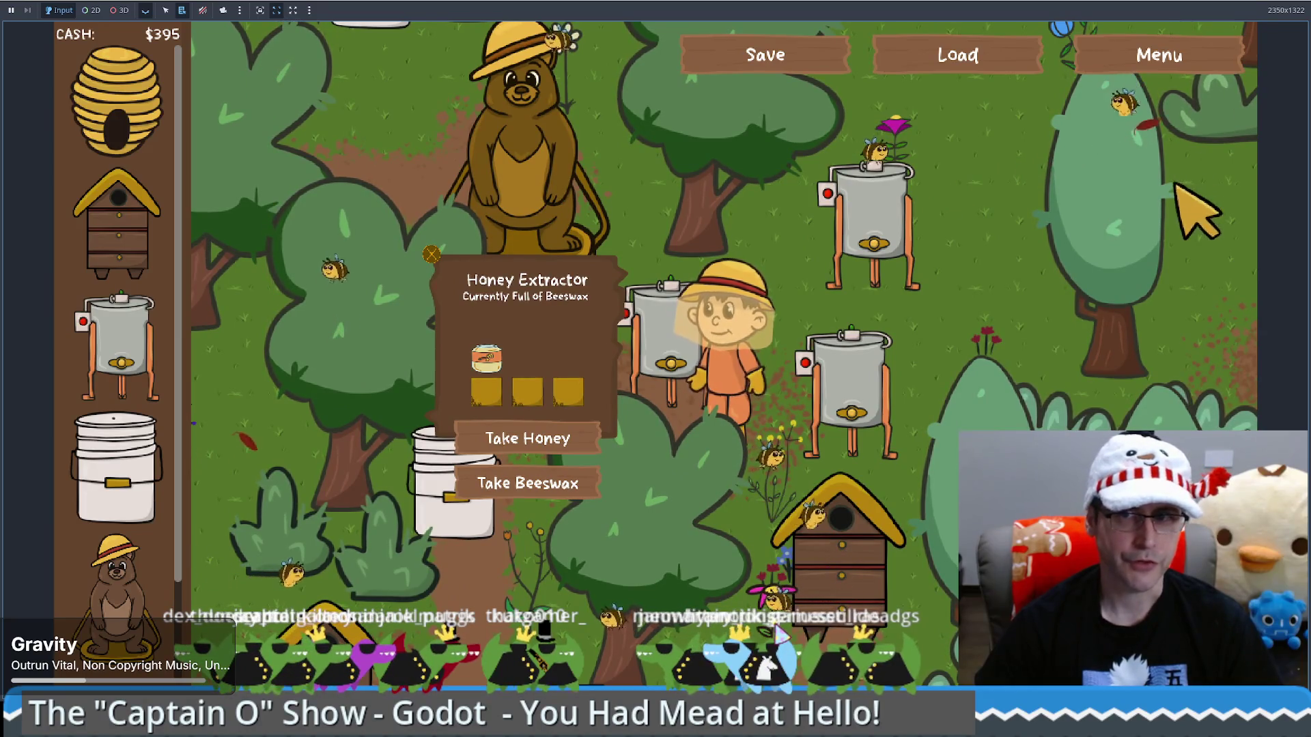
key(Up)
key(Right)
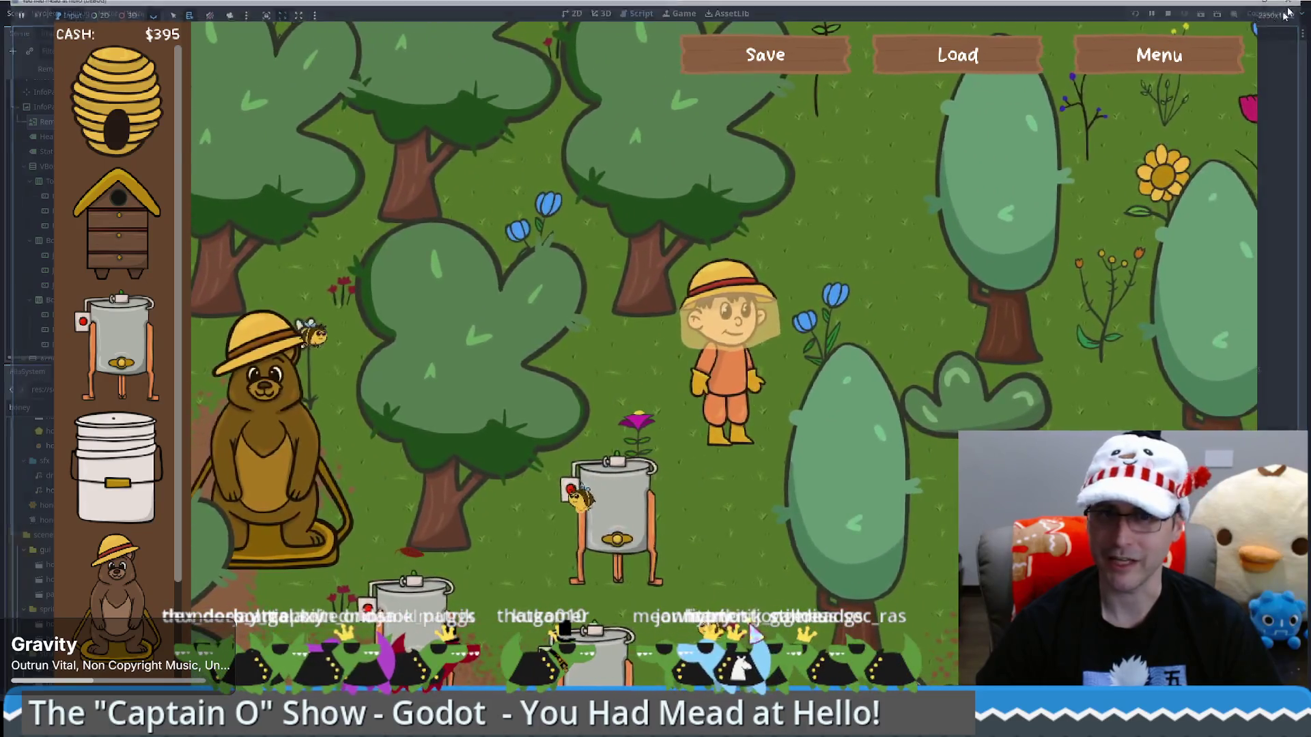
Delete the early 'return' line from _on_remove_progress_button_long_pressed in honey_extractor.gd
key(F8)
drag(452, 442, 452, 430)
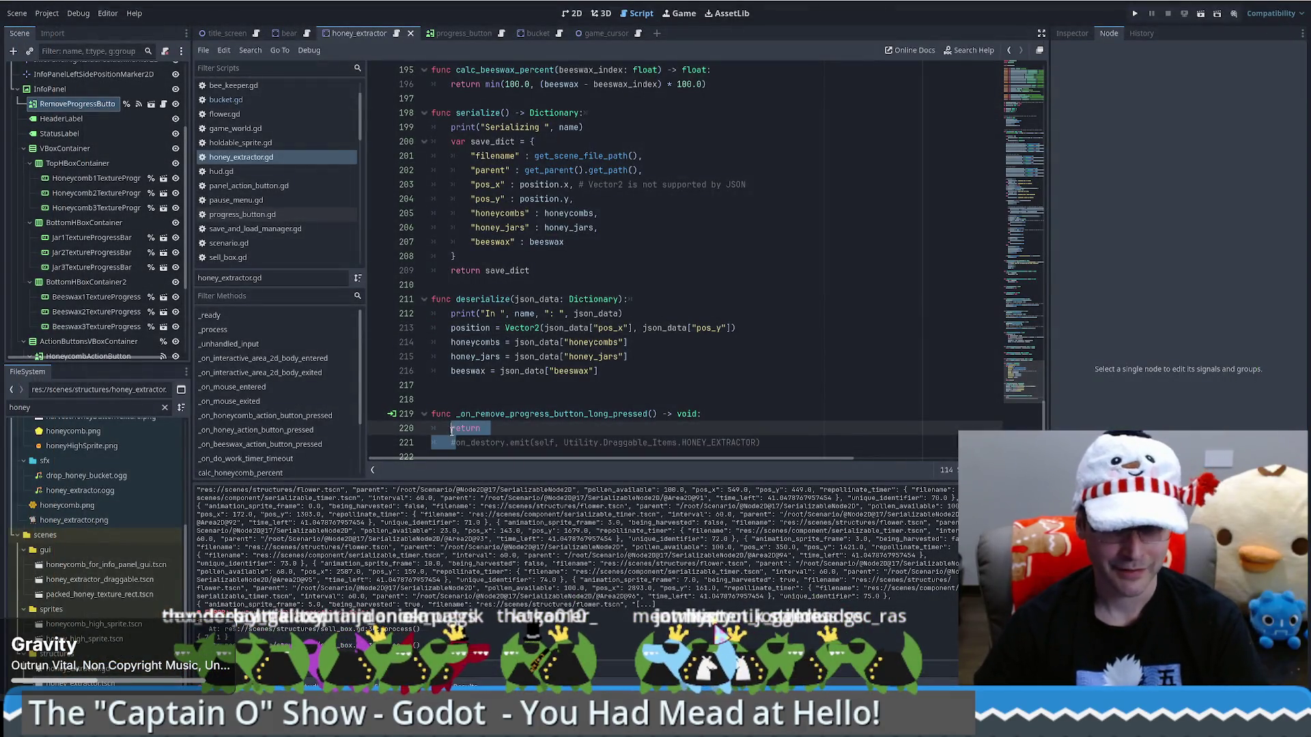
key(BackSpace)
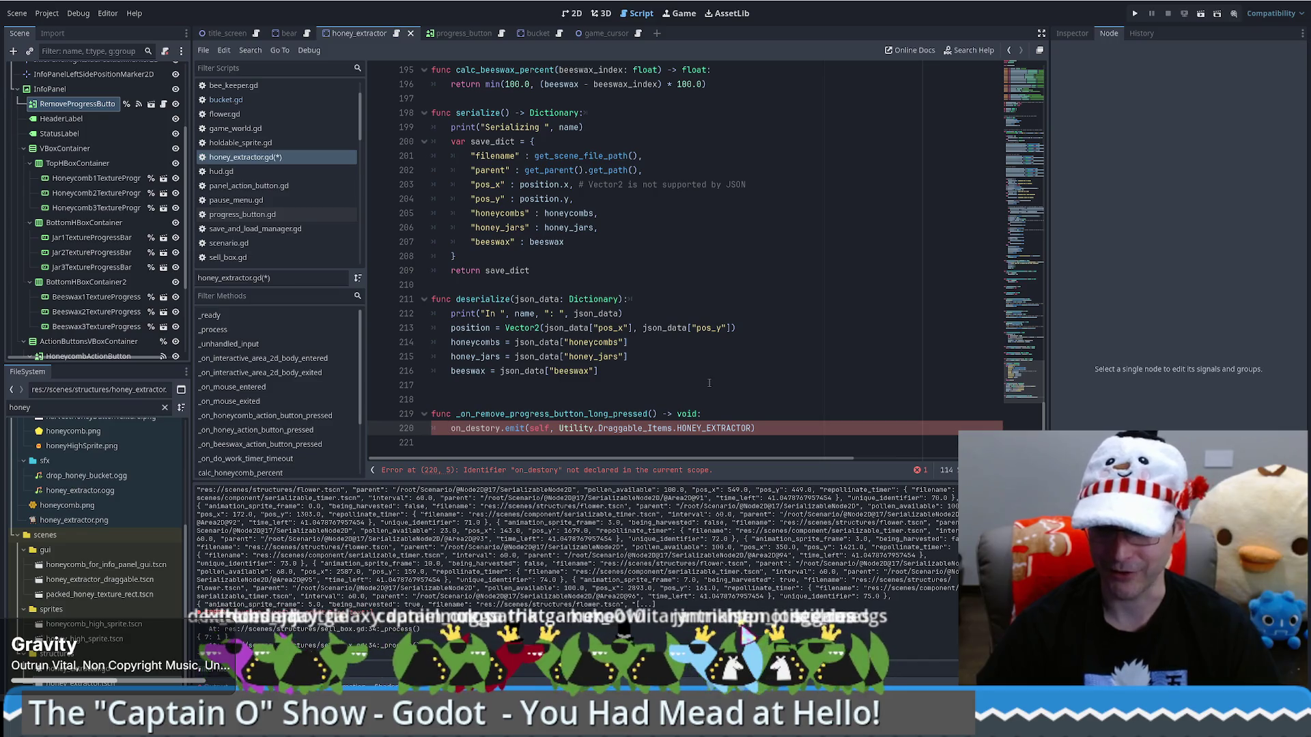
click(682, 394)
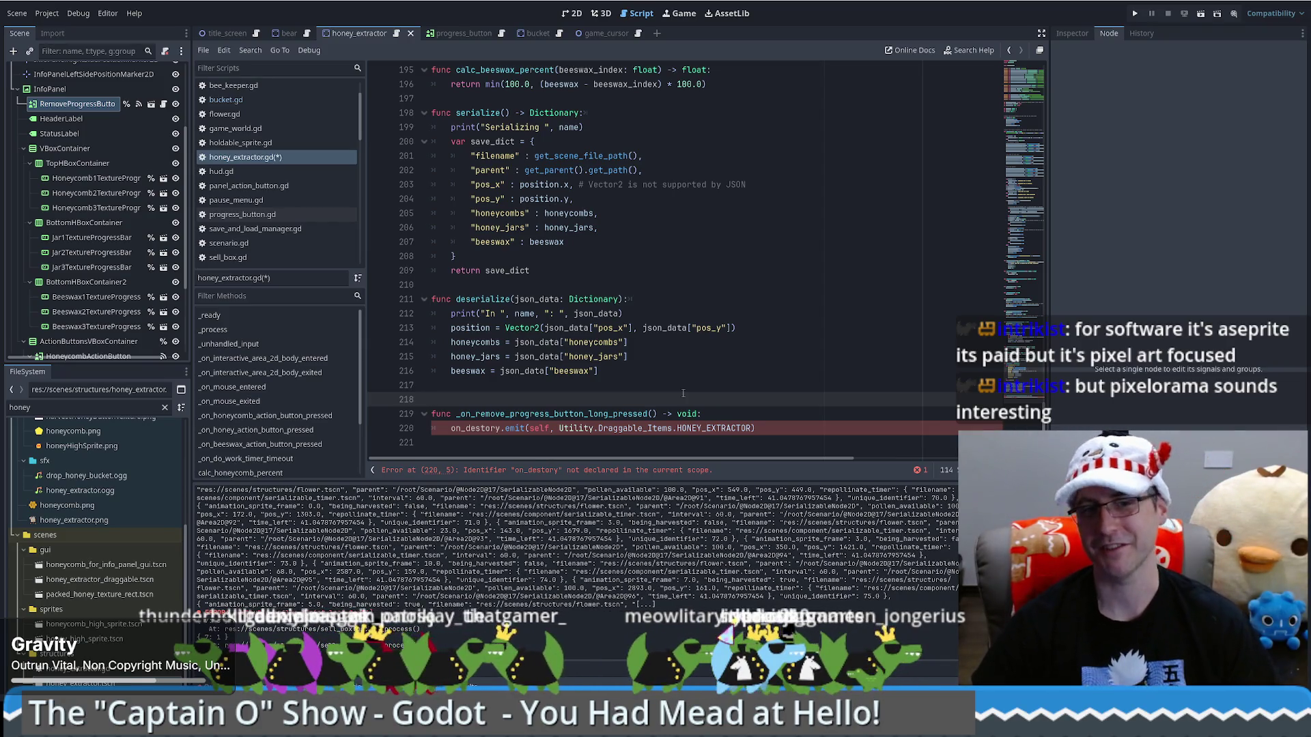
click(562, 389)
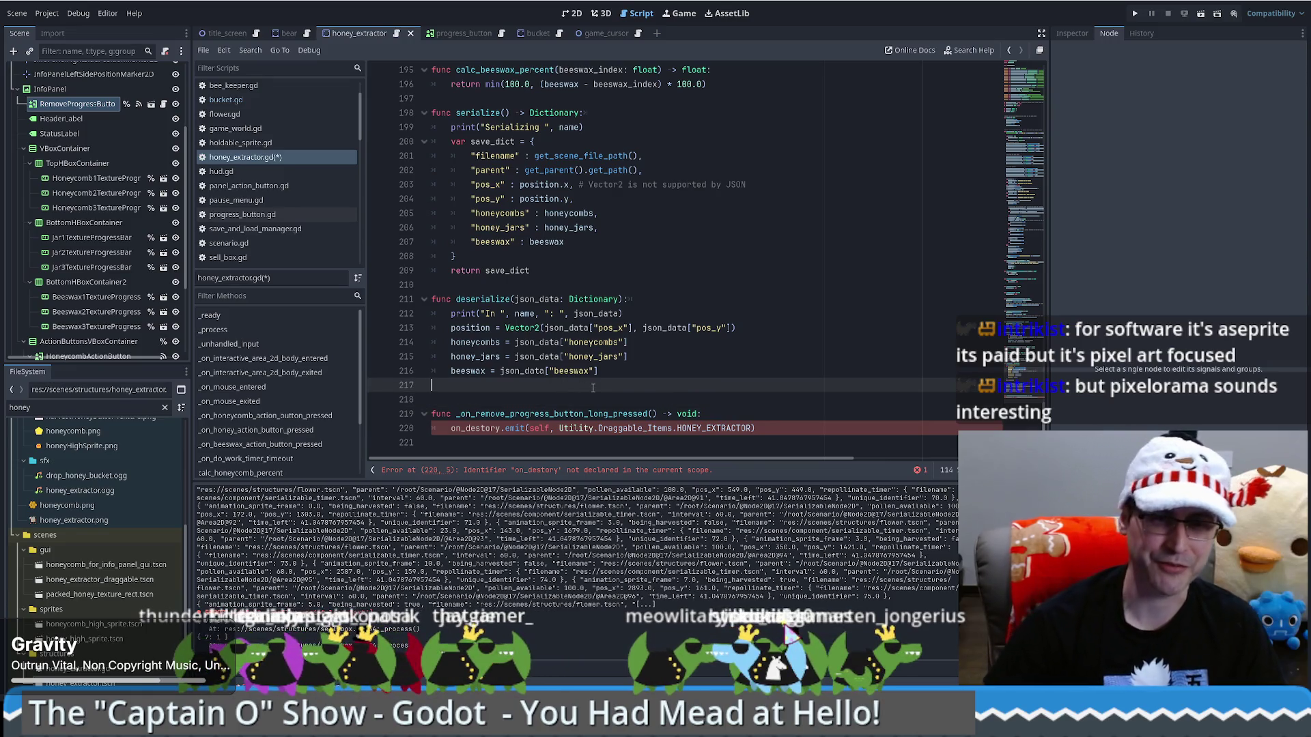
Remove the extra blank line and review the handler's on_destory emit line
key(Delete)
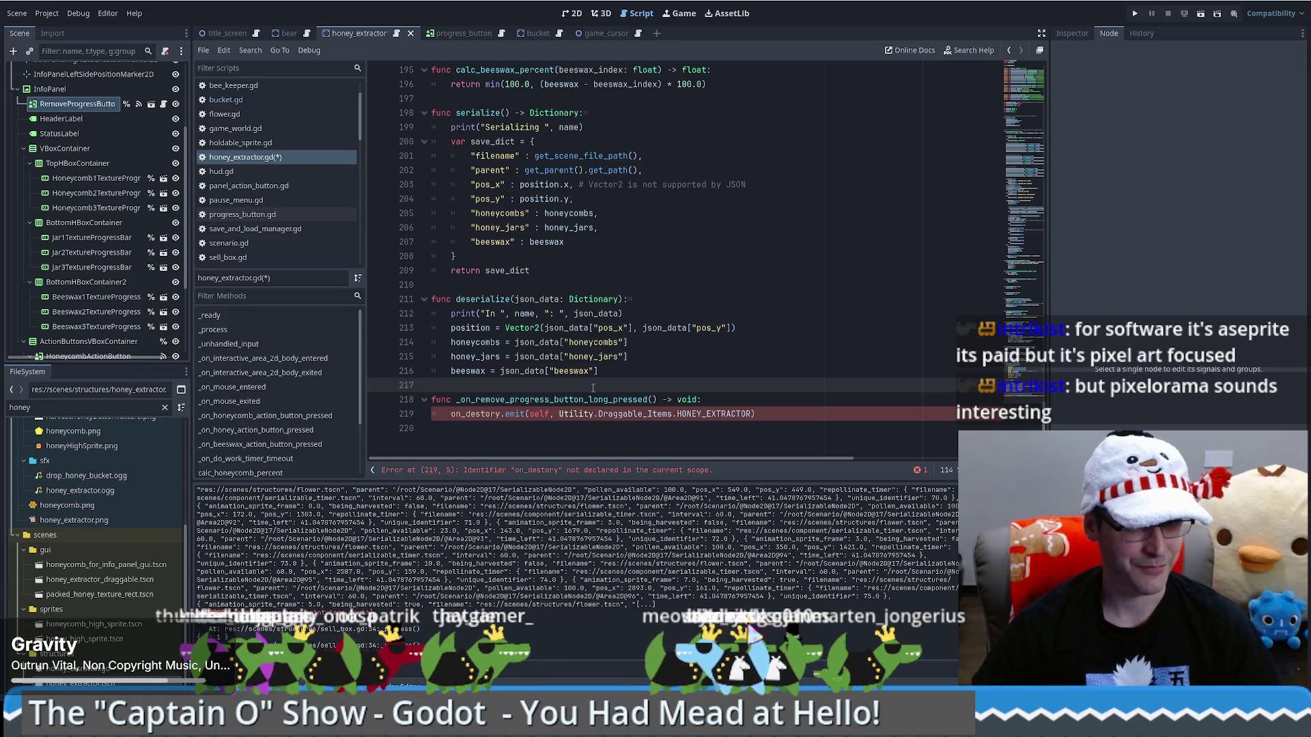
click(783, 399)
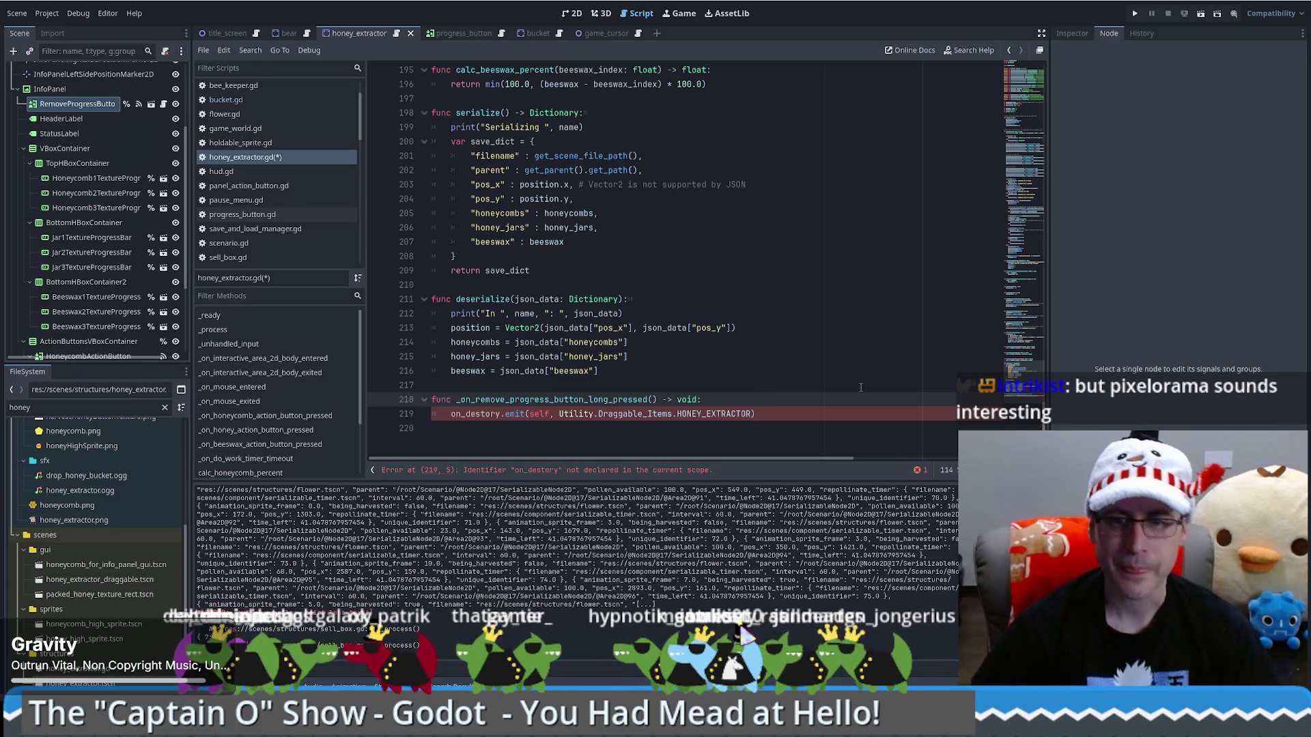
click(1024, 256)
mouse_move(1024, 257)
mouse_down()
mouse_move(1024, 75)
mouse_move(1024, 365)
mouse_up()
click(771, 415)
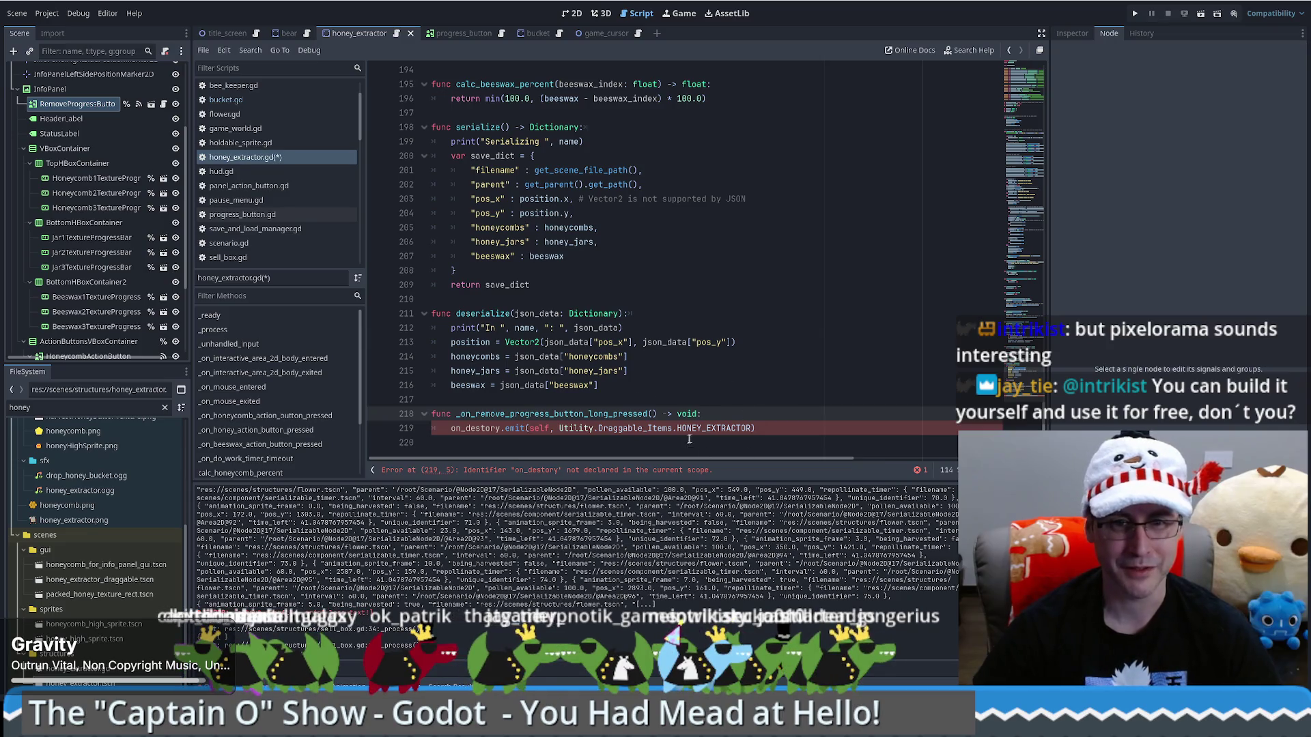
key(Down)
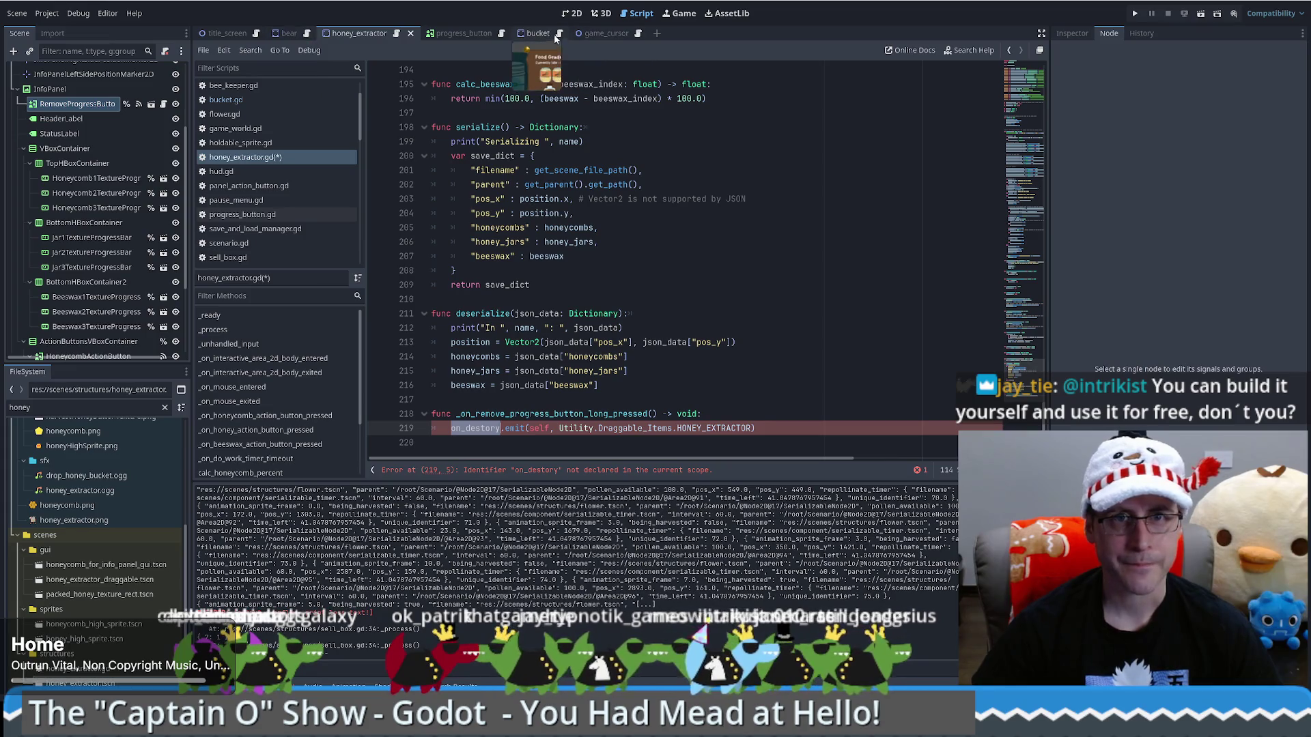
Copy 'signal on_destory' from bucket.gd, paste it under 'signal used_honeycomb', then search all scripts for on_destory
key(alt+Left)
ctrl+click(475, 428)
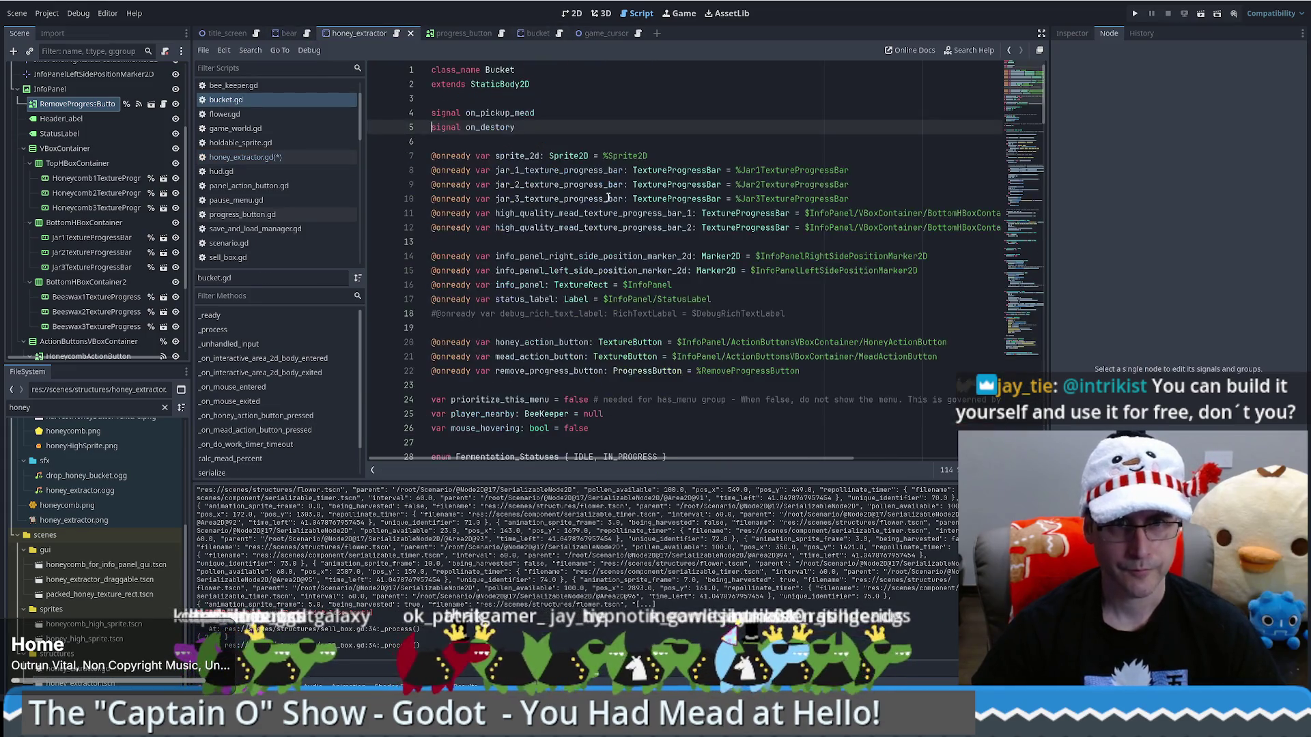
drag(556, 119, 548, 127)
key(ctrl+c)
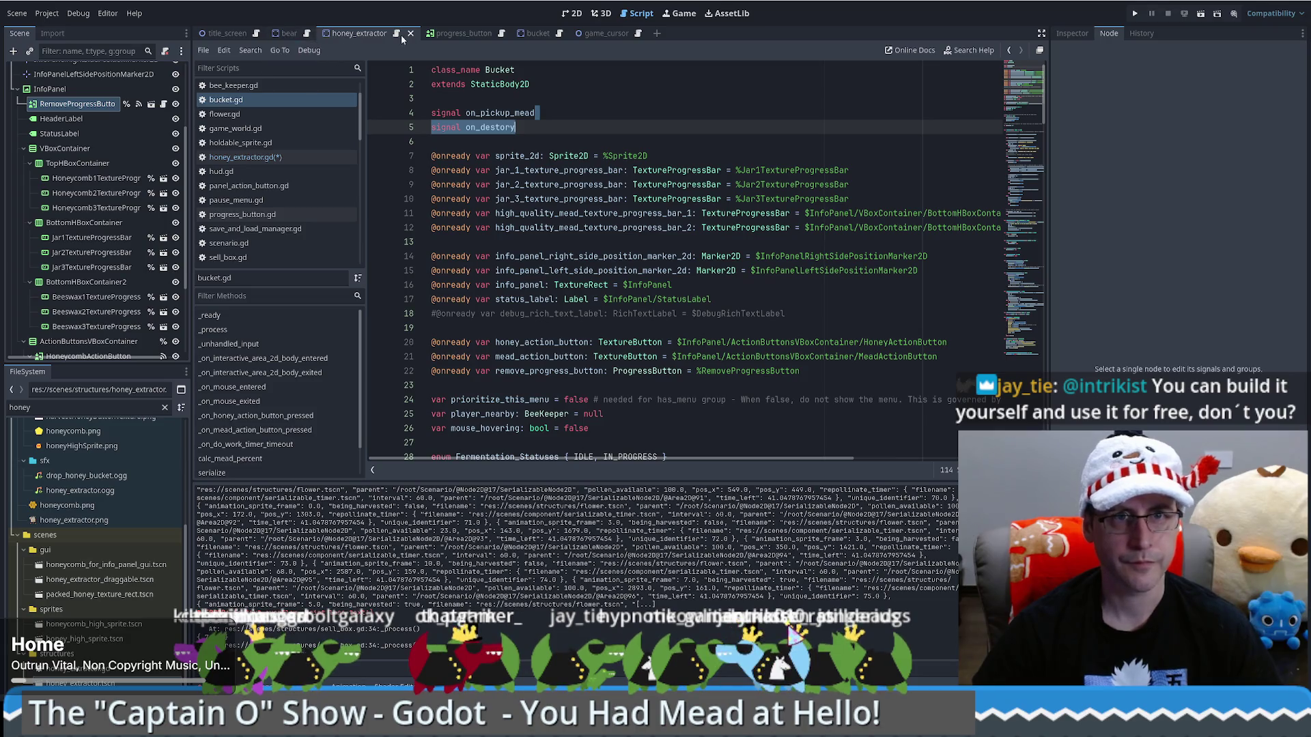
click(396, 34)
key(ctrl+Home)
click(556, 112)
key(ctrl+v)
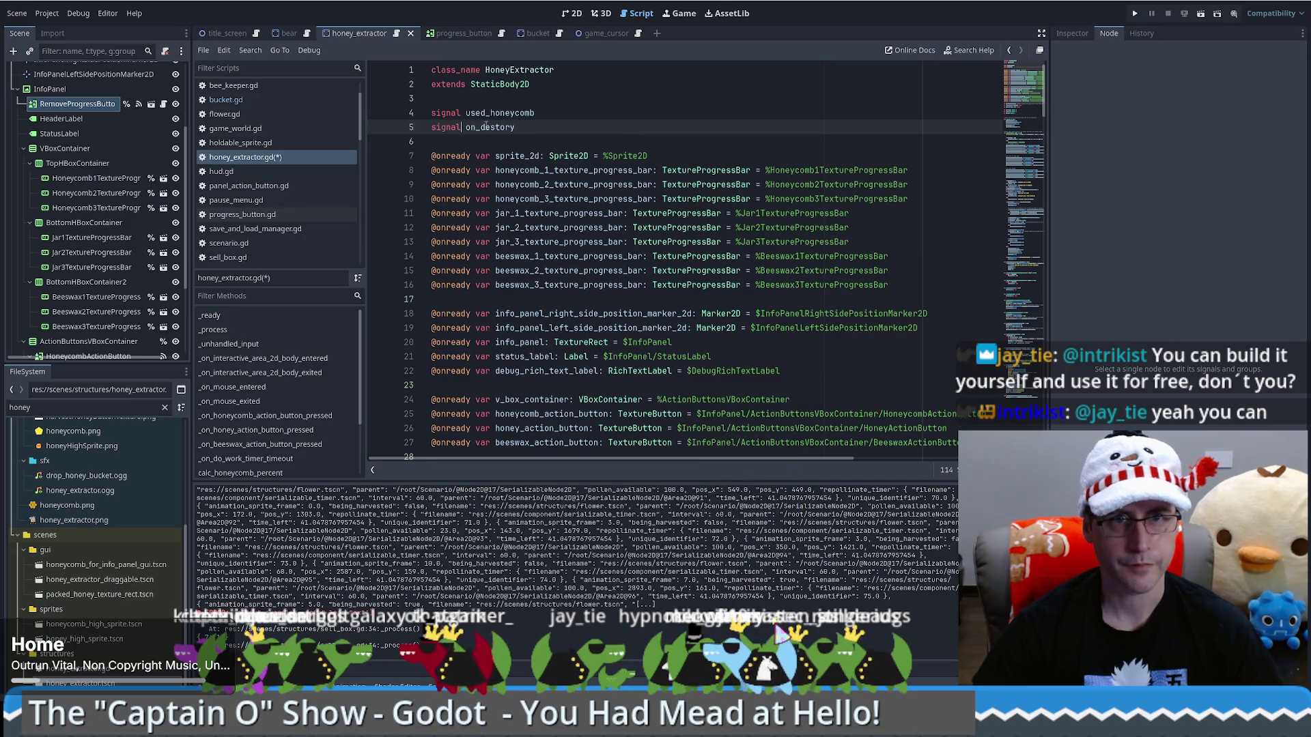
key(ctrl+shift+f)
key(Return)
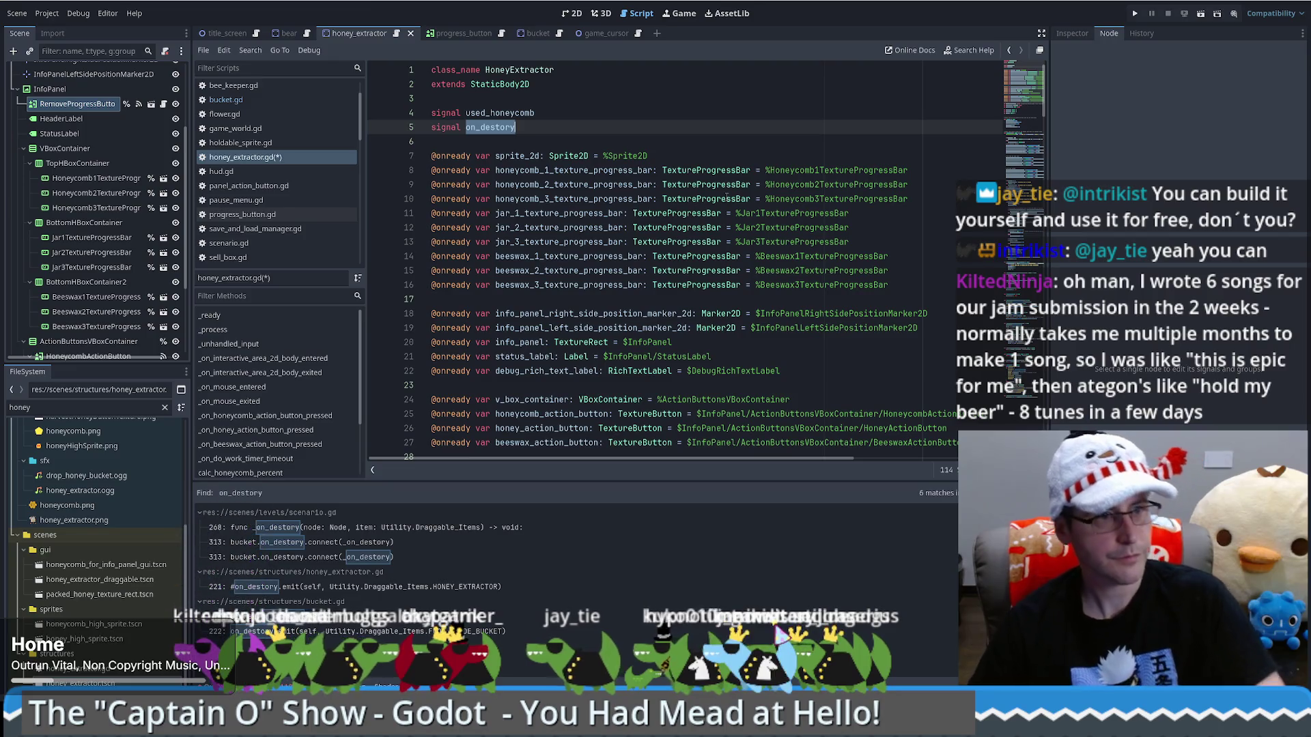
Review the 6 on_destory matches across three scripts in the Search Results panel
mouse_move(725, 197)
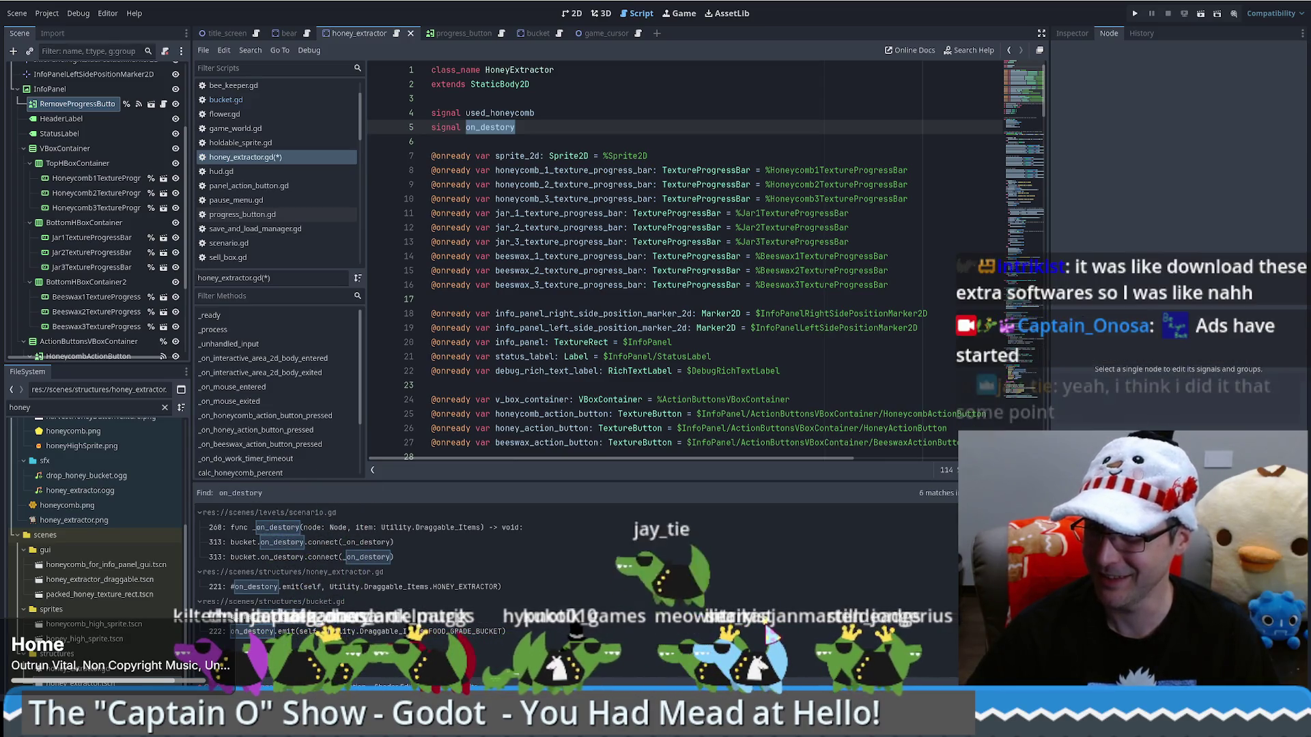
click(615, 371)
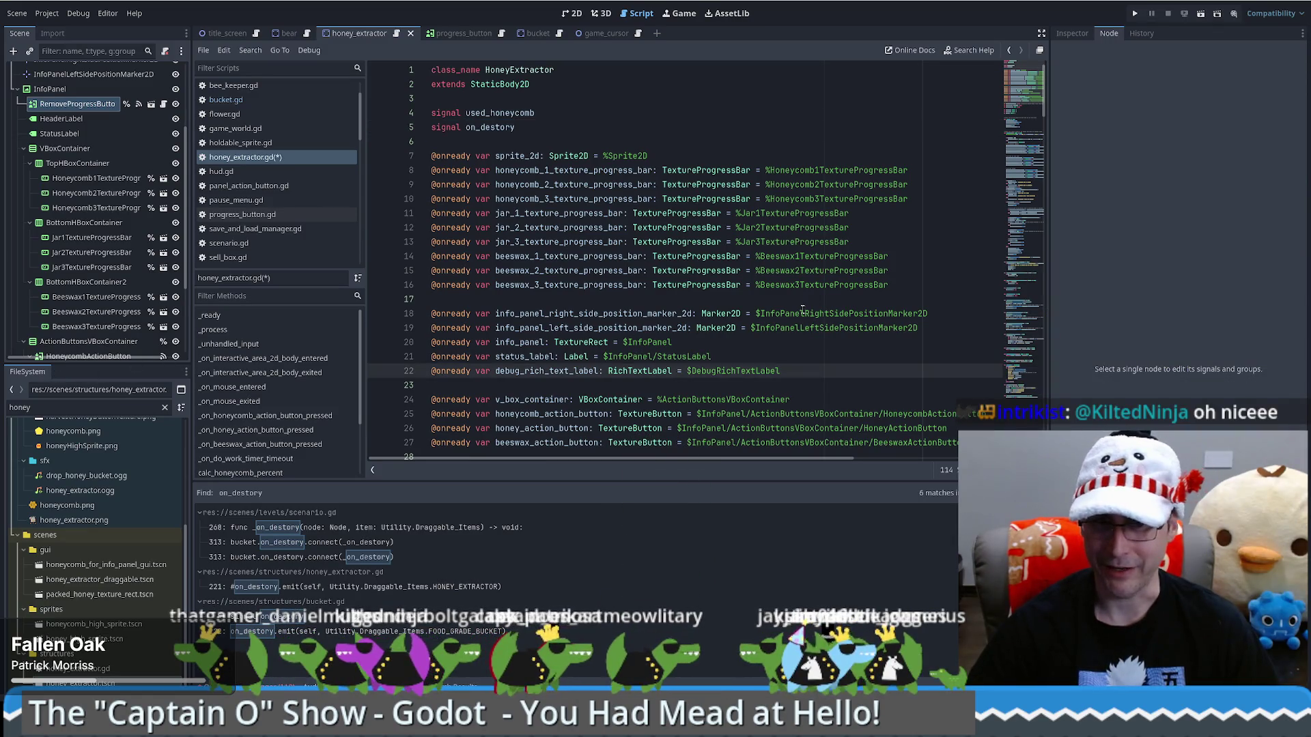
click(1018, 115)
scroll(1017, 115, up, 6)
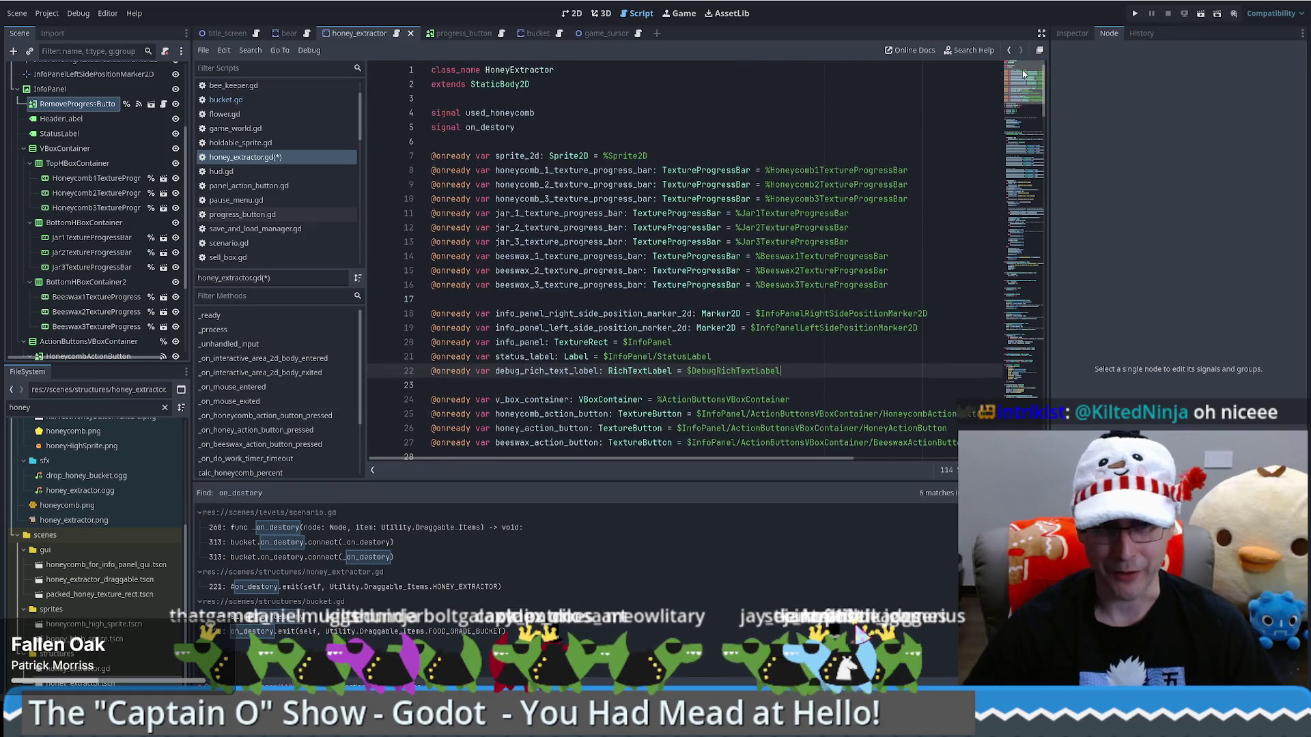
scroll(867, 354, down, 6)
scroll(866, 355, down, 1)
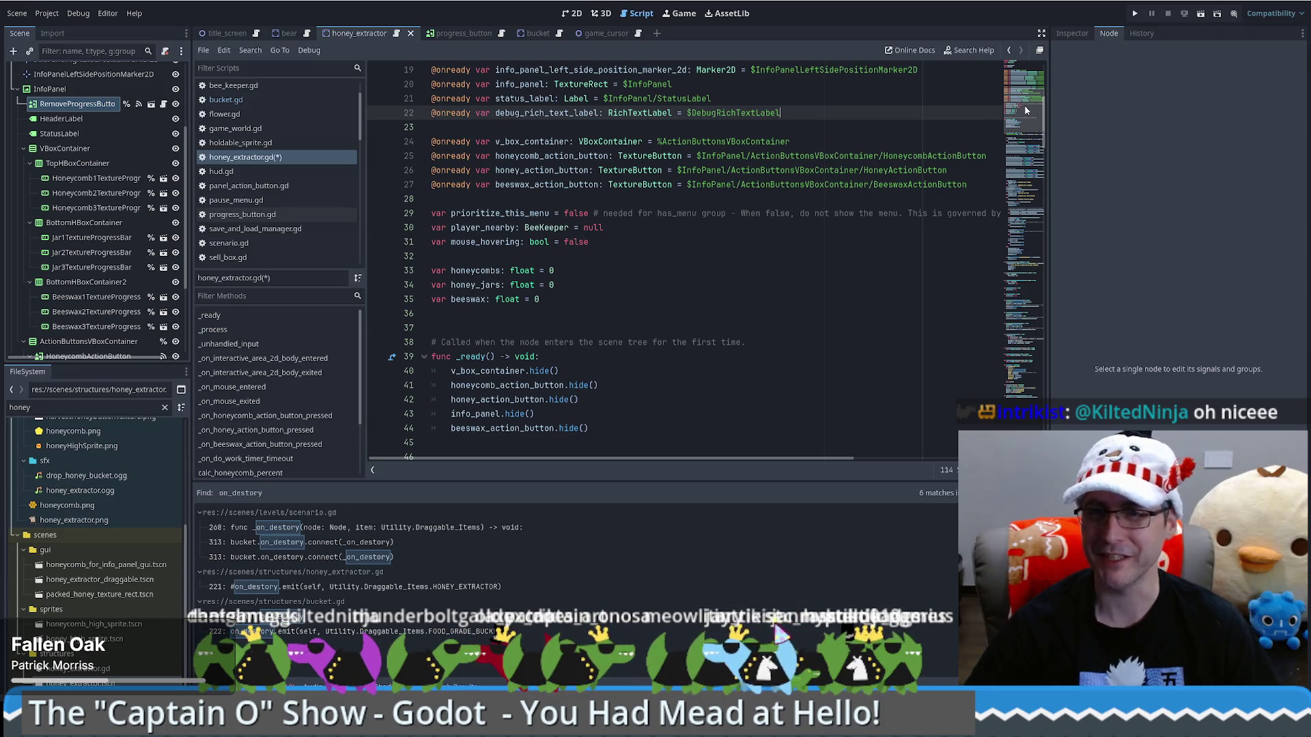
scroll(1023, 101, up, 3)
scroll(1023, 94, up, 3)
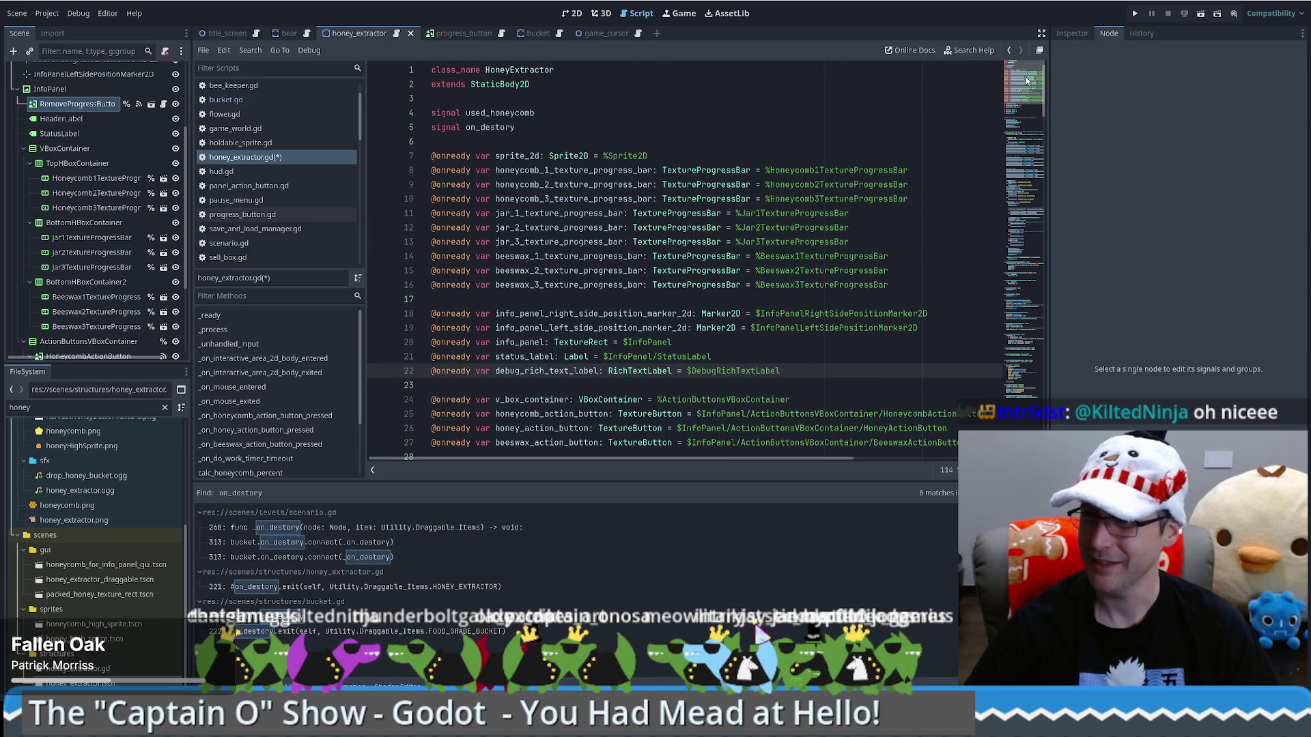
drag(1026, 80, 1014, 141)
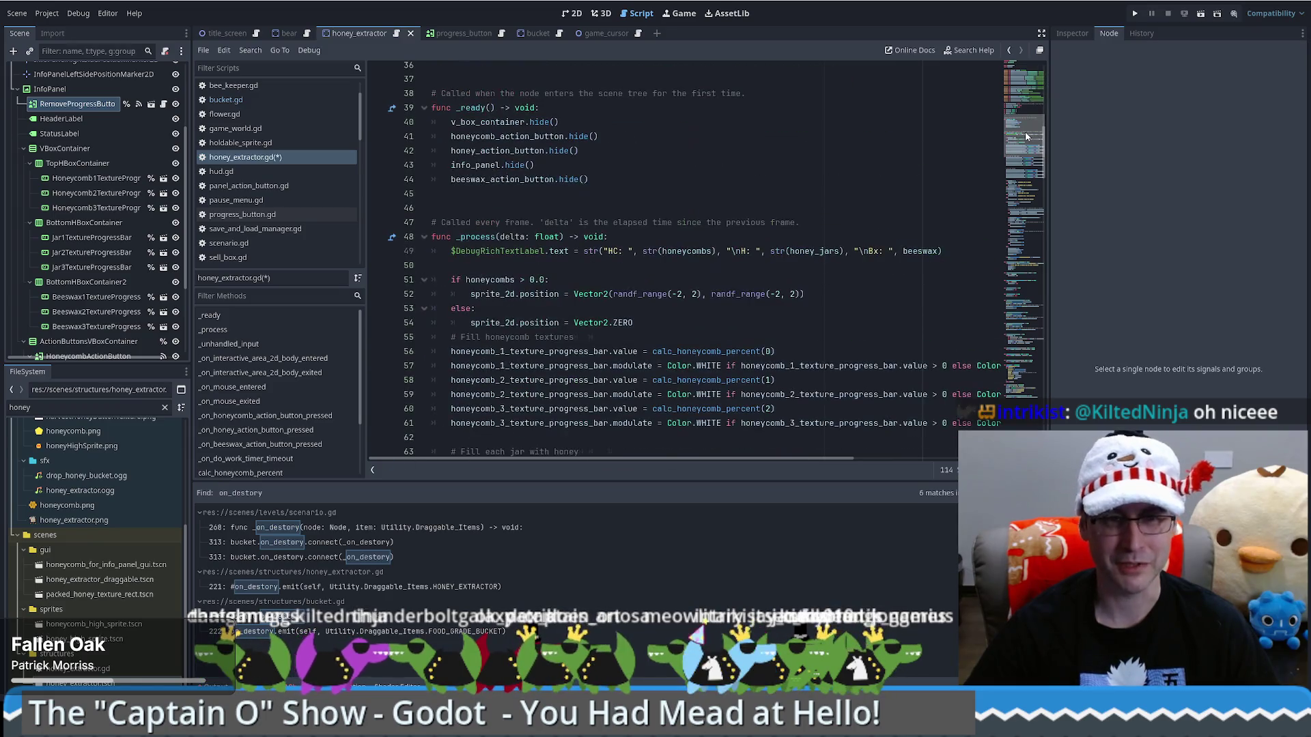
scroll(708, 279, down, 6)
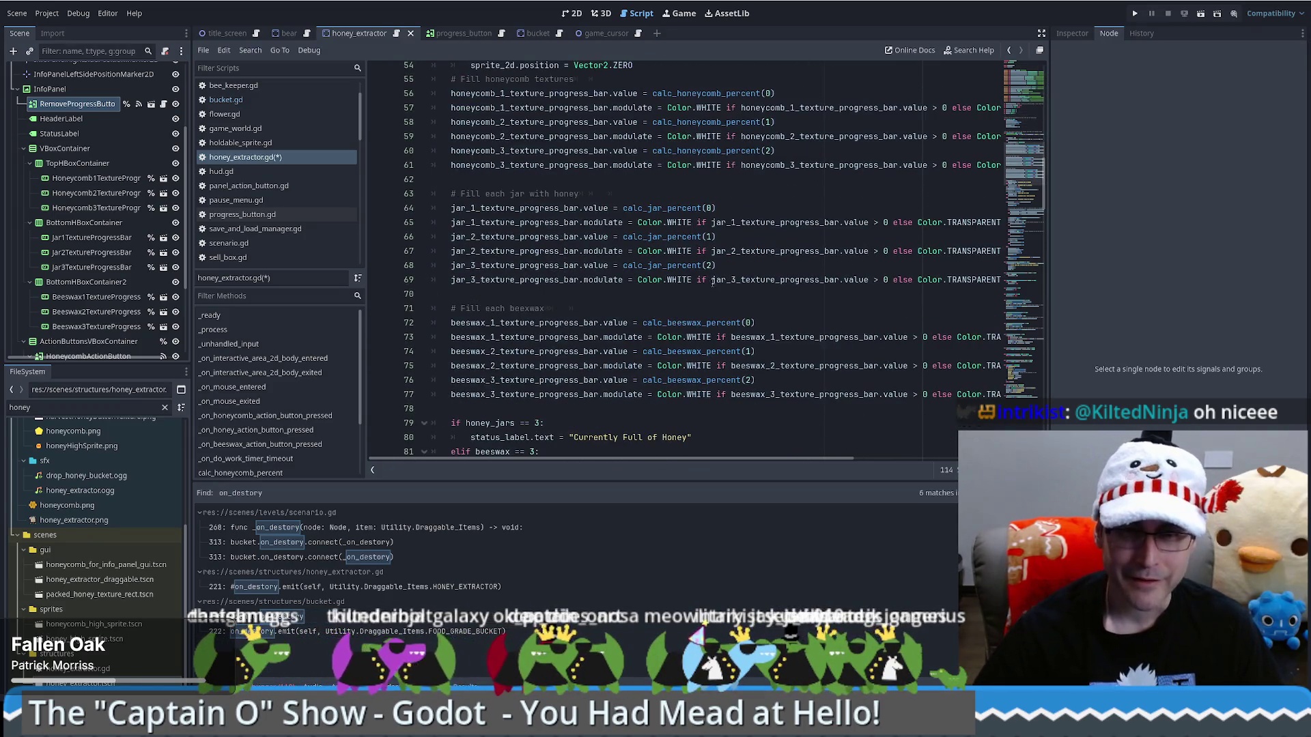
scroll(683, 260, down, 6)
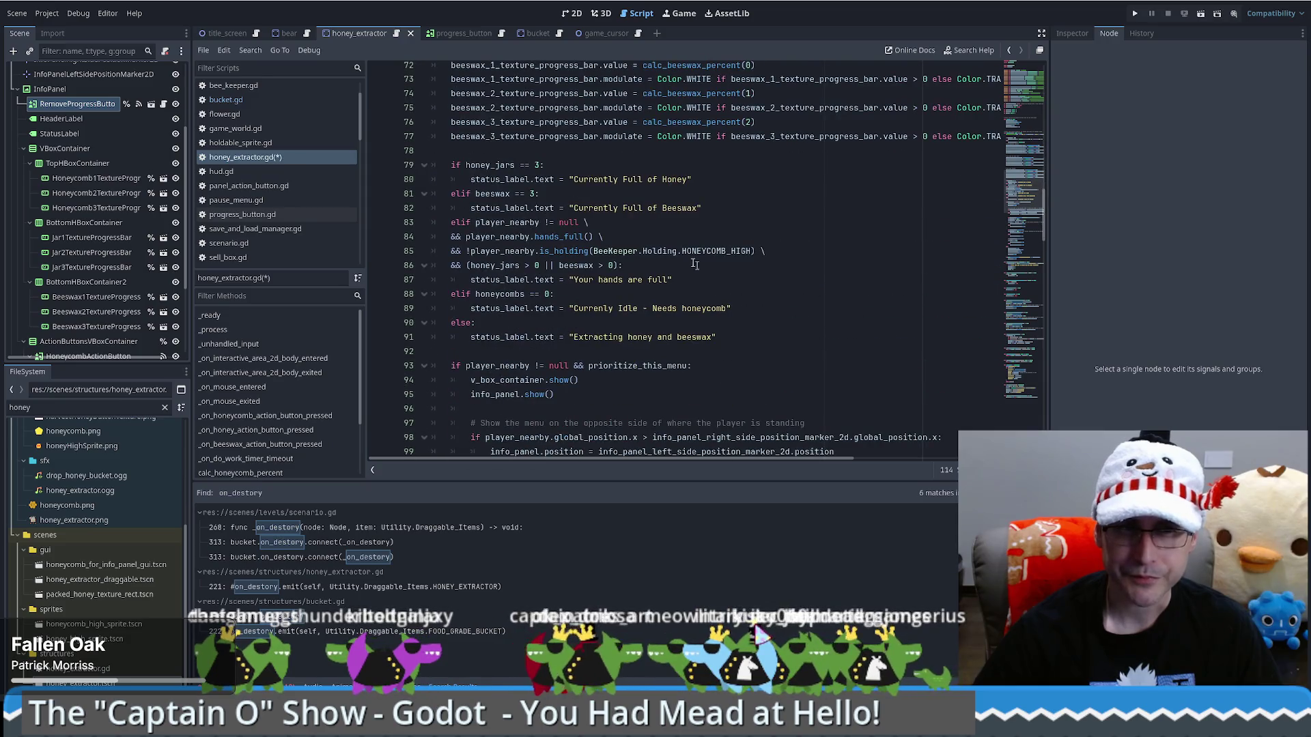
click(654, 236)
scroll(686, 240, up, 1)
scroll(686, 240, up, 4)
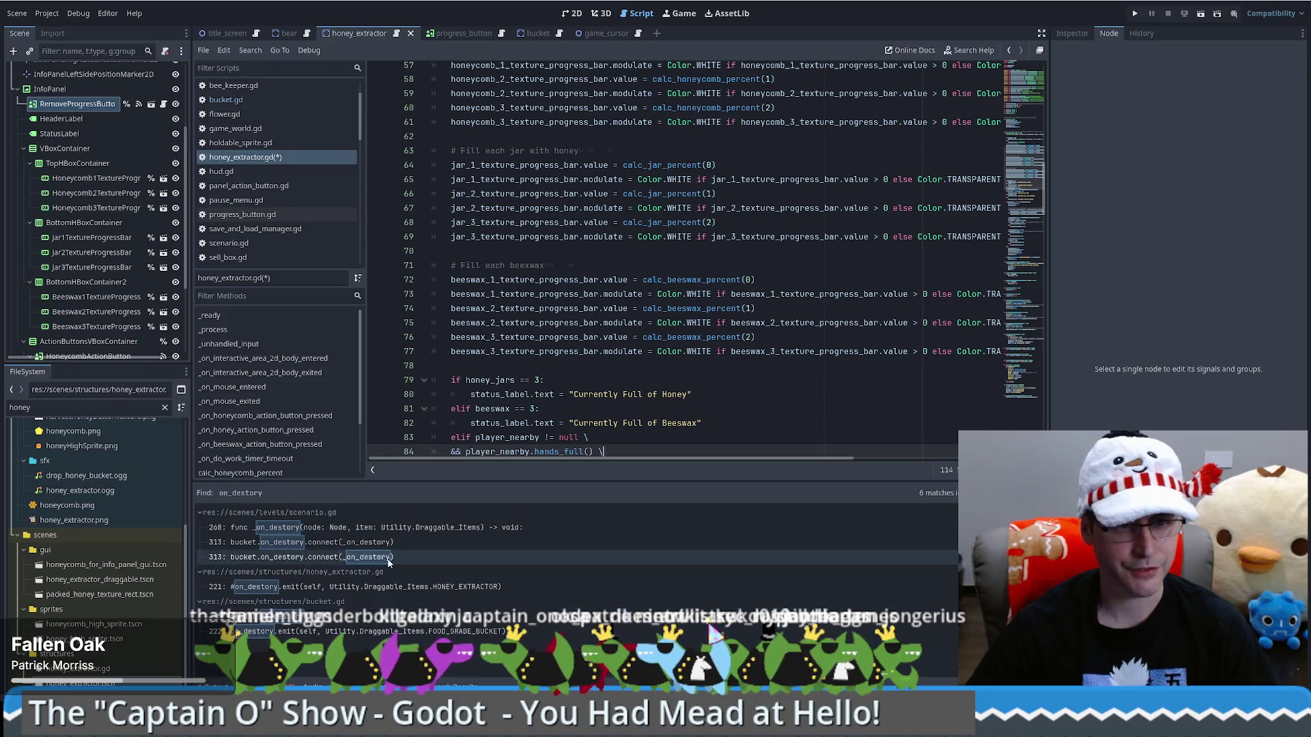
Follow the results to scenario.gd and paste a bucket.on_destory.connect(_on_destory) line into _setup_honey_extractor
click(306, 588)
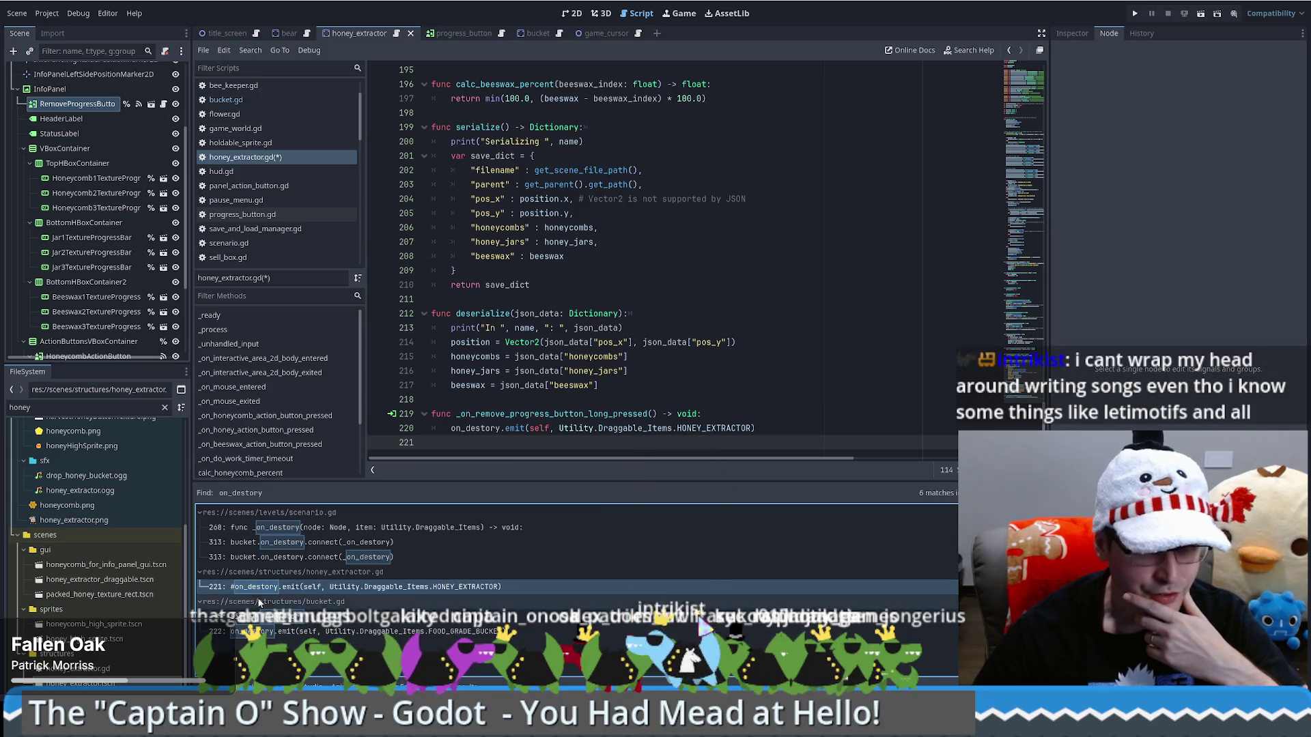
click(287, 616)
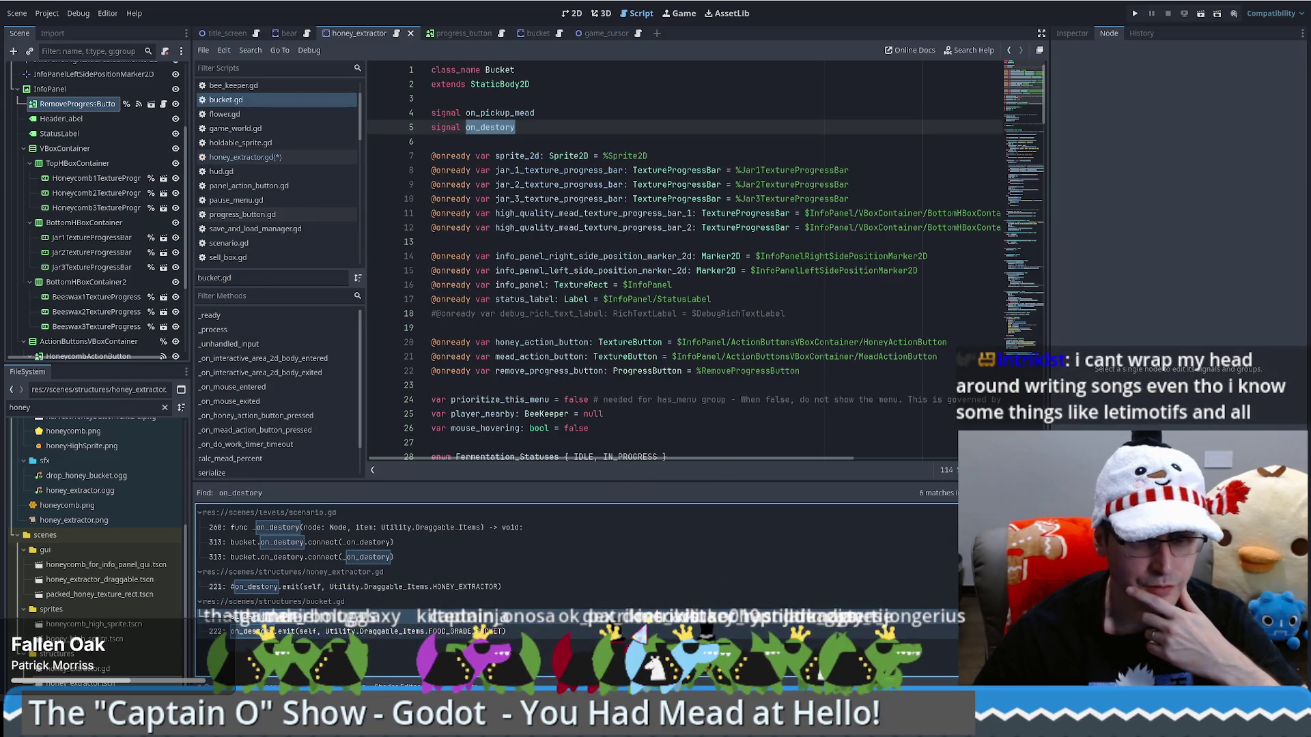
click(322, 544)
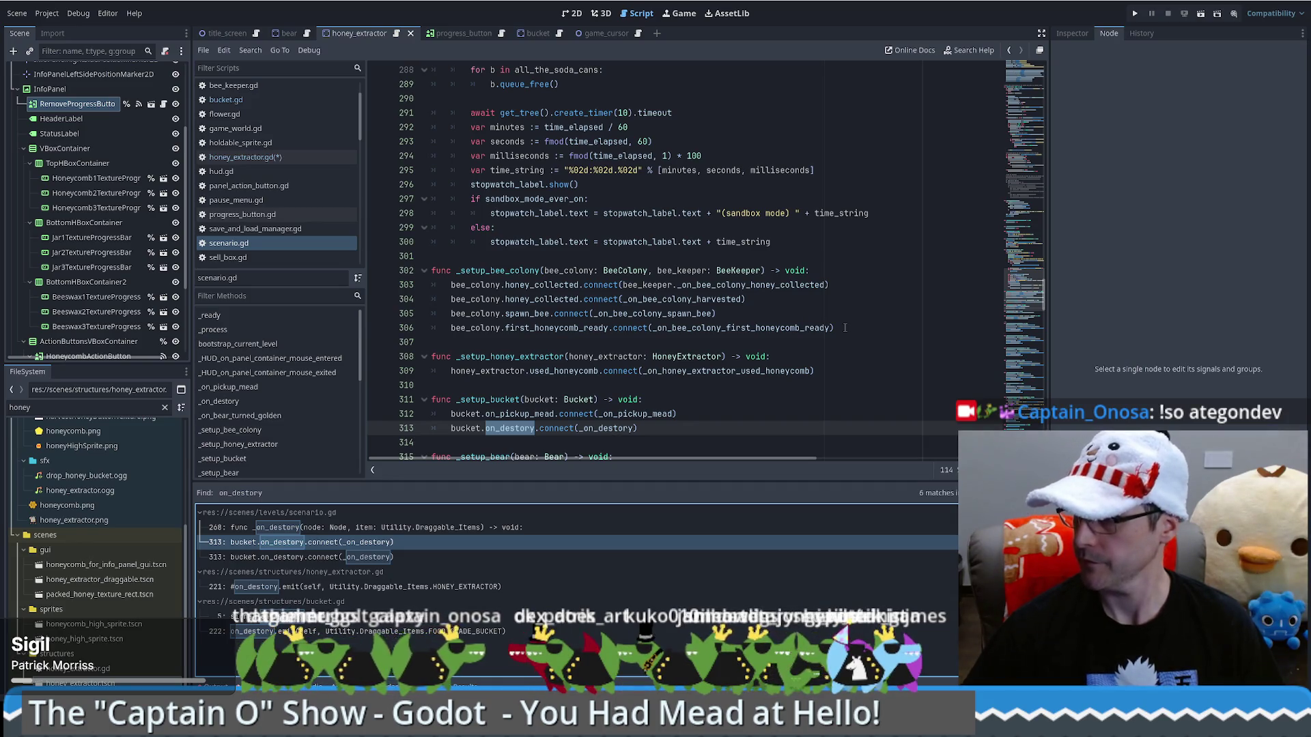
scroll(867, 351, down, 3)
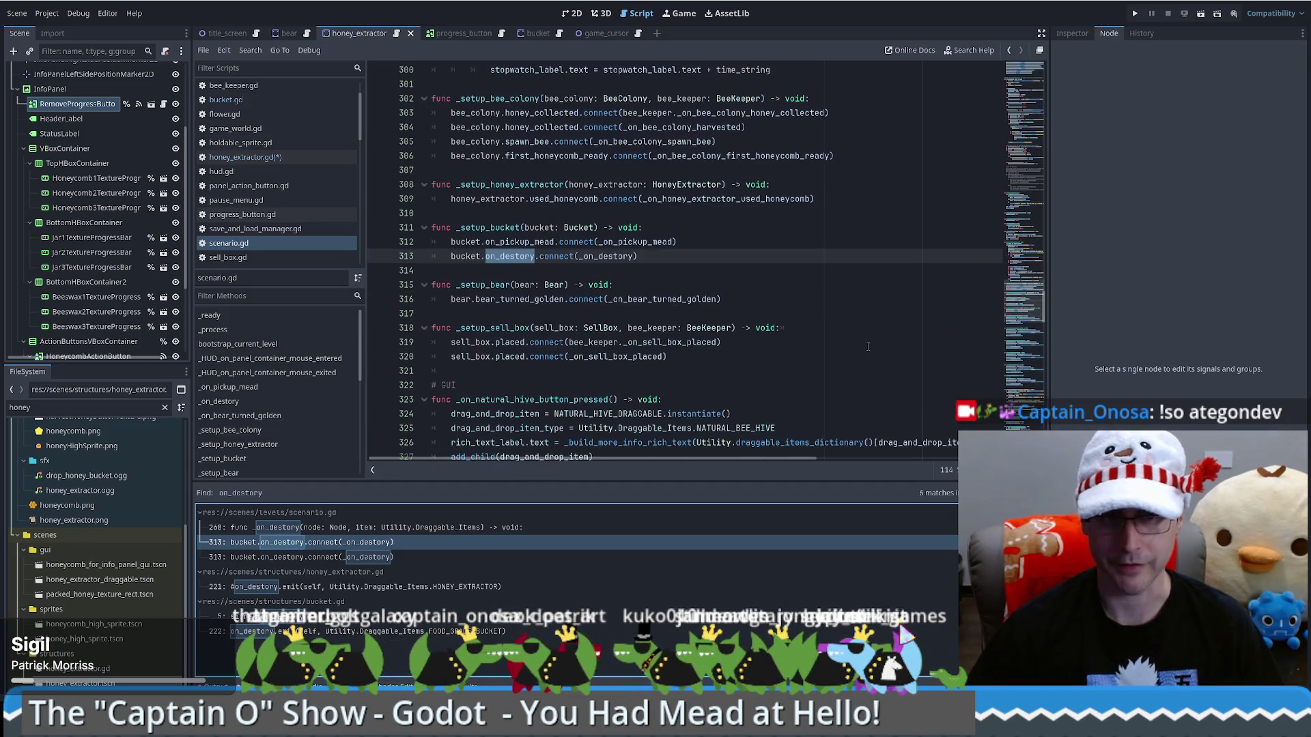
scroll(860, 347, up, 2)
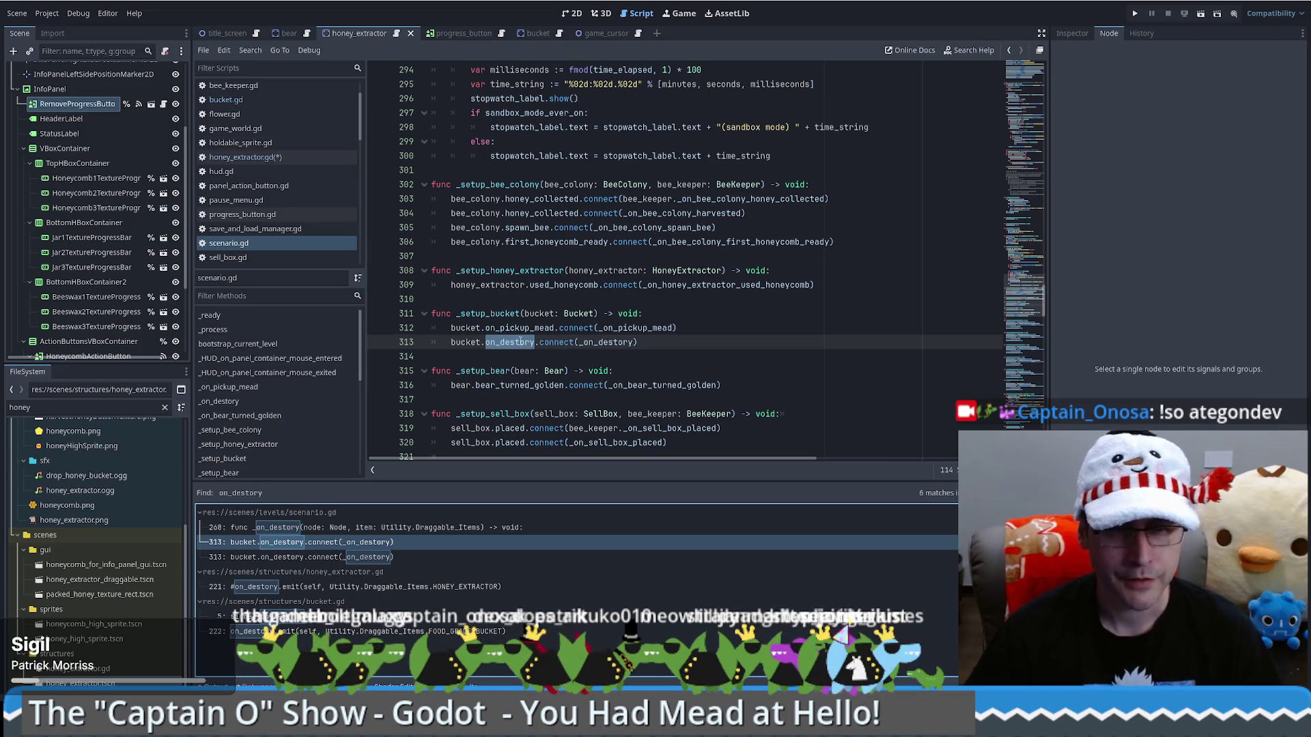
drag(693, 329, 698, 339)
key(ctrl+c)
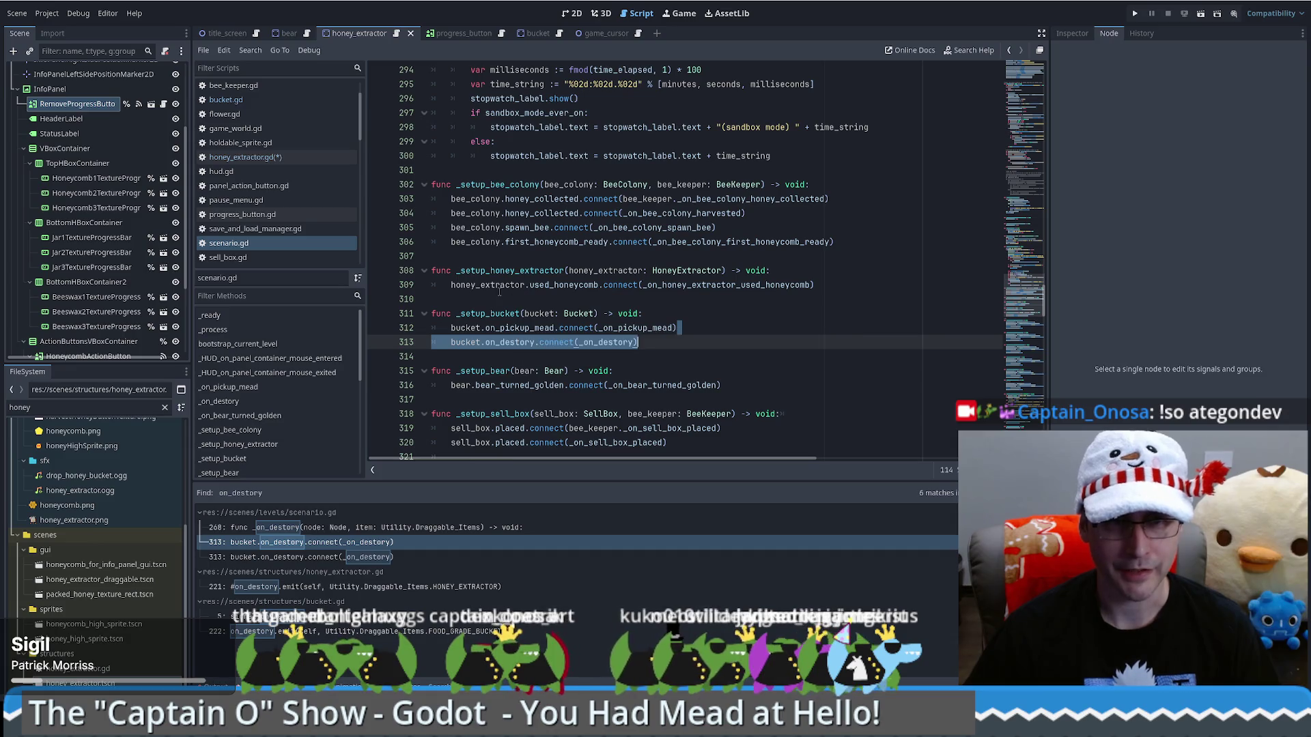
click(843, 287)
key(ctrl+v)
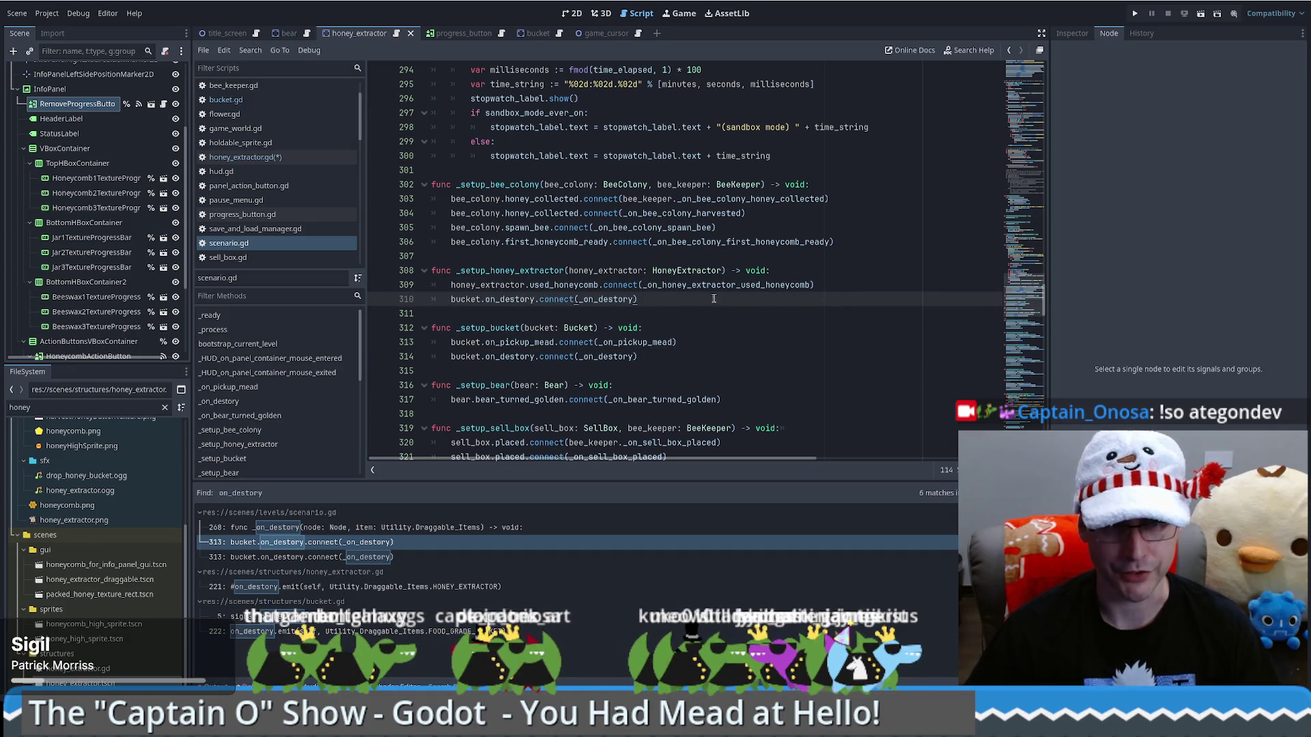
Change line 310 to honey_extractor.on_destory.connect(_on_destory), check _on_destory, and save the scripts
ctrl+click(614, 299)
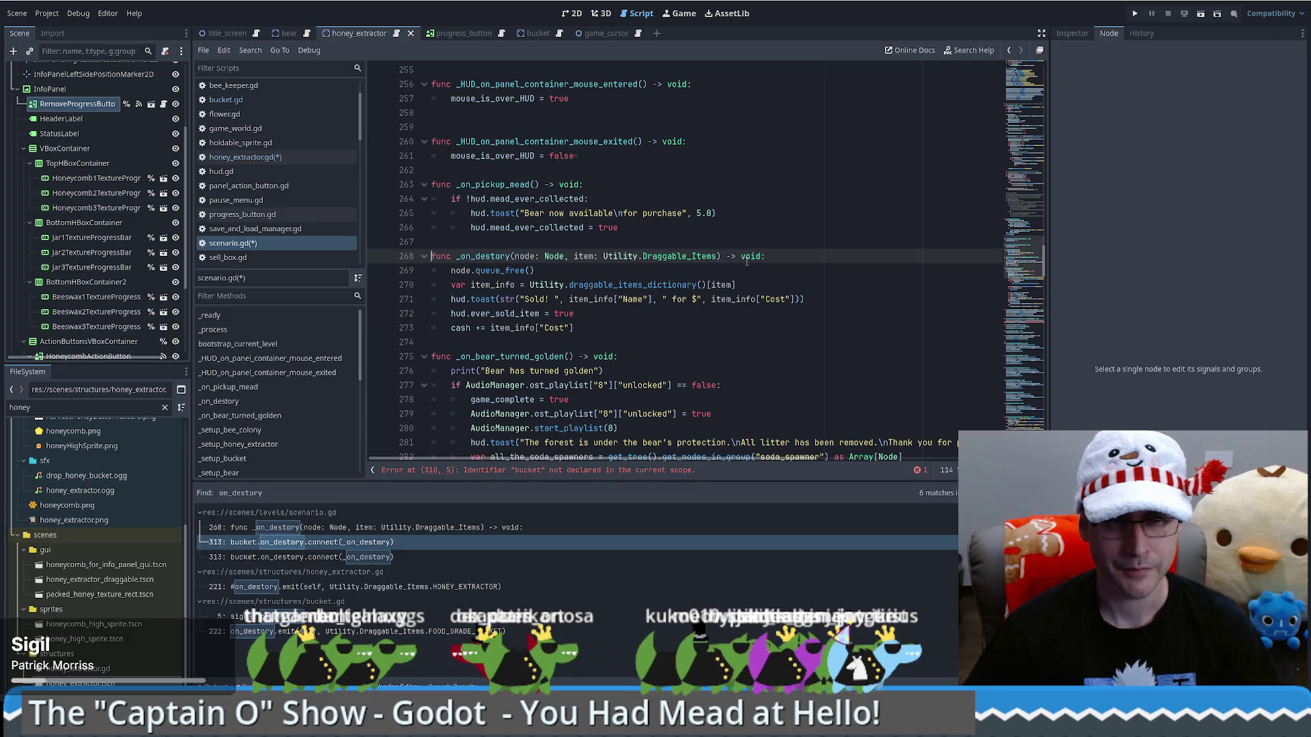
key(alt+Left)
double_click(478, 241)
key(ctrl+c)
double_click(464, 256)
key(ctrl+v)
ctrl+click(649, 258)
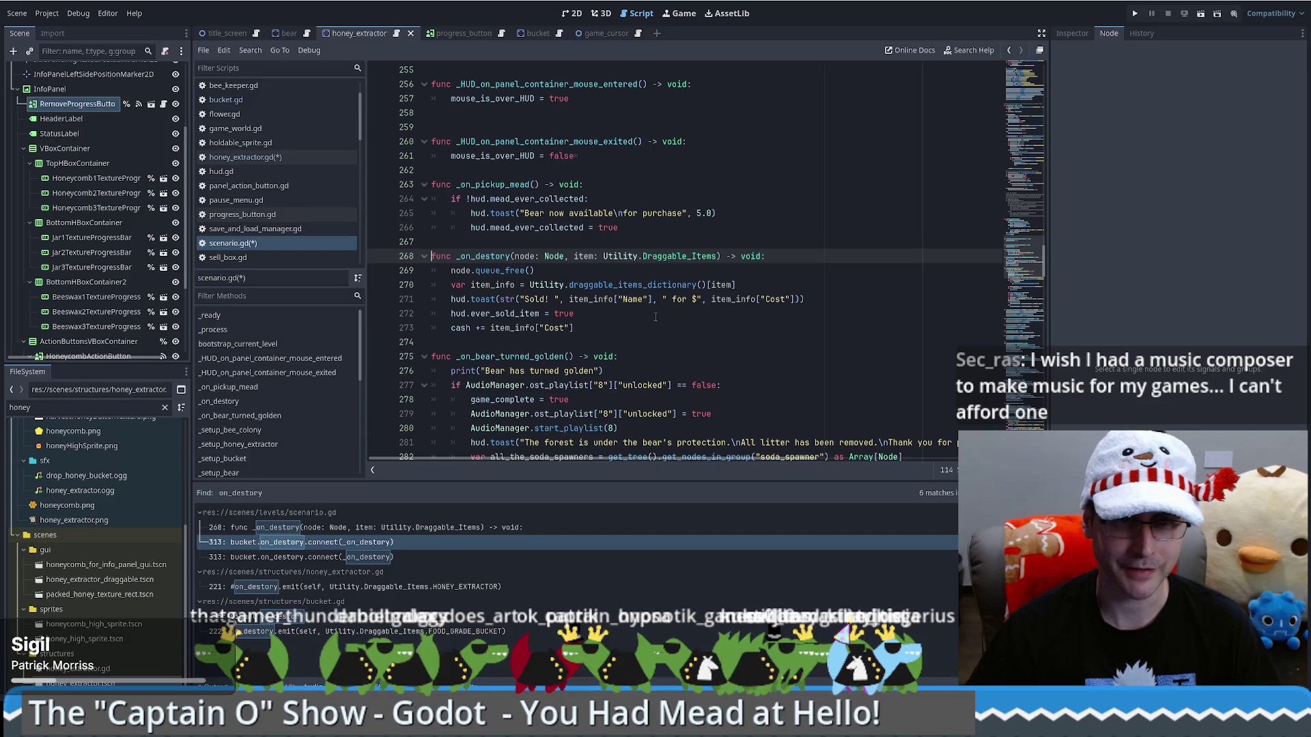
key(F3)
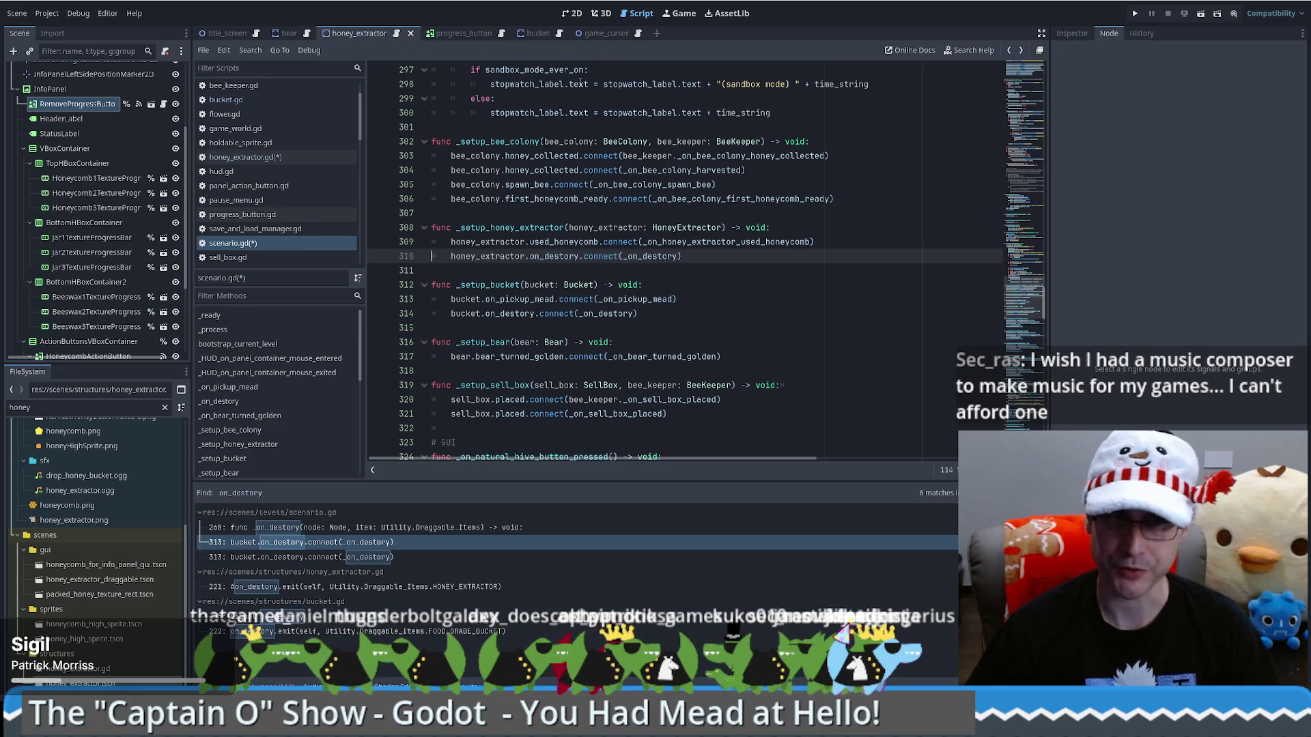
click(603, 241)
key(ctrl+s)
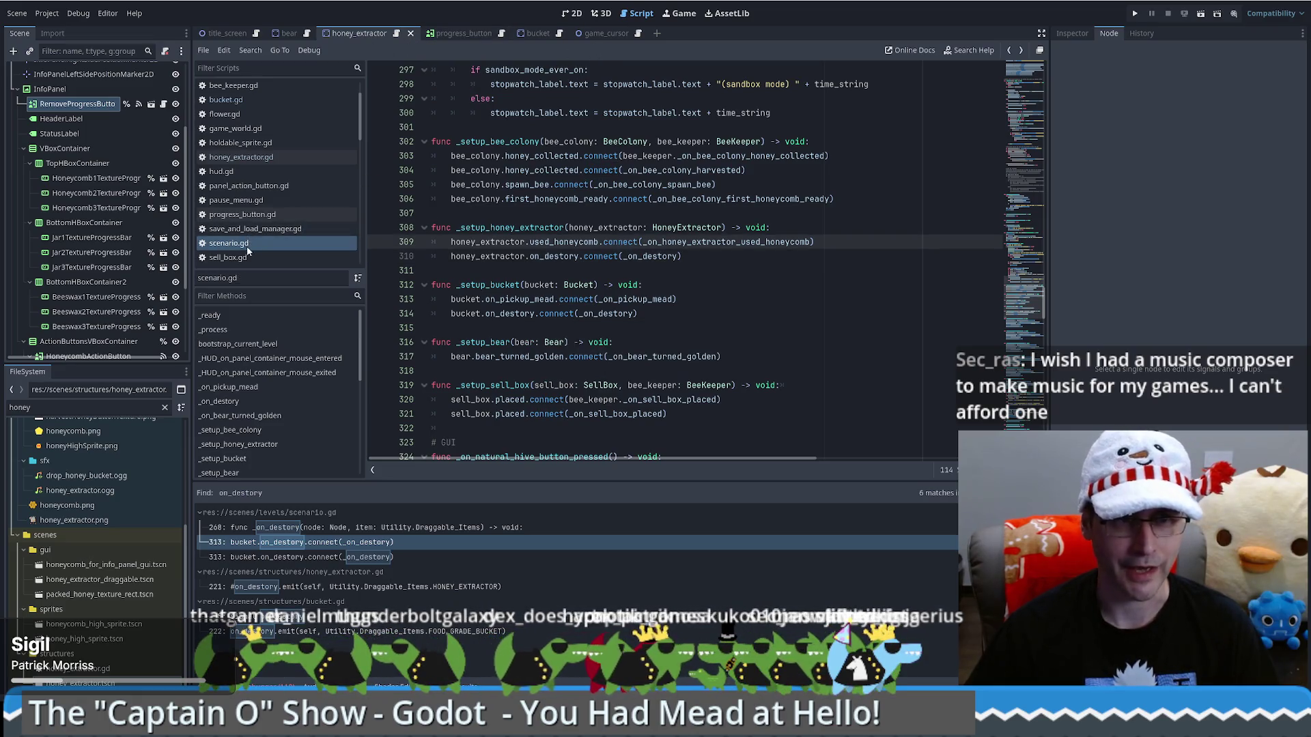
Open honey_extractor.gd from the script list and scroll up to line 1
click(265, 159)
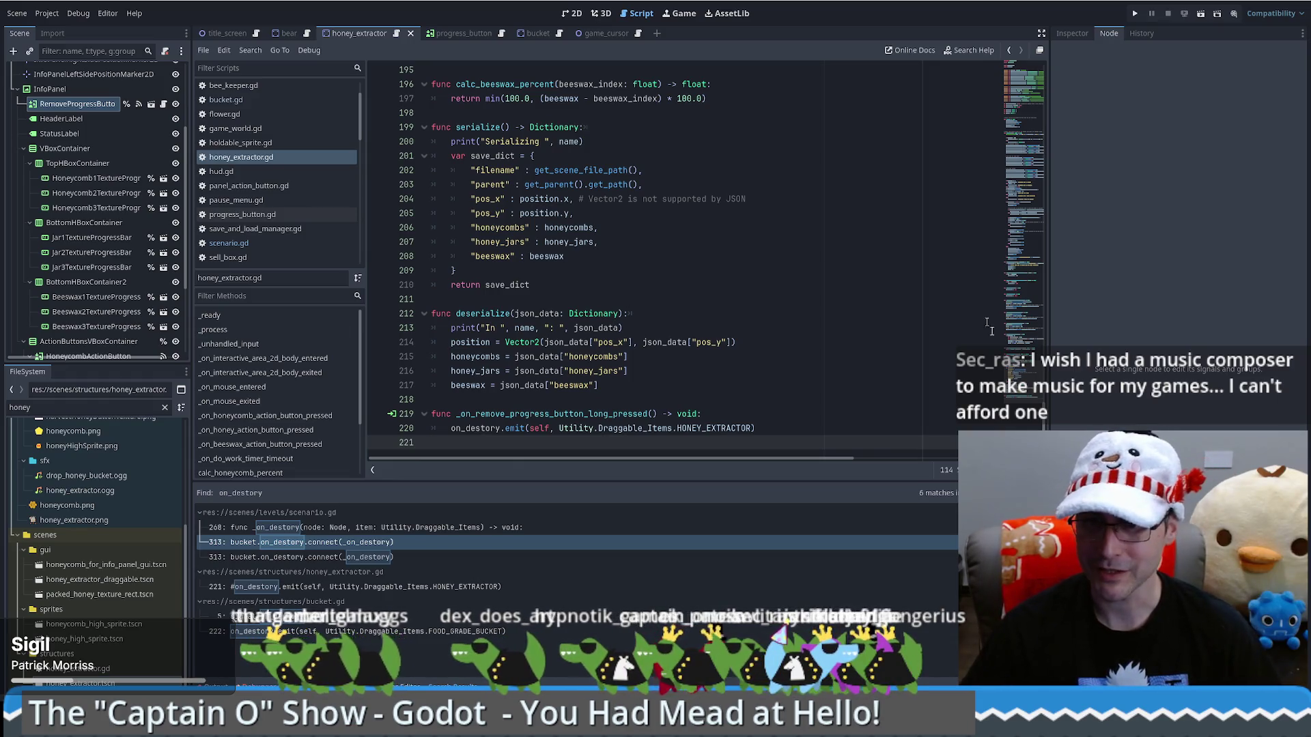
scroll(980, 205, up, 20)
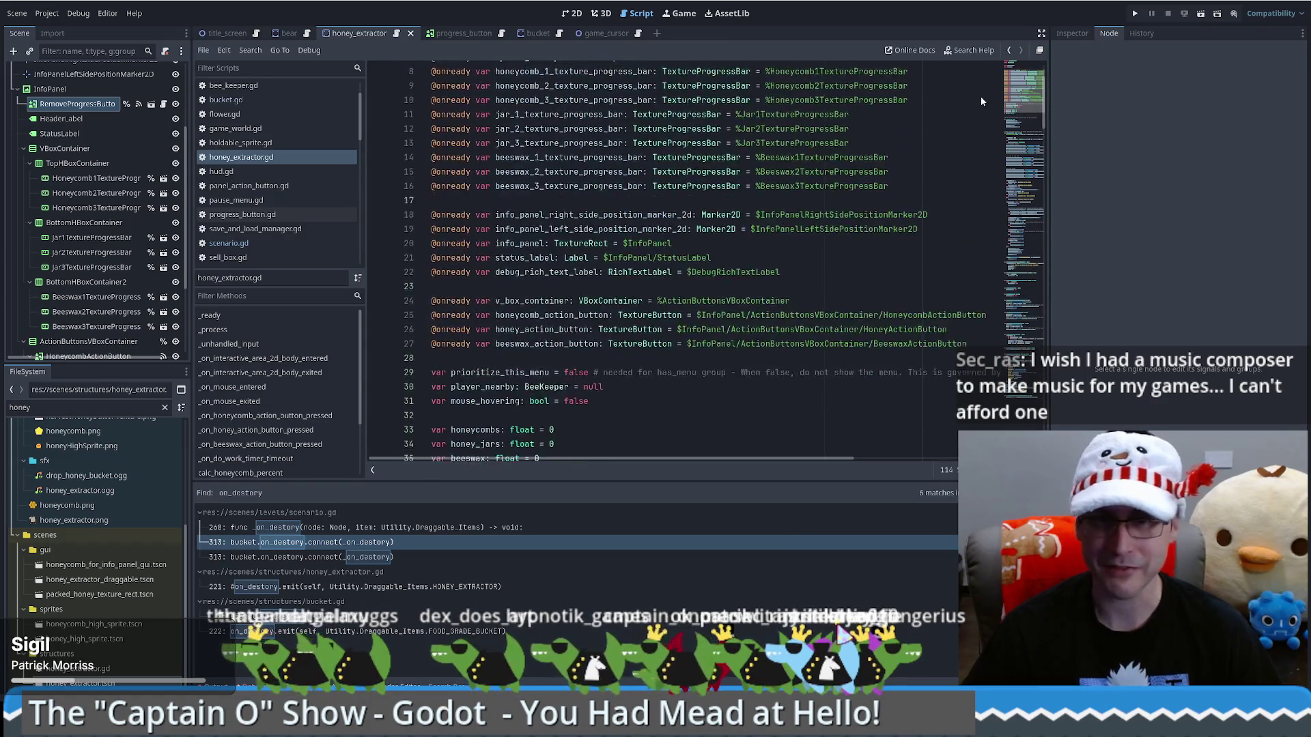
scroll(980, 96, up, 3)
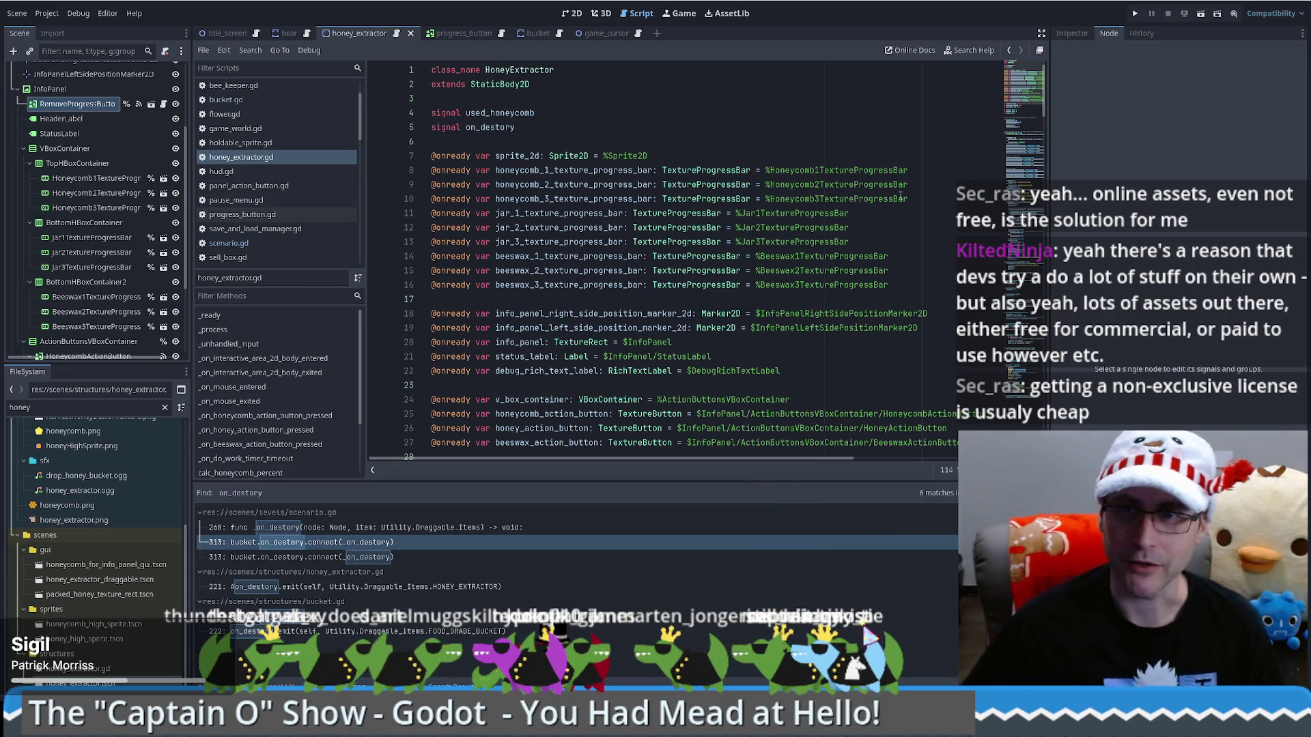
drag(1024, 87, 1019, 132)
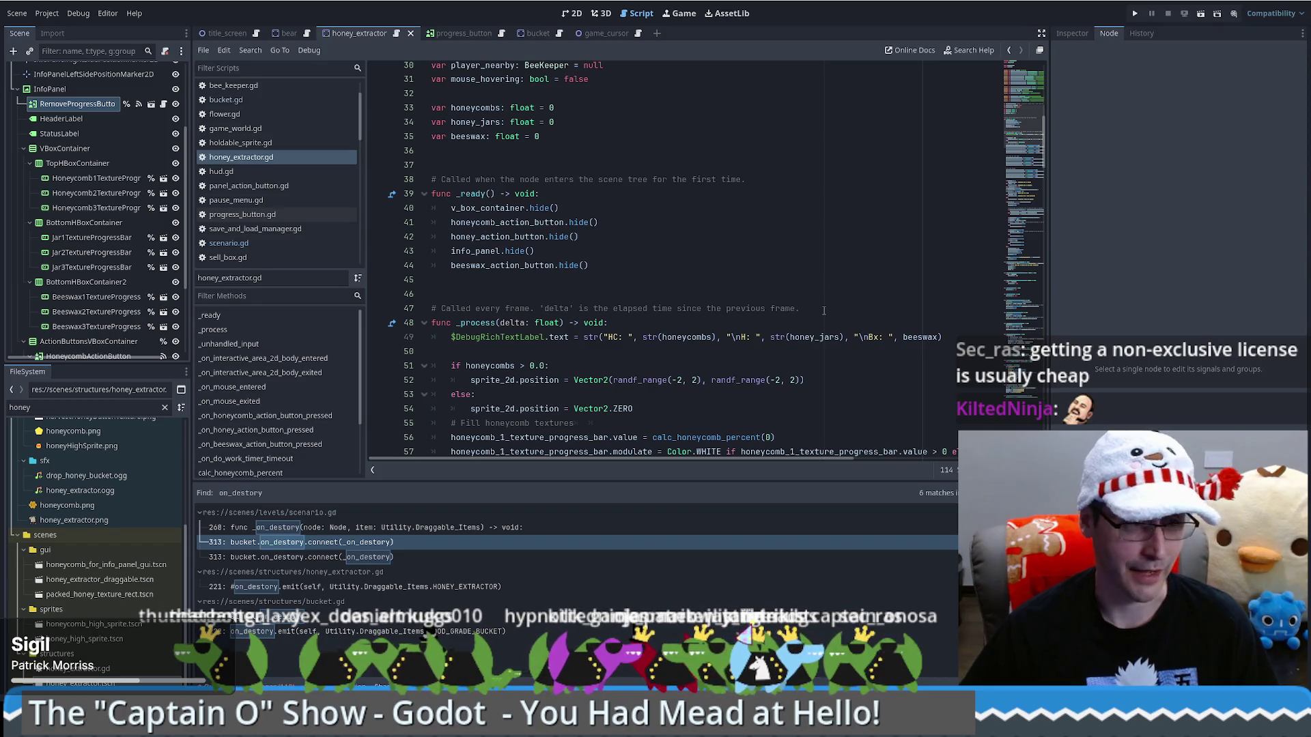
scroll(1029, 132, down, 7)
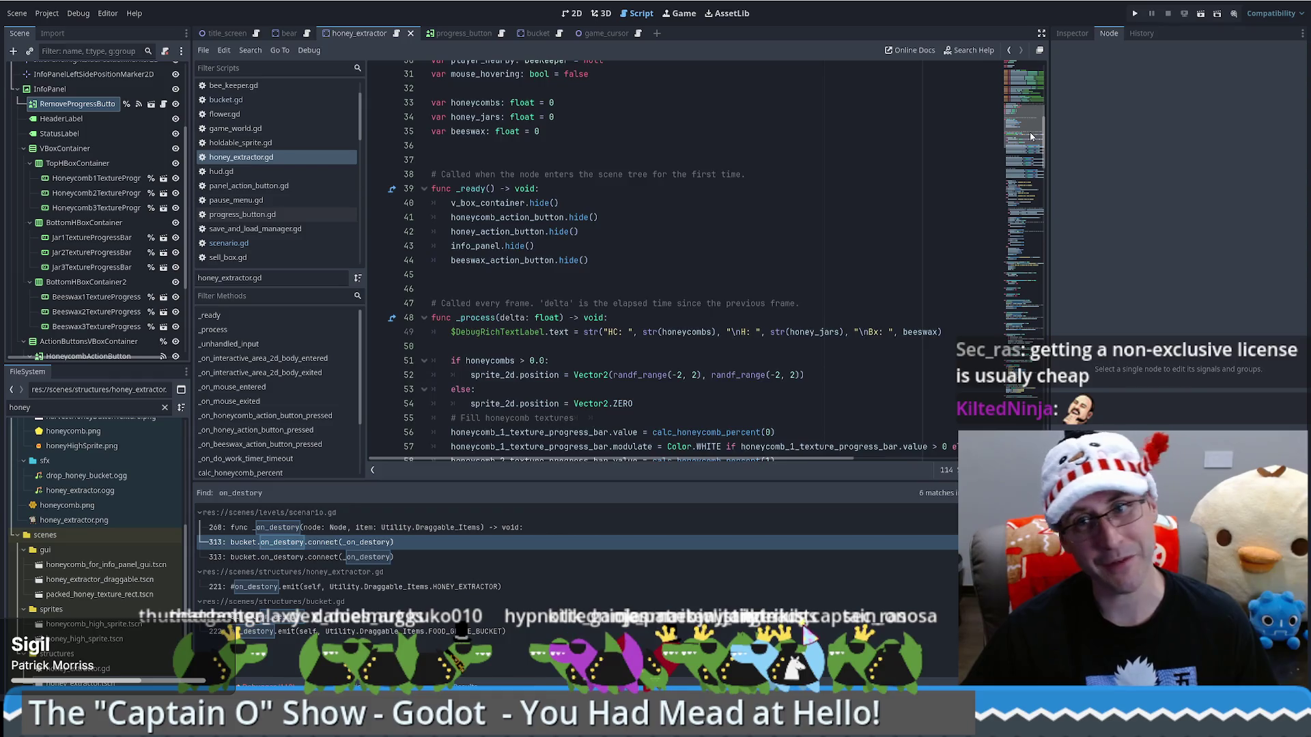
drag(1033, 168, 1020, 389)
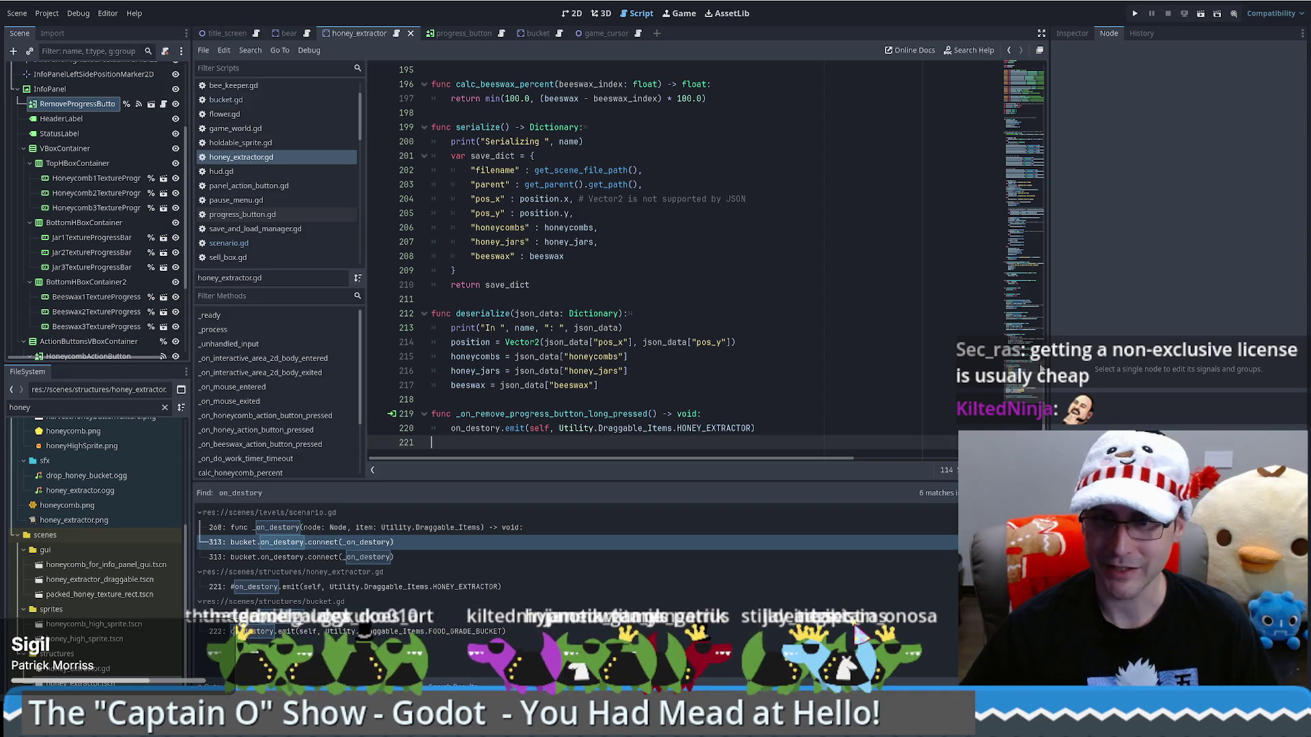
scroll(1047, 269, up, 15)
scroll(1046, 257, down, 1)
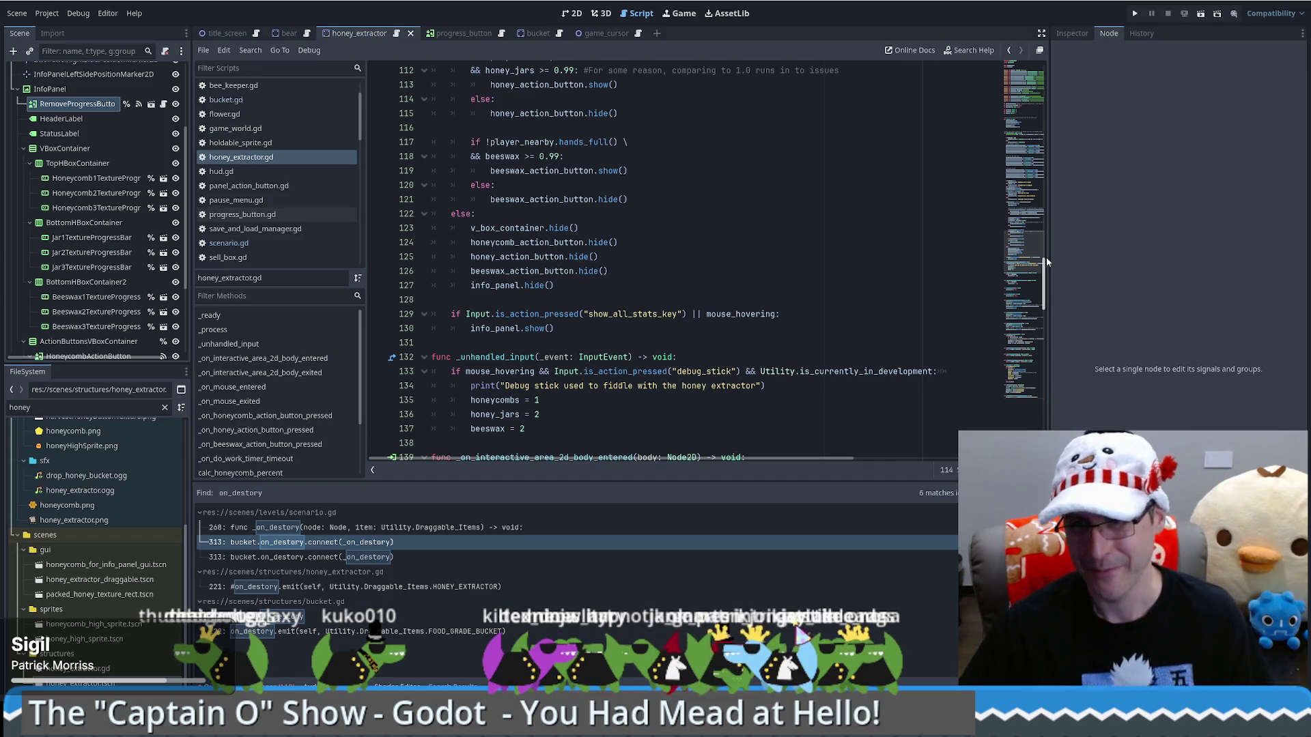
mouse_move(1012, 251)
mouse_down()
mouse_move(1025, 182)
mouse_move(1016, 72)
mouse_up()
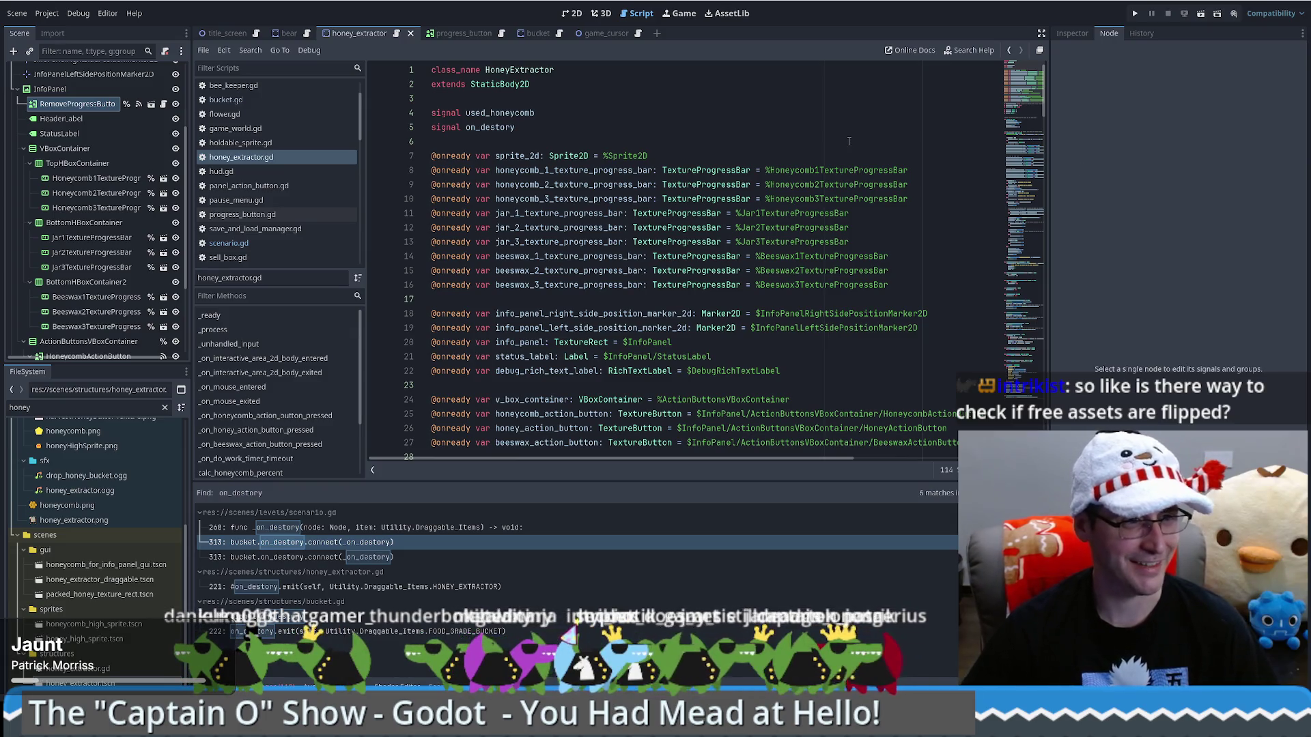
mouse_move(1026, 109)
mouse_down()
mouse_move(1026, 126)
mouse_move(1029, 87)
mouse_up()
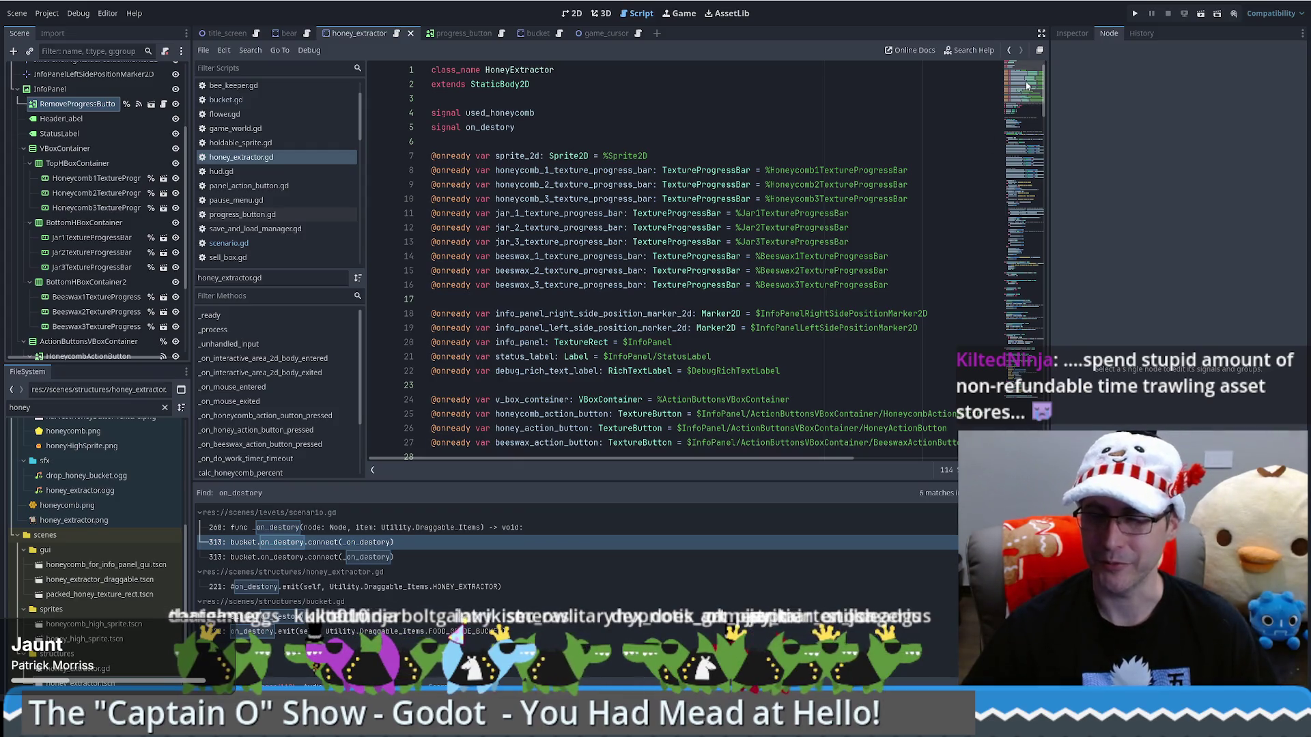
key(ctrl+End)
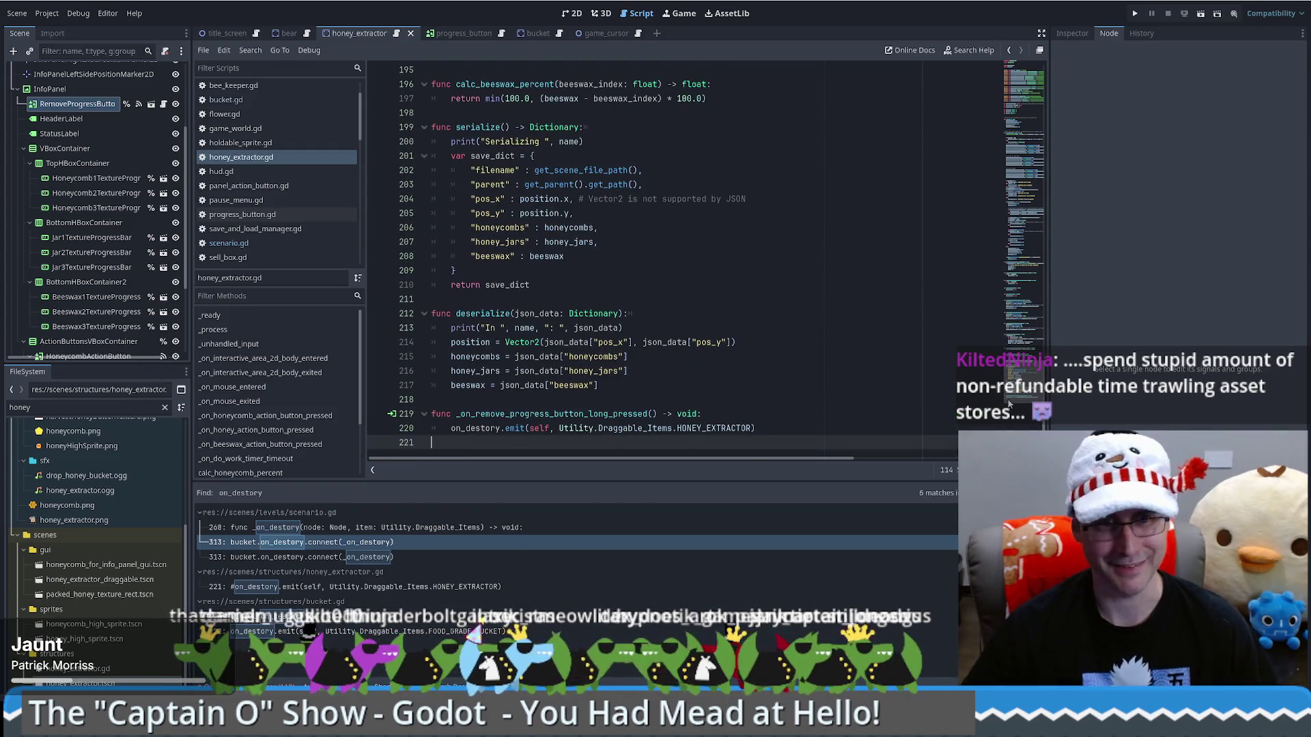
key(ctrl+Home)
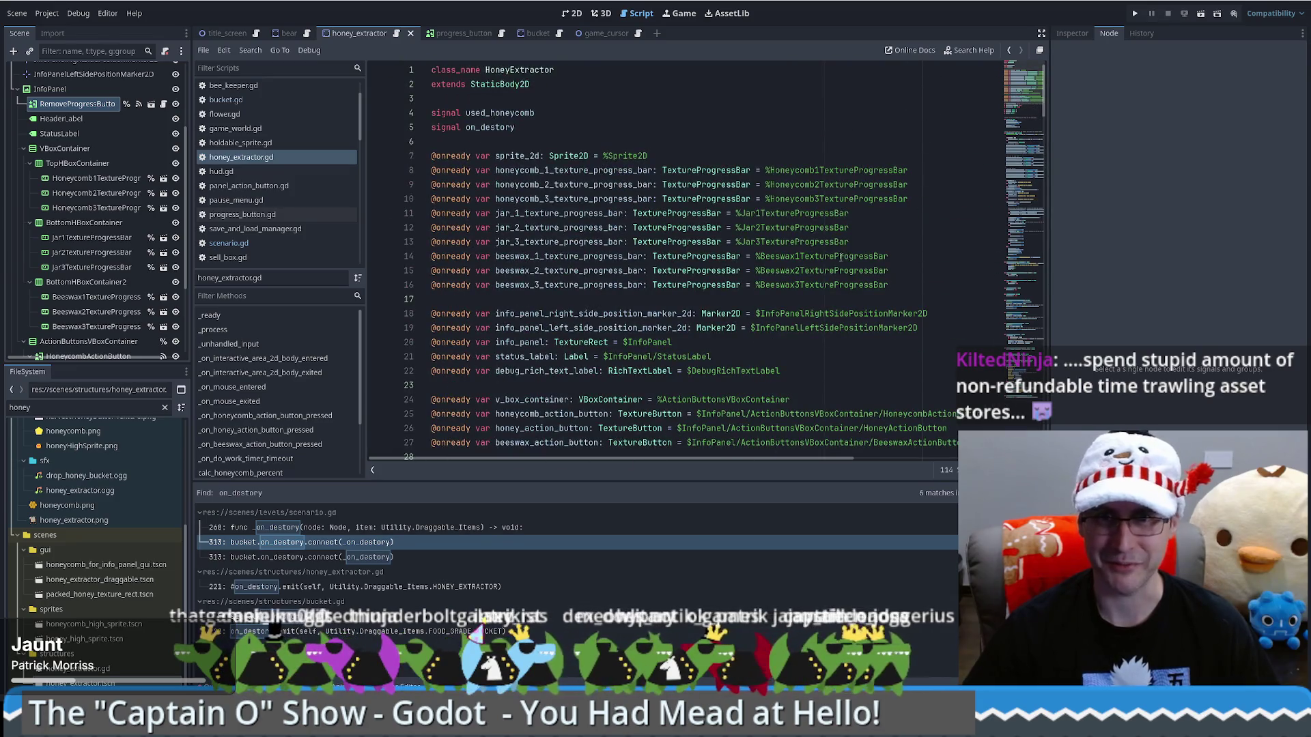
click(840, 256)
click(856, 229)
click(628, 113)
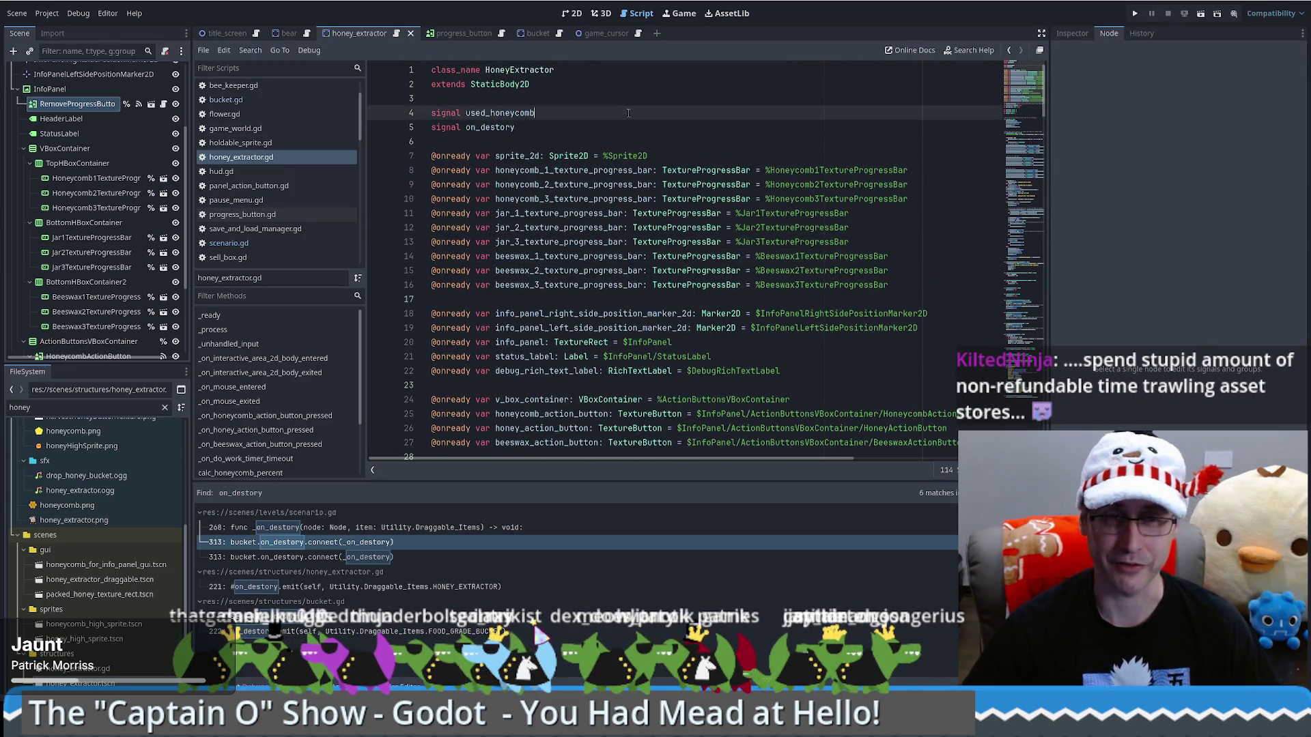
click(608, 95)
click(564, 142)
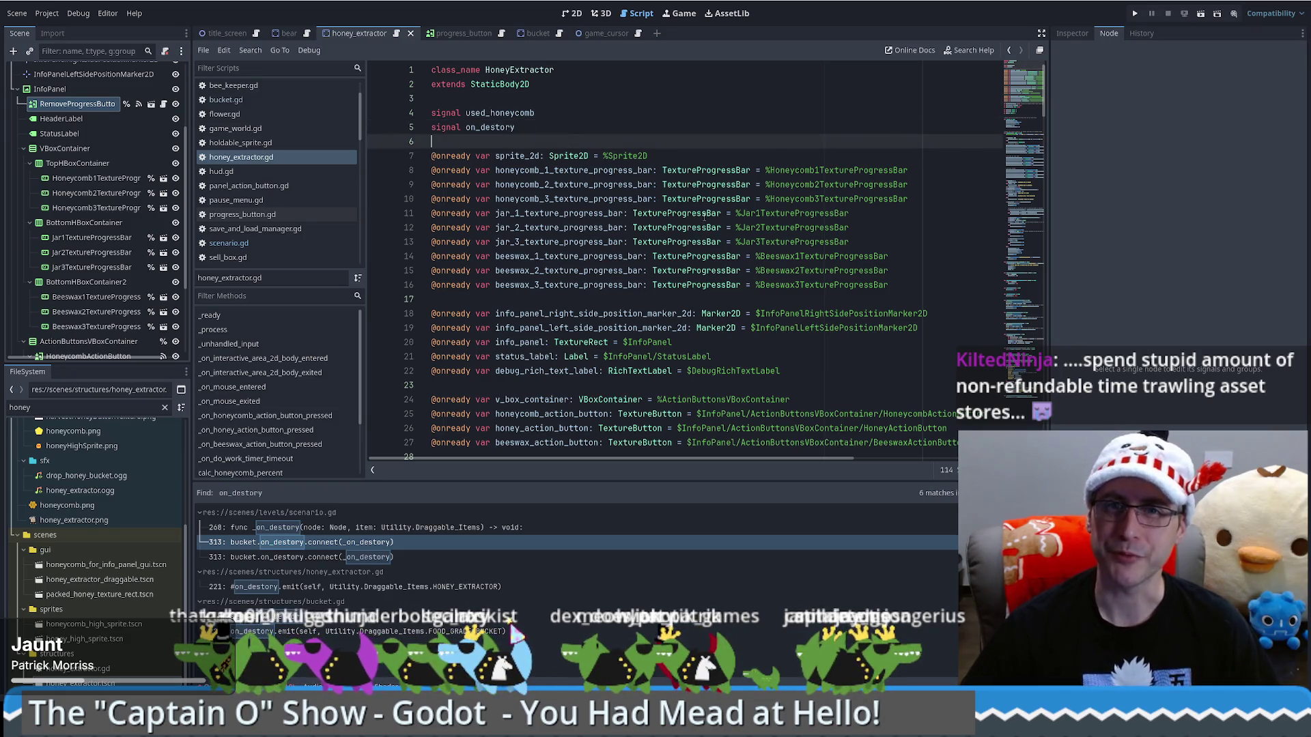
mouse_move(703, 213)
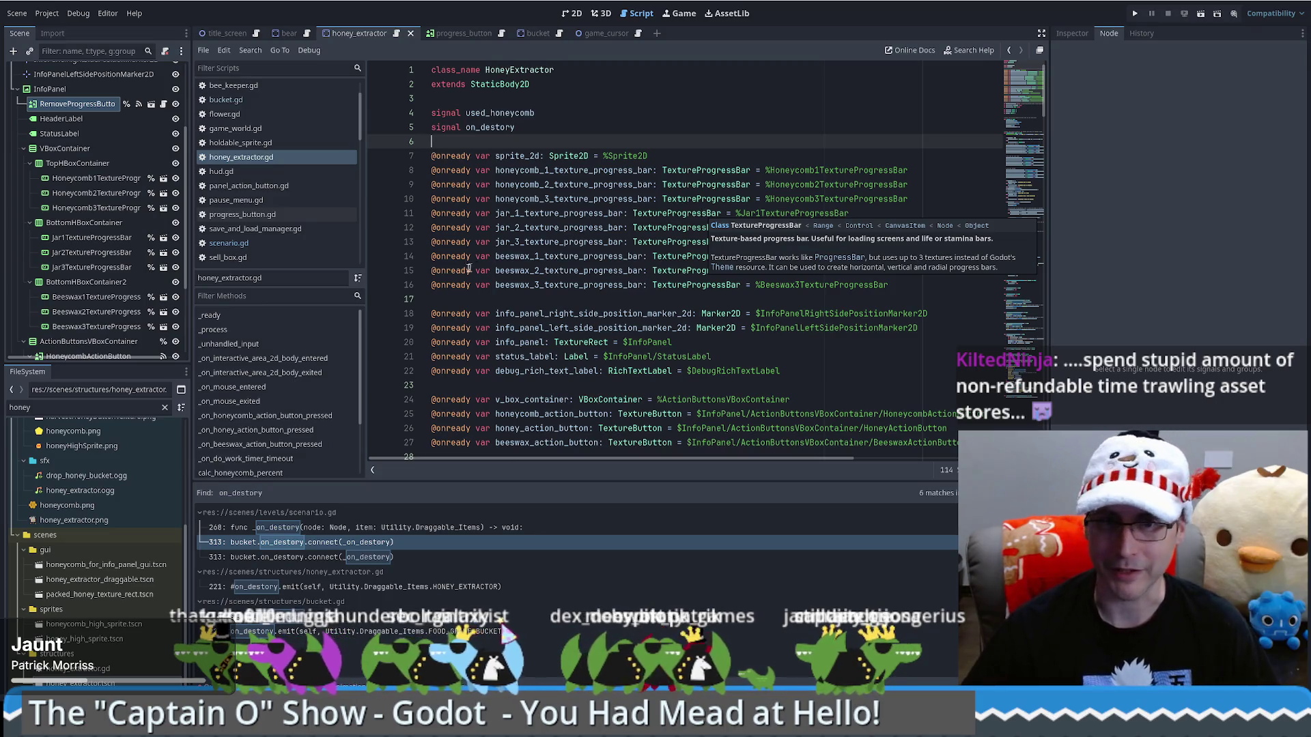
click(463, 102)
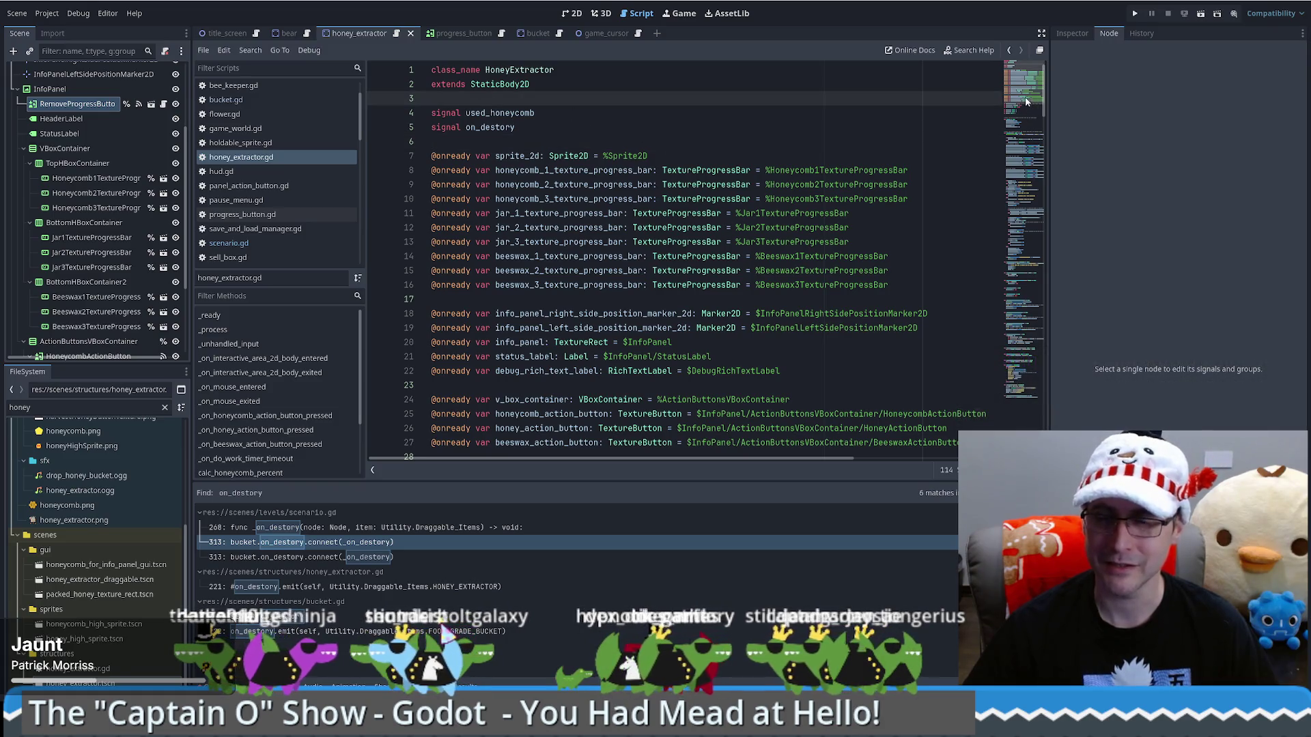
scroll(1033, 99, down, 2)
mouse_move(1032, 99)
mouse_down()
mouse_move(1017, 172)
mouse_move(1016, 124)
mouse_up()
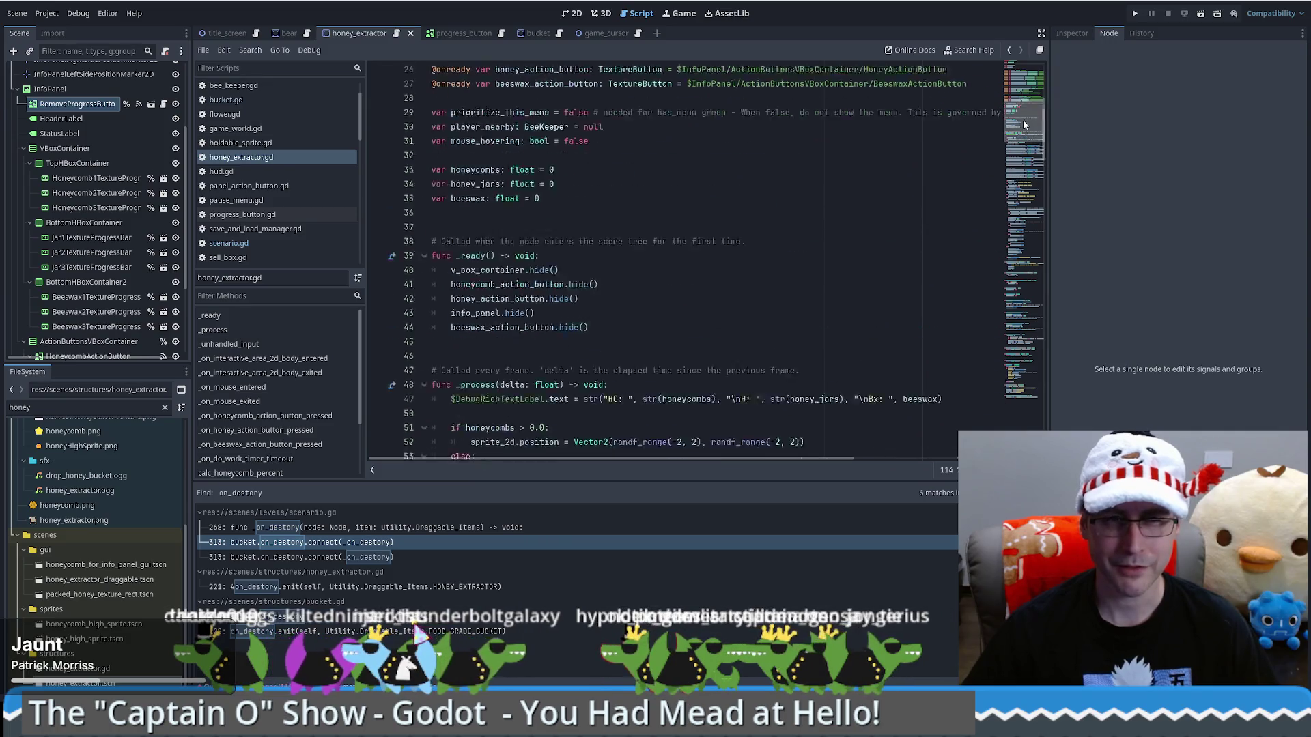
In bucket.gd, select the total_press_time_required if/else block to copy it
click(554, 31)
click(1033, 236)
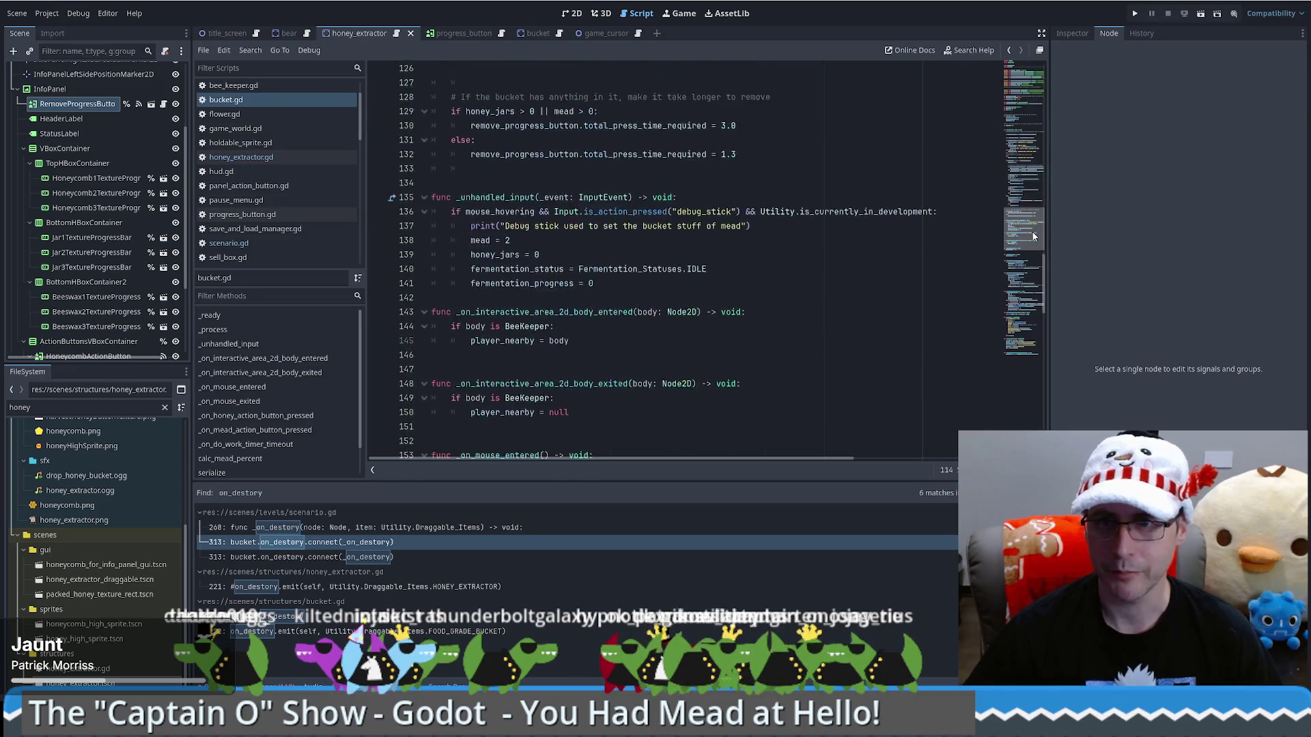
drag(1033, 236, 1035, 206)
scroll(1035, 206, down, 2)
drag(472, 274, 793, 349)
key(ctrl+c)
key(ctrl+z)
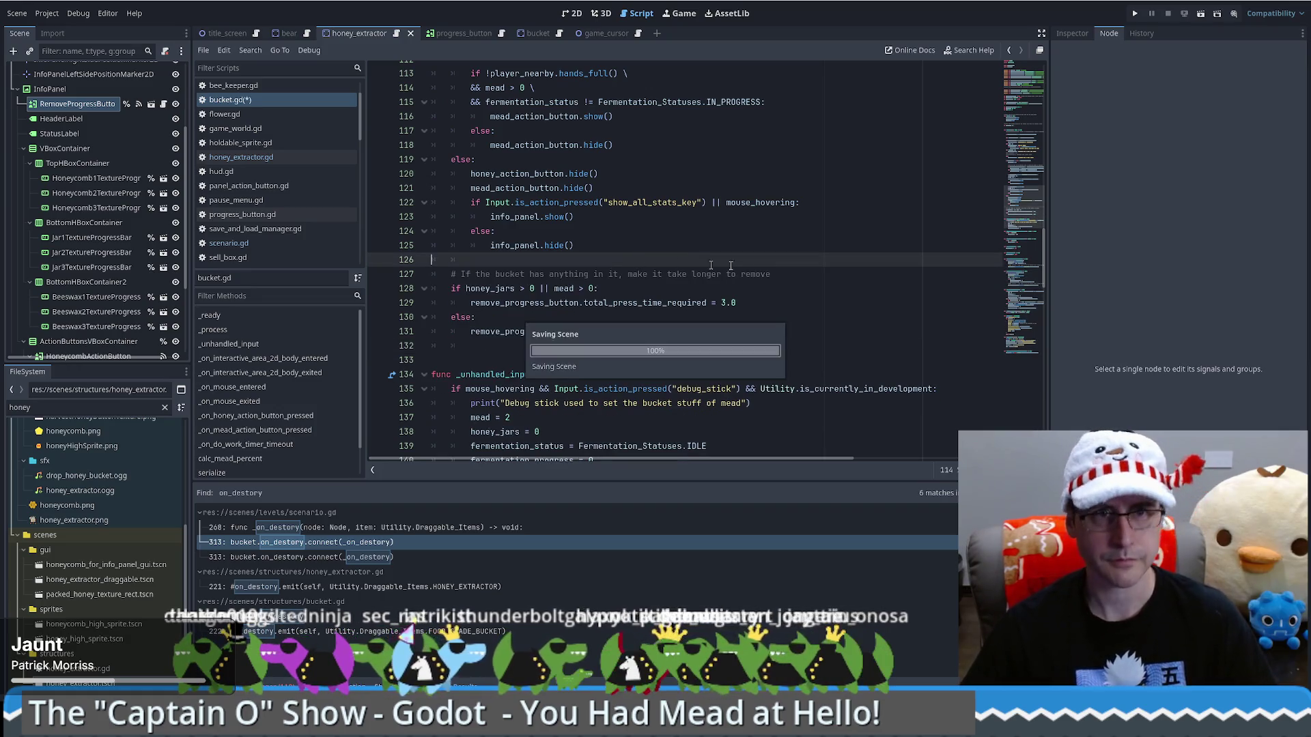
Open the Bucket scene tab and scroll through the code
click(540, 38)
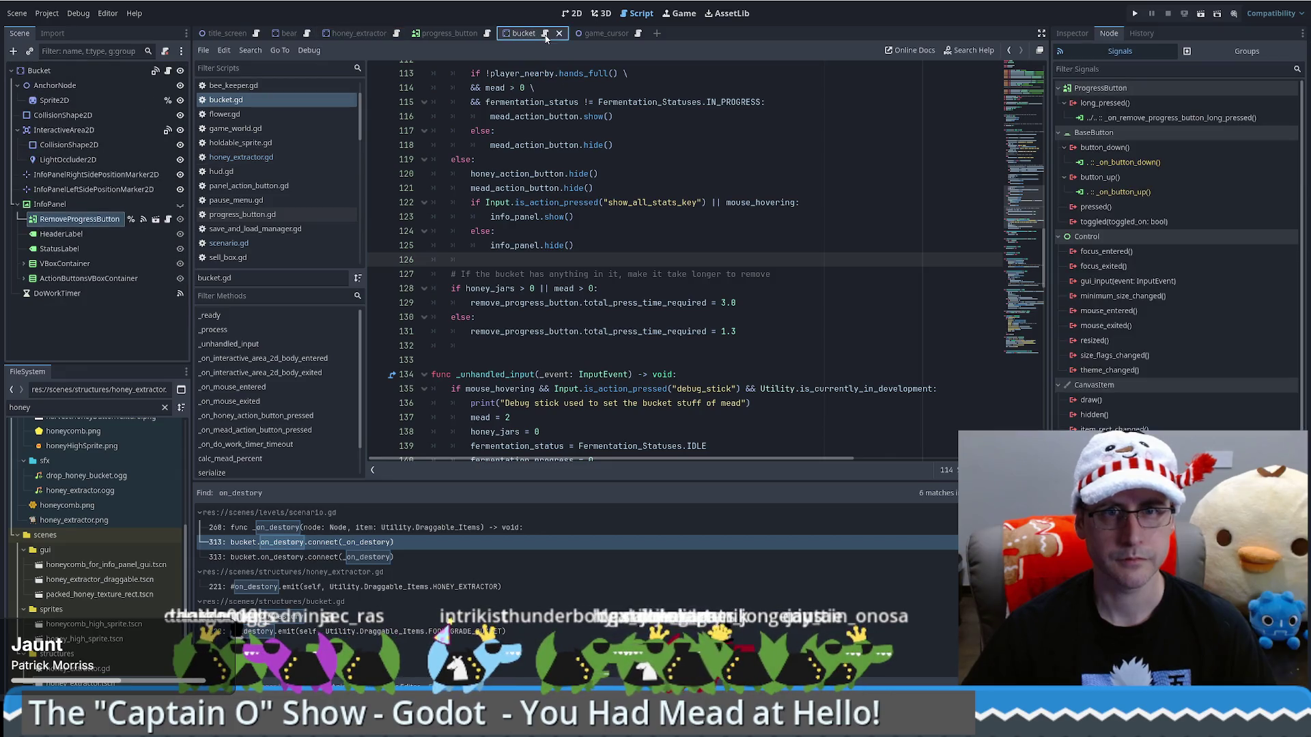
scroll(743, 255, down, 15)
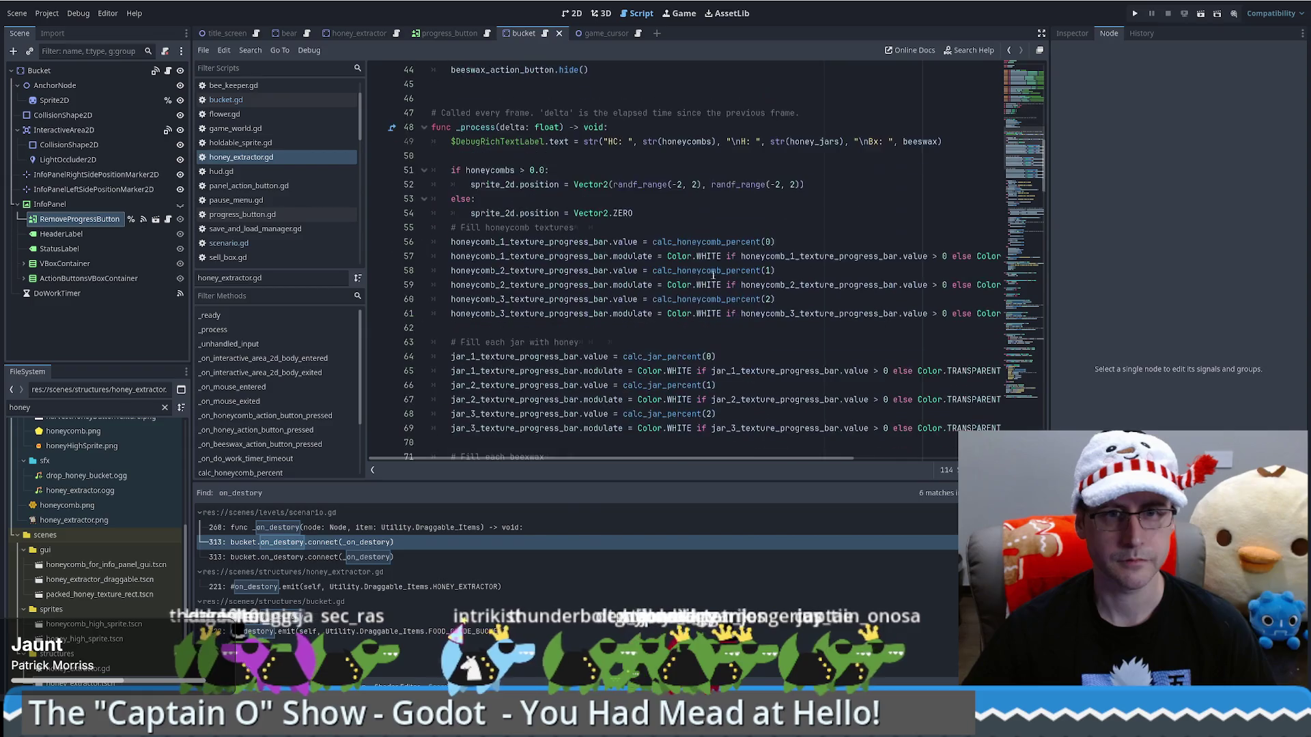
scroll(571, 348, down, 10)
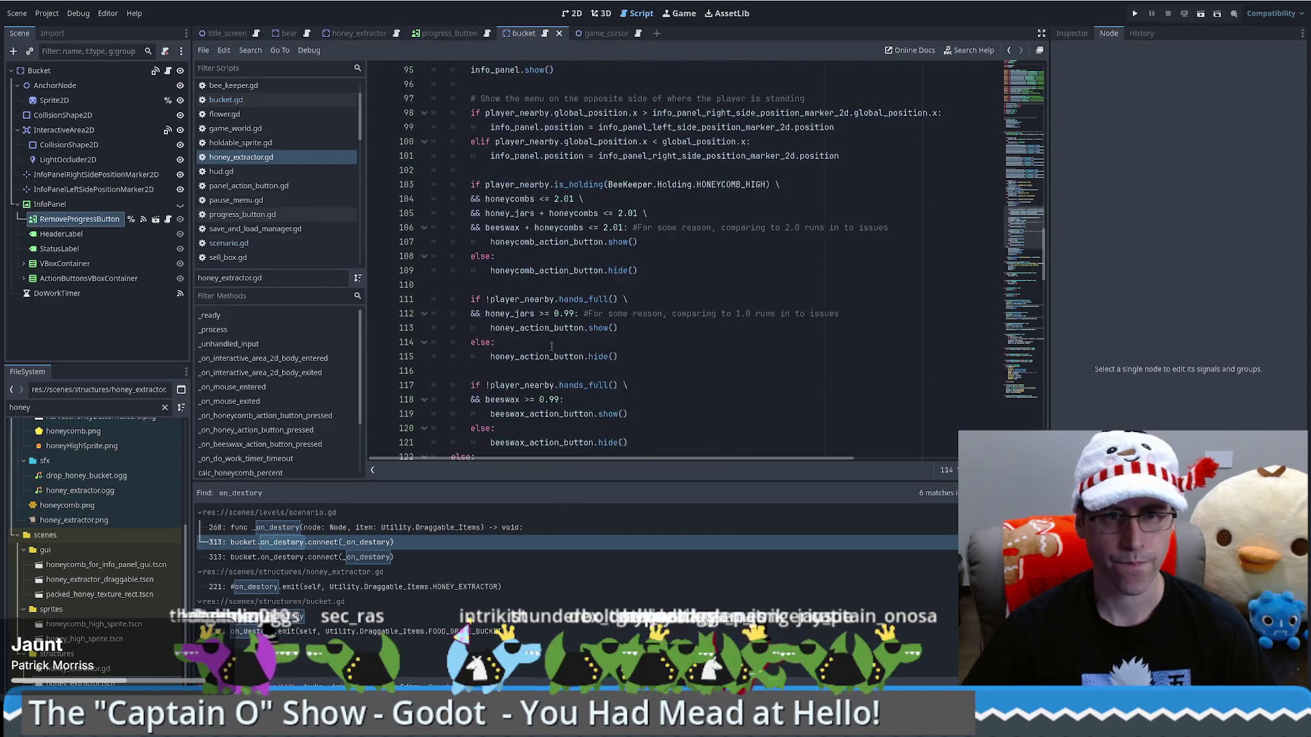
Paste the removal-time block after info_panel.show() and move the show-stats condition up, indented one level
click(624, 313)
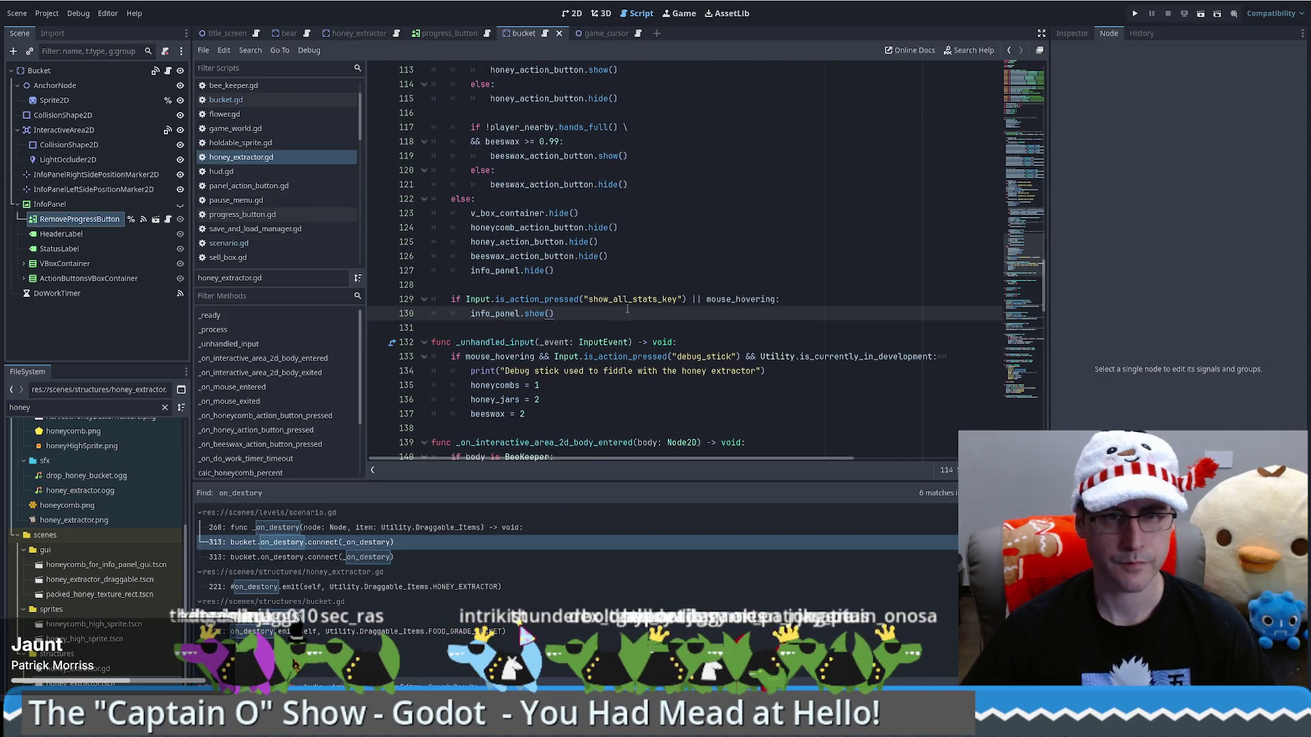
key(Return)
key(Return)
key(ctrl+v)
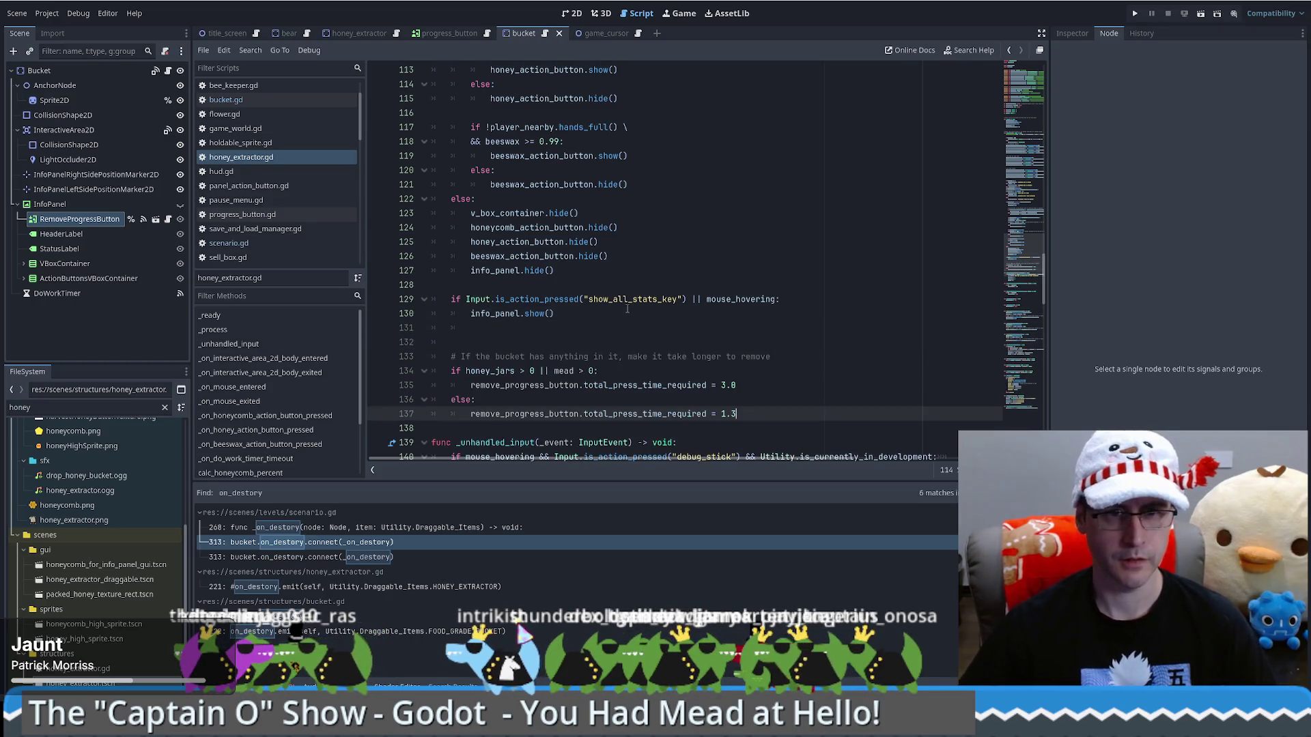
drag(554, 313, 431, 299)
key(alt+Up)
key(alt+Up)
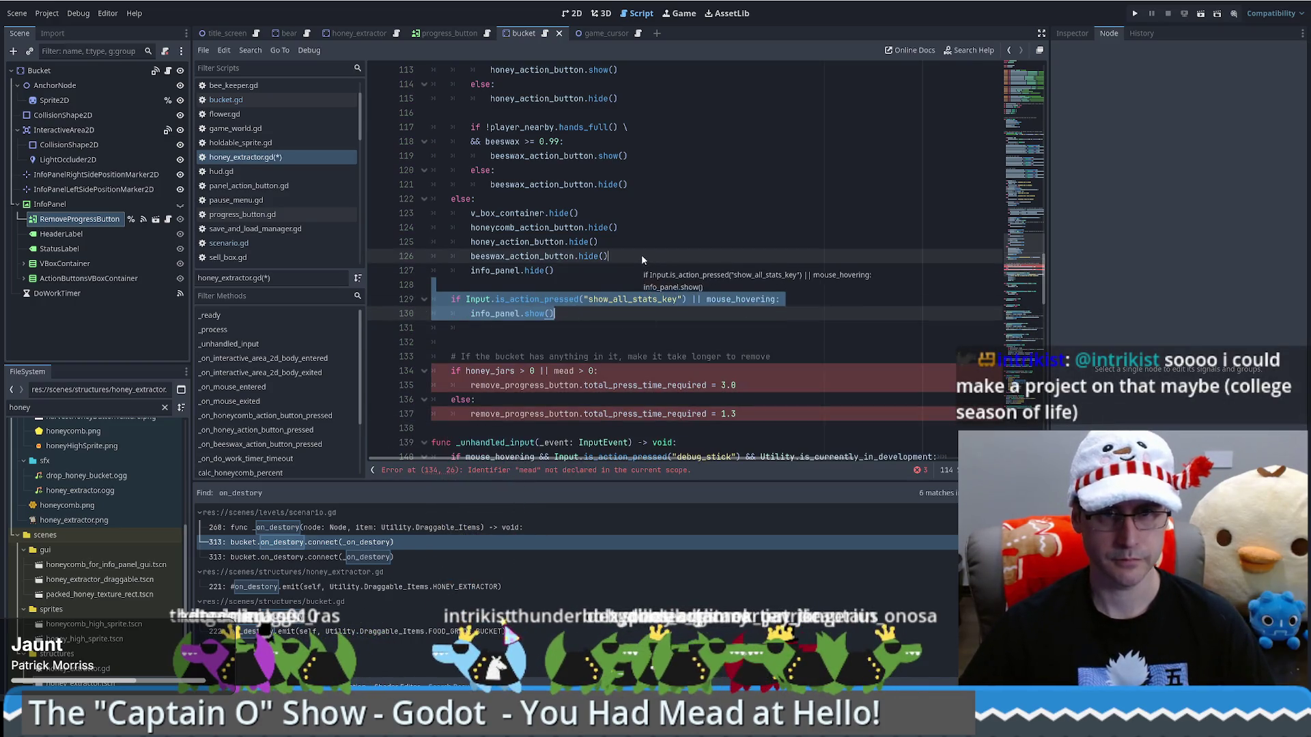
key(Tab)
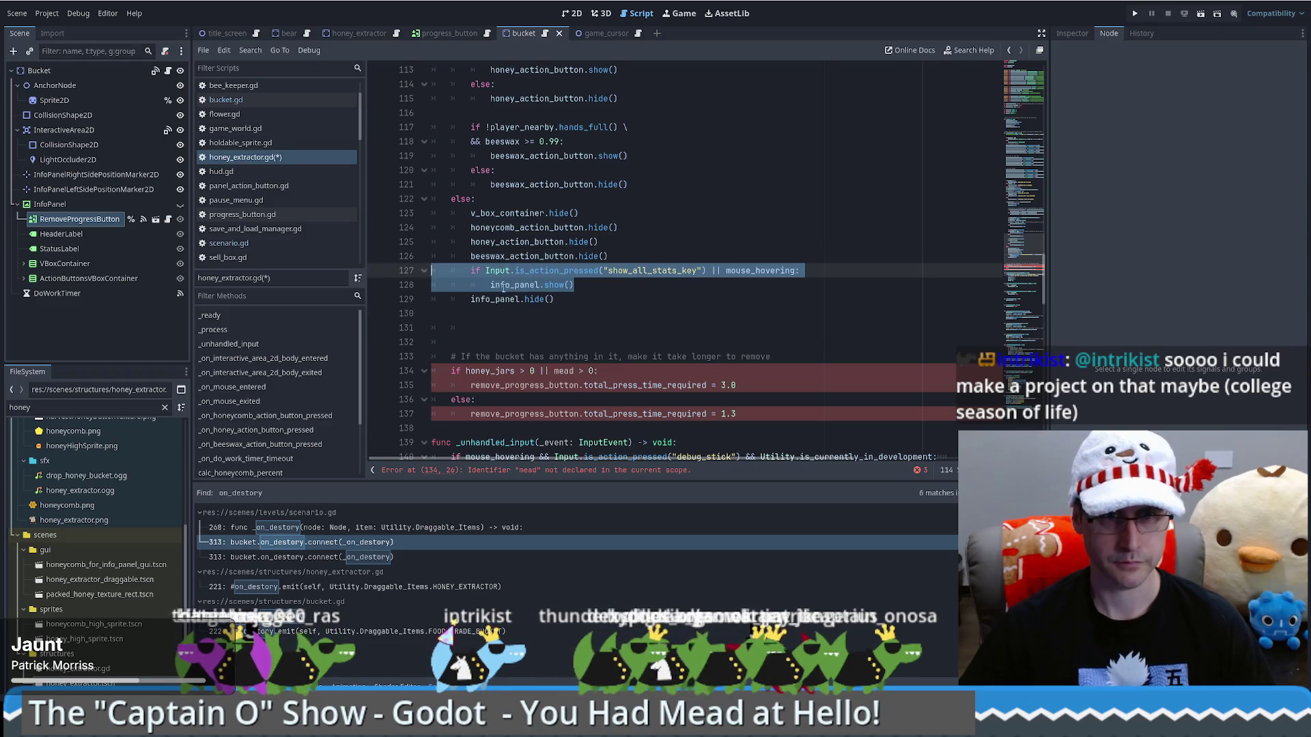
Add an else branch with info_panel.hide() indented under it and remove the extra blank lines
click(587, 291)
key(Return)
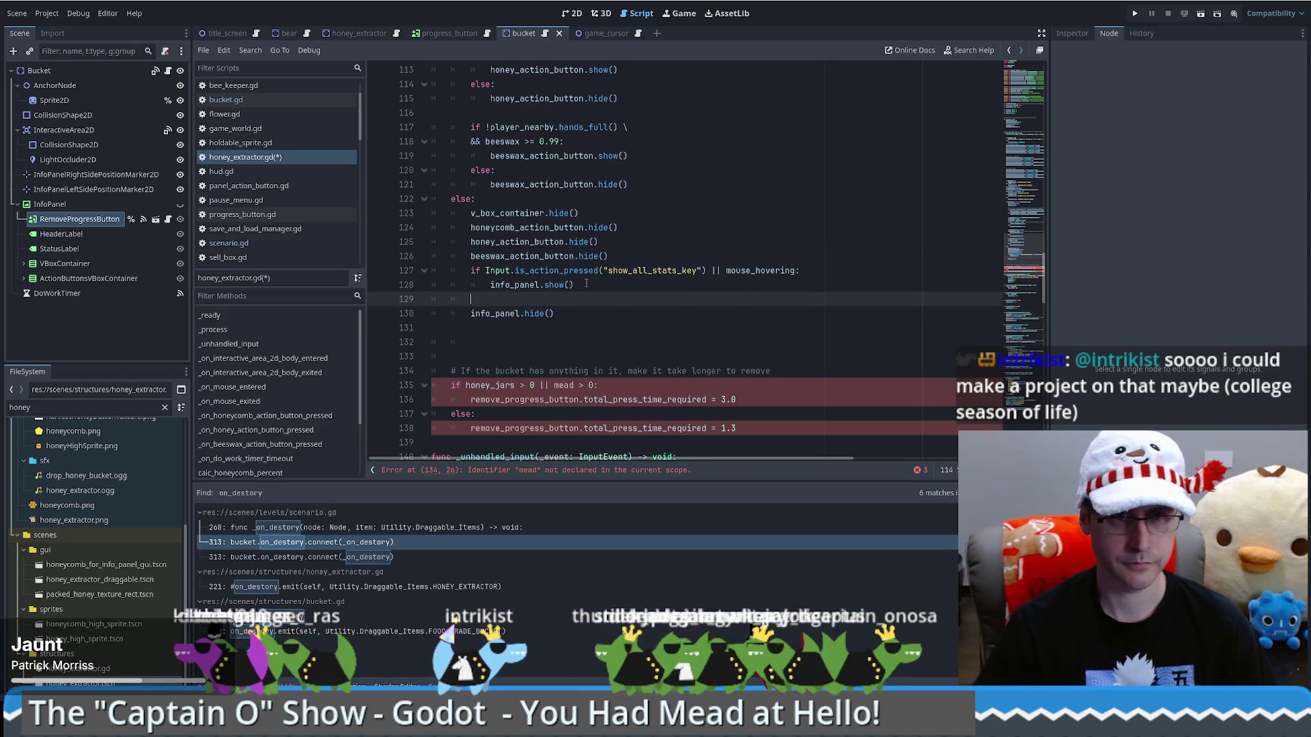
text(else:)
key(Down)
key(Home)
key(Tab)
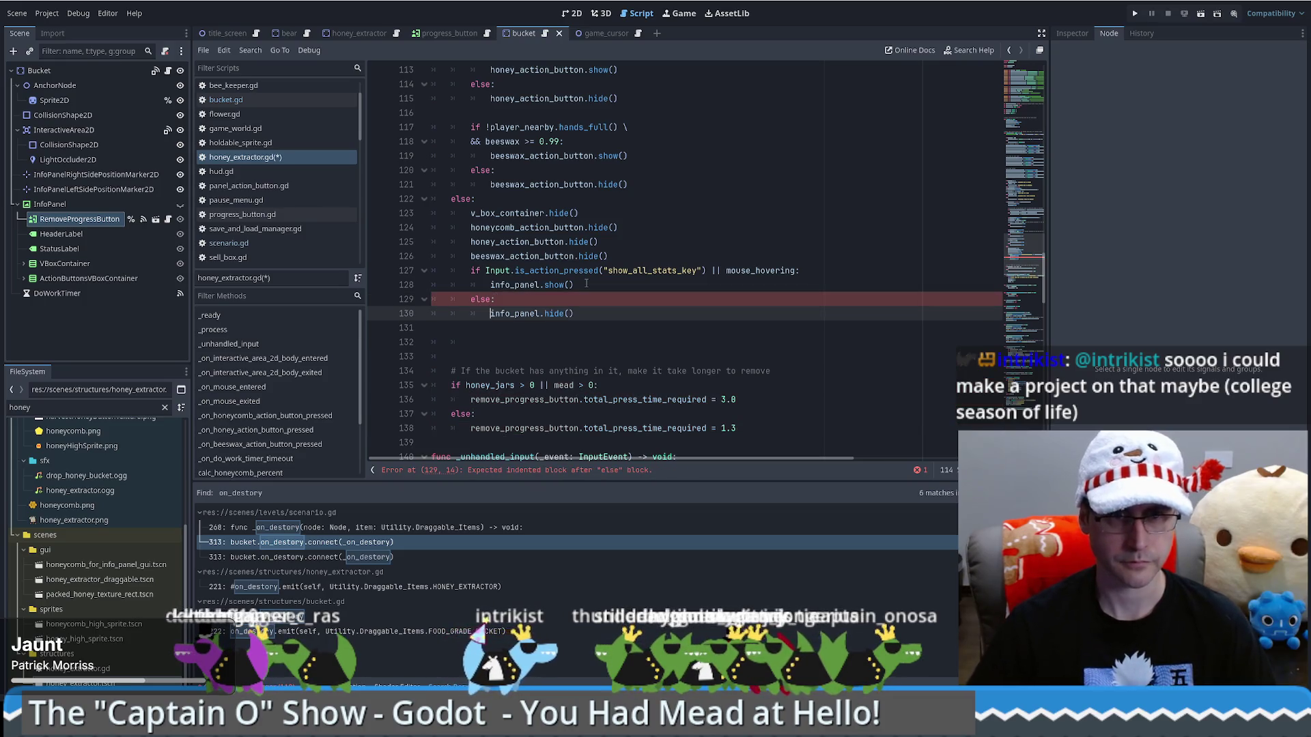
click(586, 285)
click(613, 317)
key(Delete)
key(Delete)
Copy the honeycombs, honey_jars and beeswax declarations next to the condition for reference
mouse_move(1018, 245)
mouse_down()
mouse_move(1014, 171)
mouse_move(963, 131)
mouse_up()
drag(474, 210, 620, 256)
key(ctrl+c)
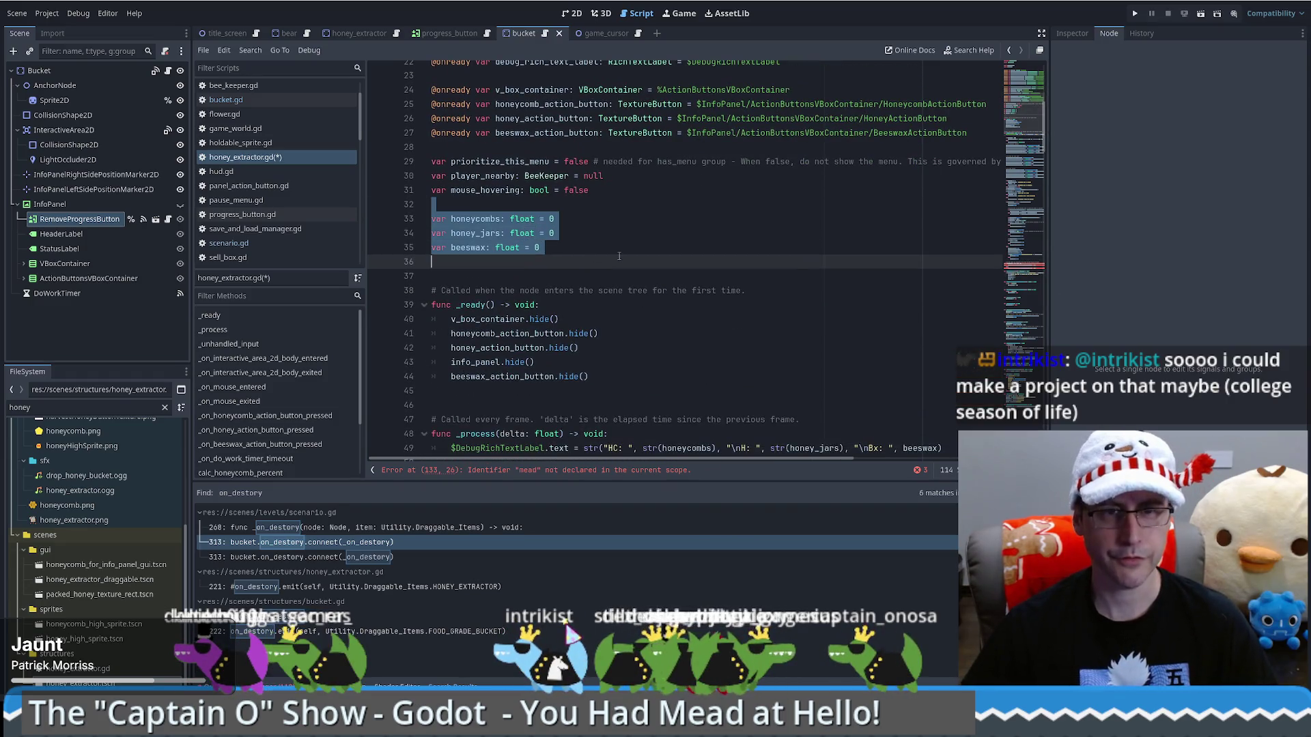
scroll(611, 254, down, 20)
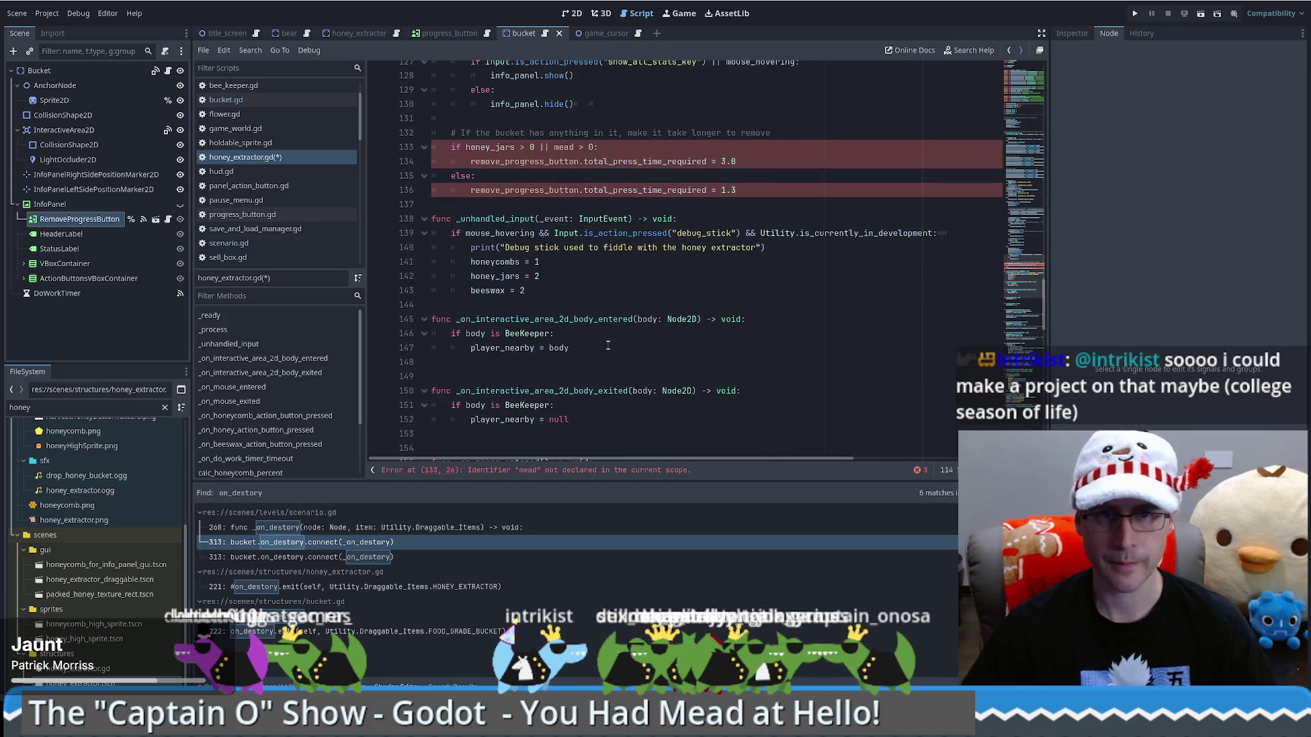
click(476, 162)
key(ctrl+v)
Change the removal-time condition to check honeycombs, honey_jars and beeswax > 0
double_click(476, 161)
key(ctrl+c)
double_click(501, 233)
key(ctrl+v)
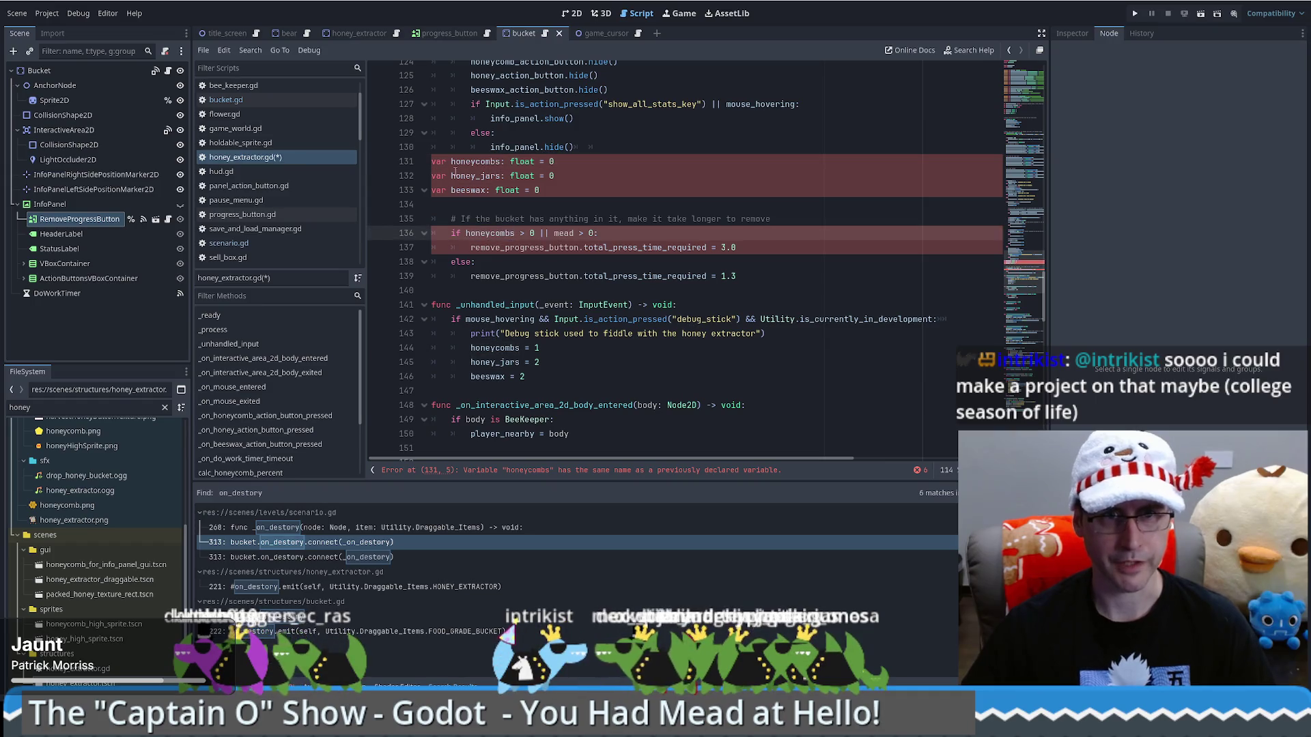
double_click(467, 176)
key(ctrl+c)
double_click(564, 233)
key(ctrl+v)
double_click(467, 190)
click(620, 233)
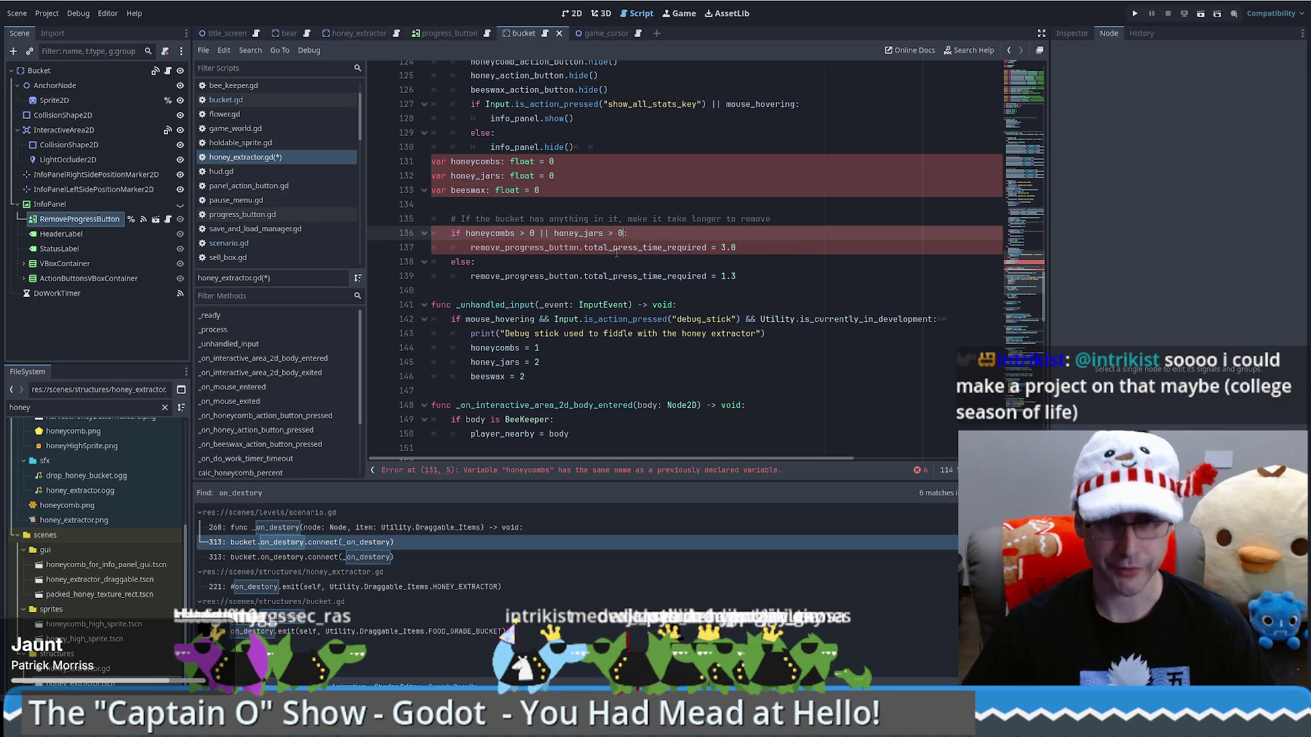
key(ctrl+v)
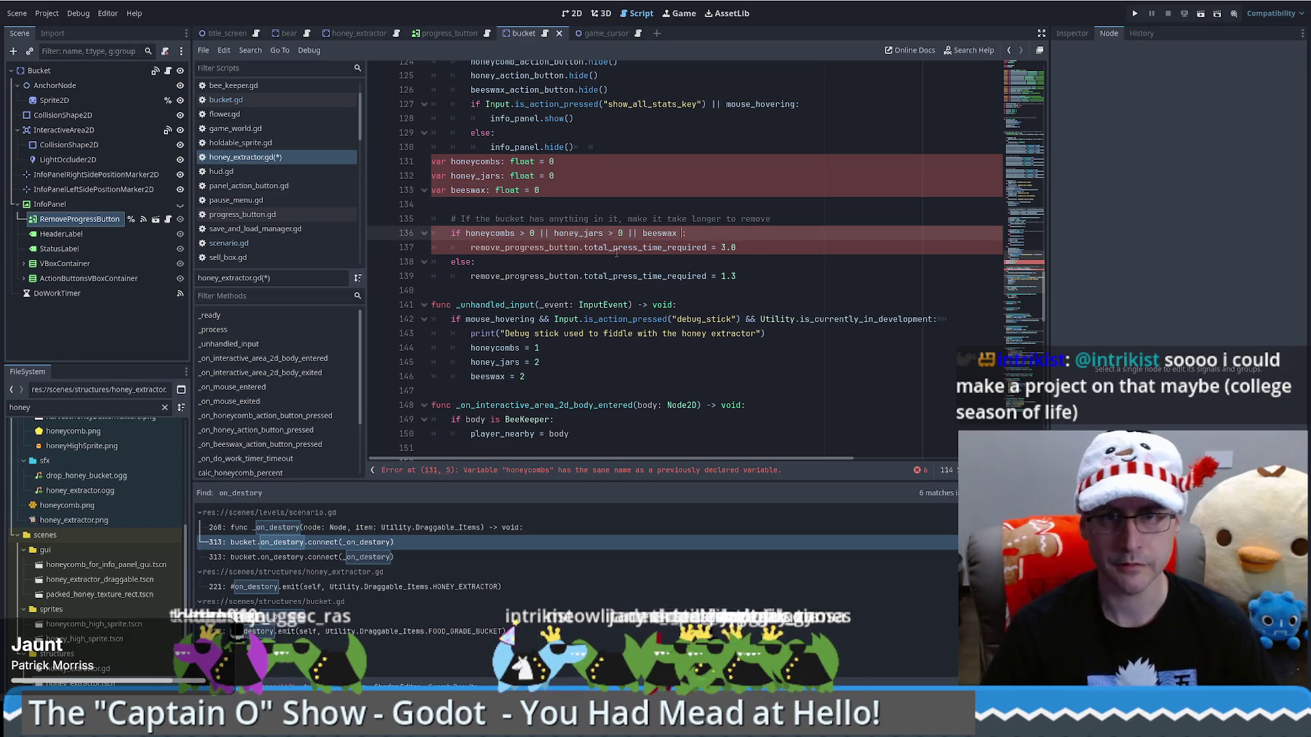
text(> 0)
Delete the temporary variable declarations and the leftover blank line
click(599, 147)
key(shift+Down)
key(shift+Down)
key(shift+Down)
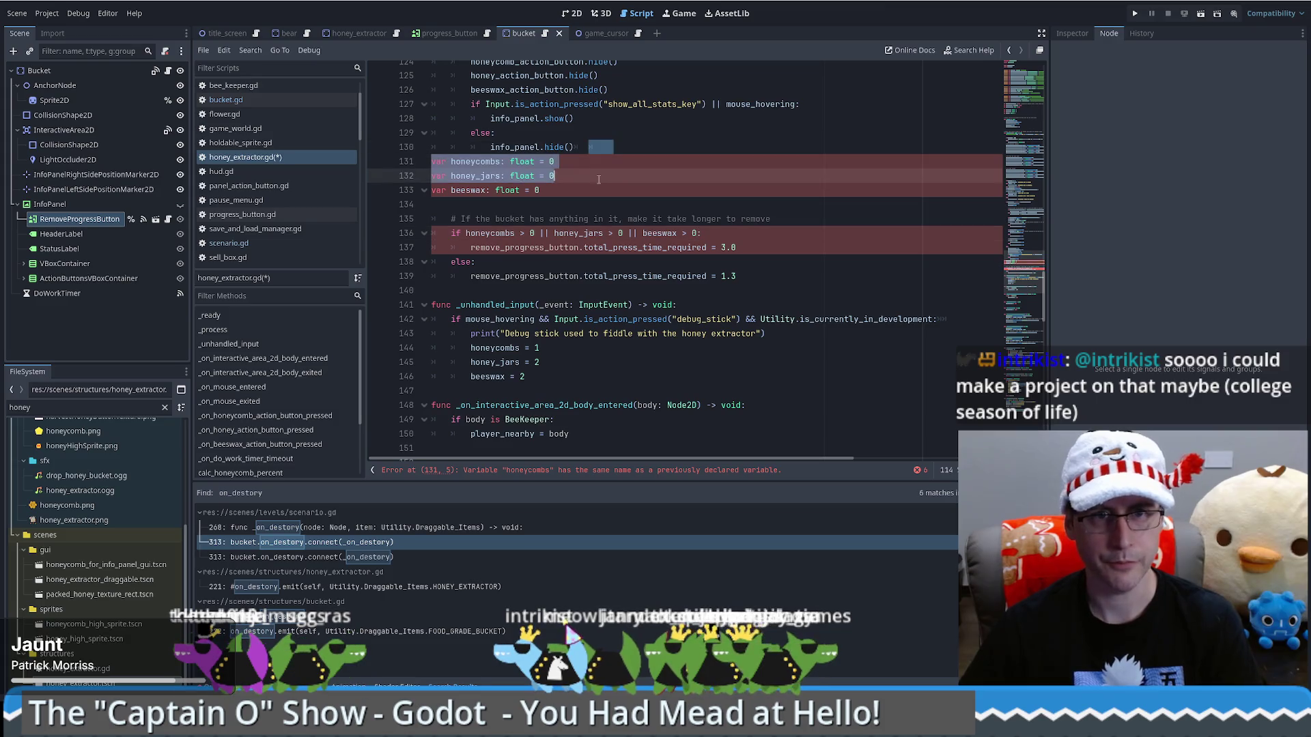
key(BackSpace)
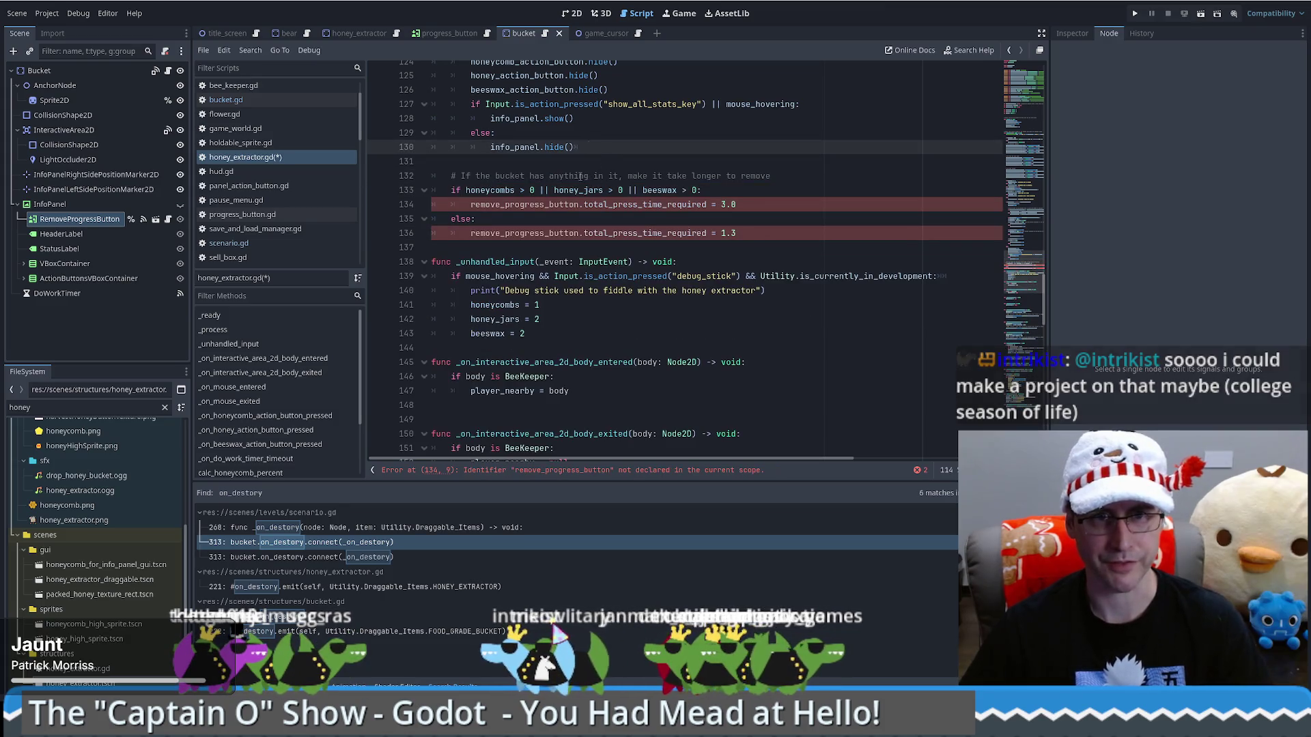
click(524, 204)
scroll(464, 191, up, 20)
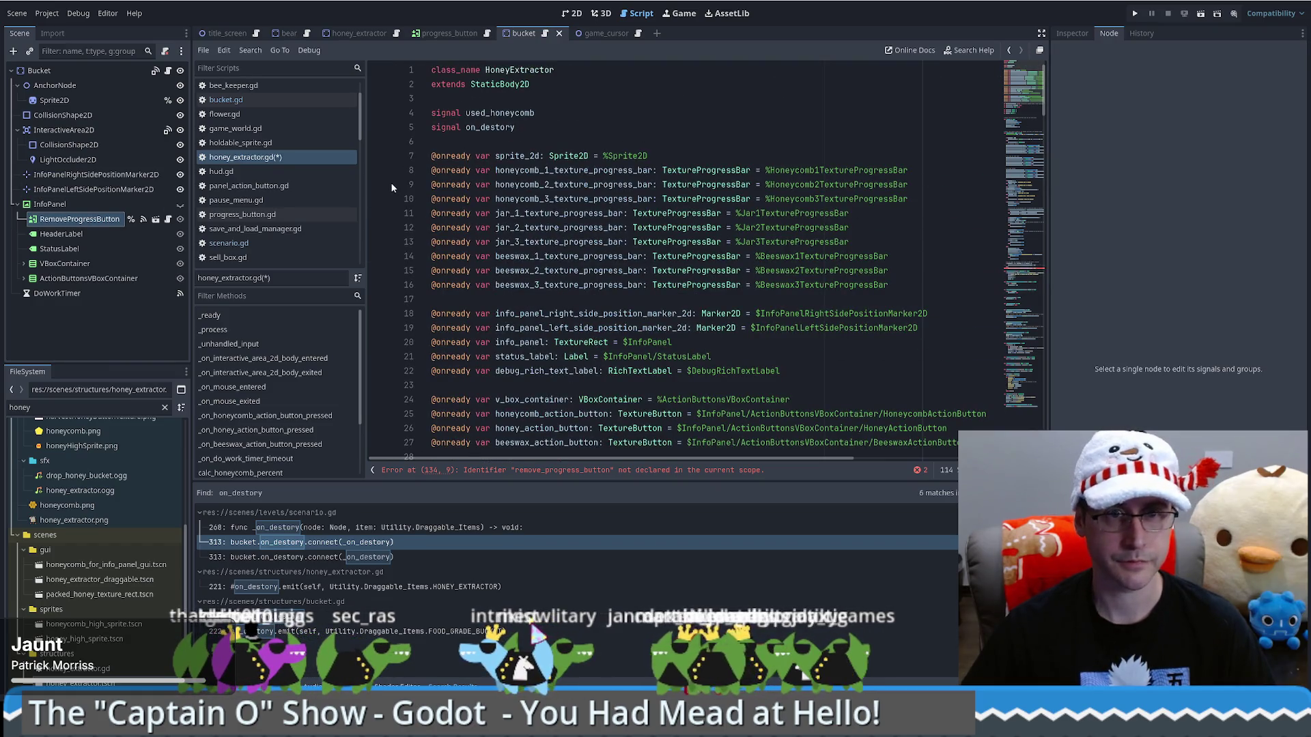
scroll(394, 187, down, 6)
scroll(748, 222, up, 5)
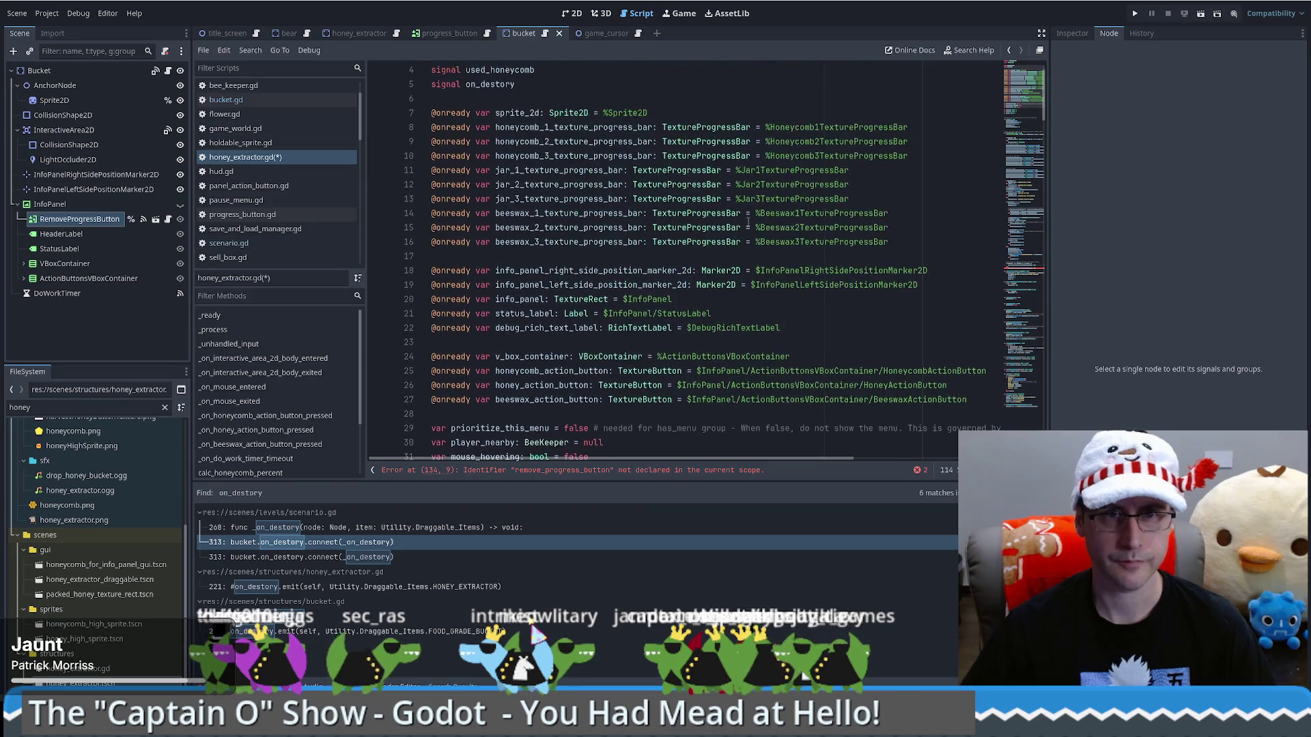
drag(79, 218, 812, 348)
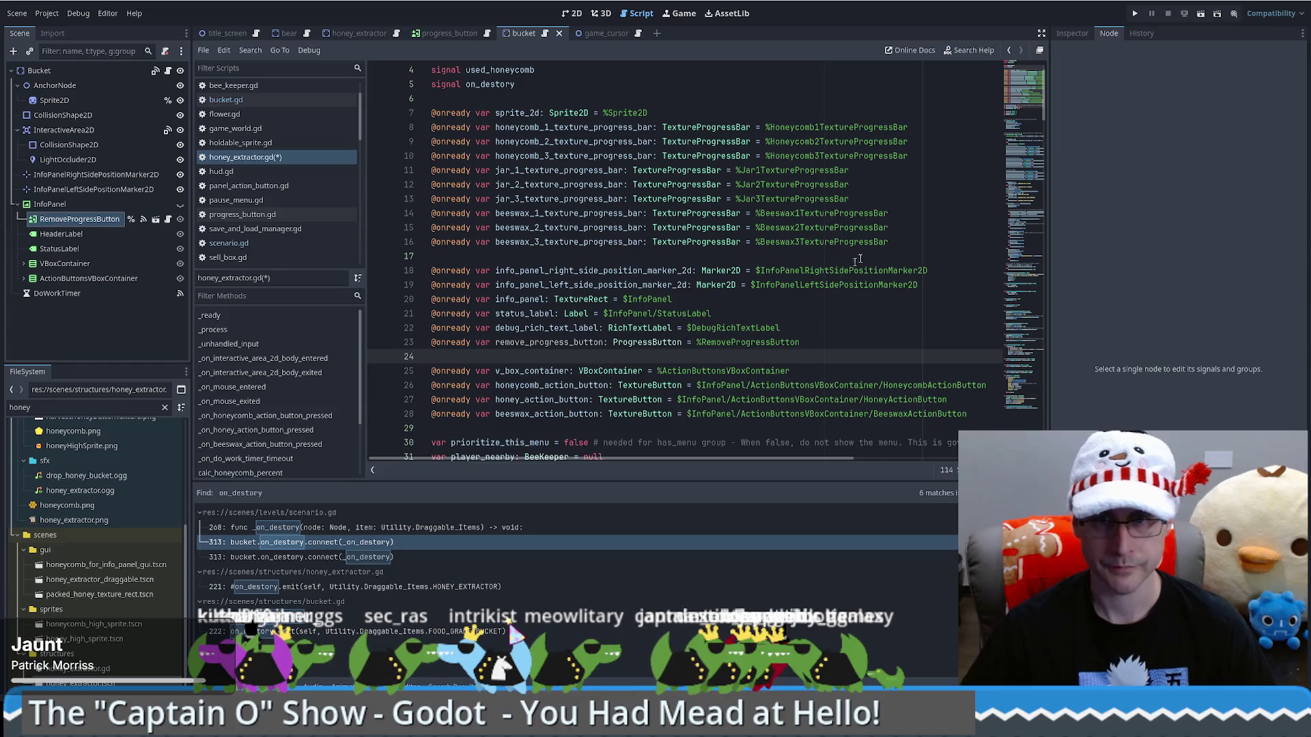
click(1135, 13)
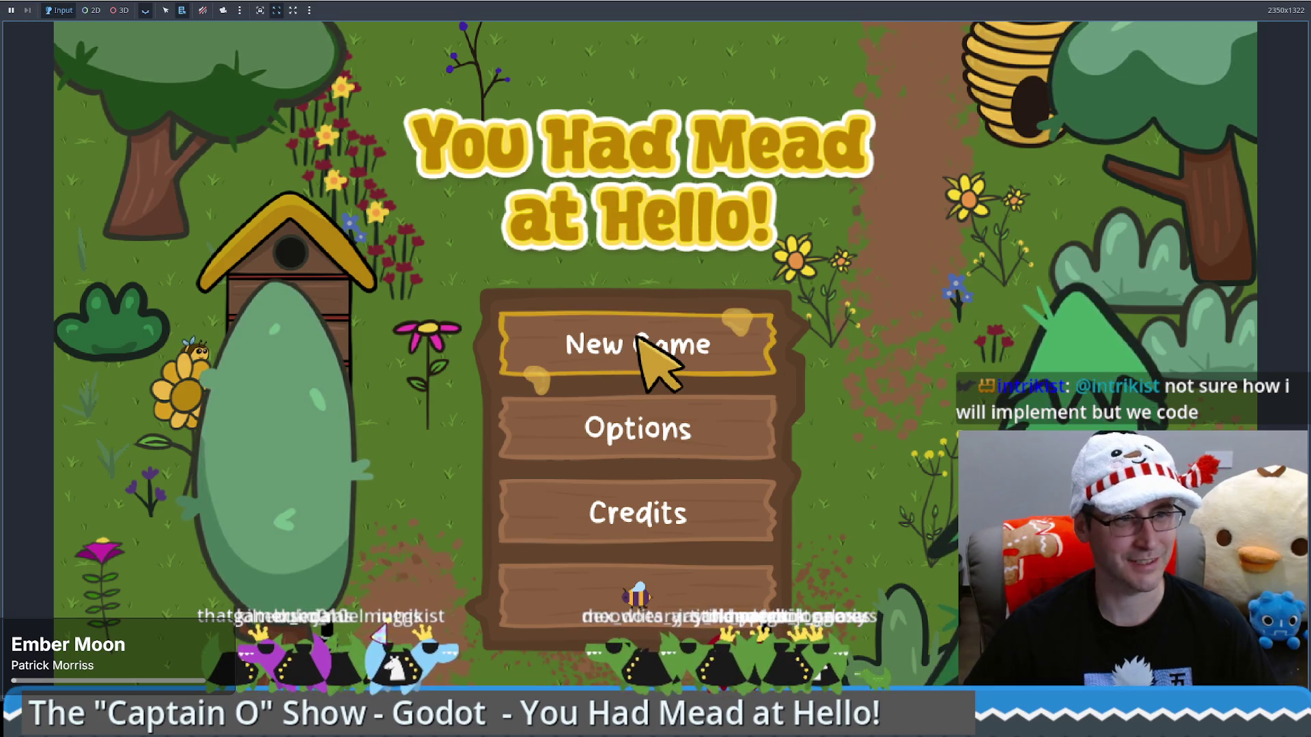
Load the saved game, place a honey extractor on the map and sell it
click(659, 577)
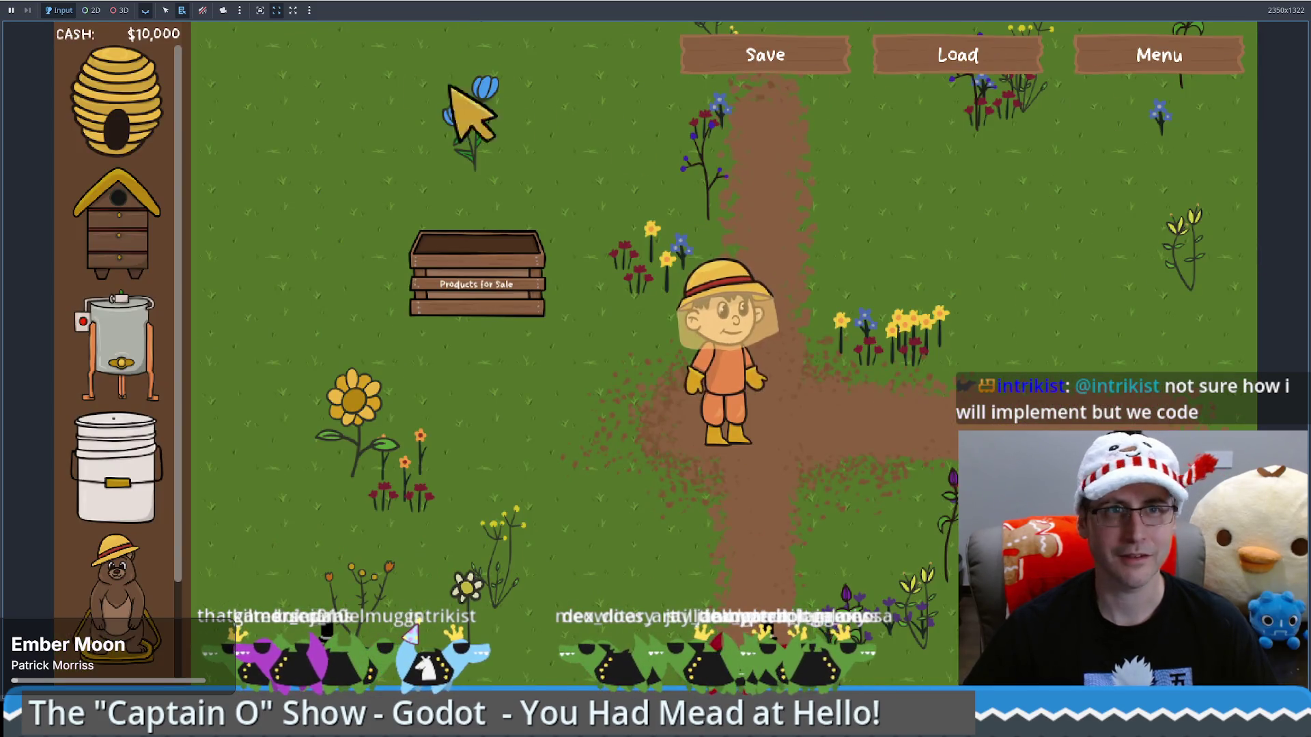
click(969, 63)
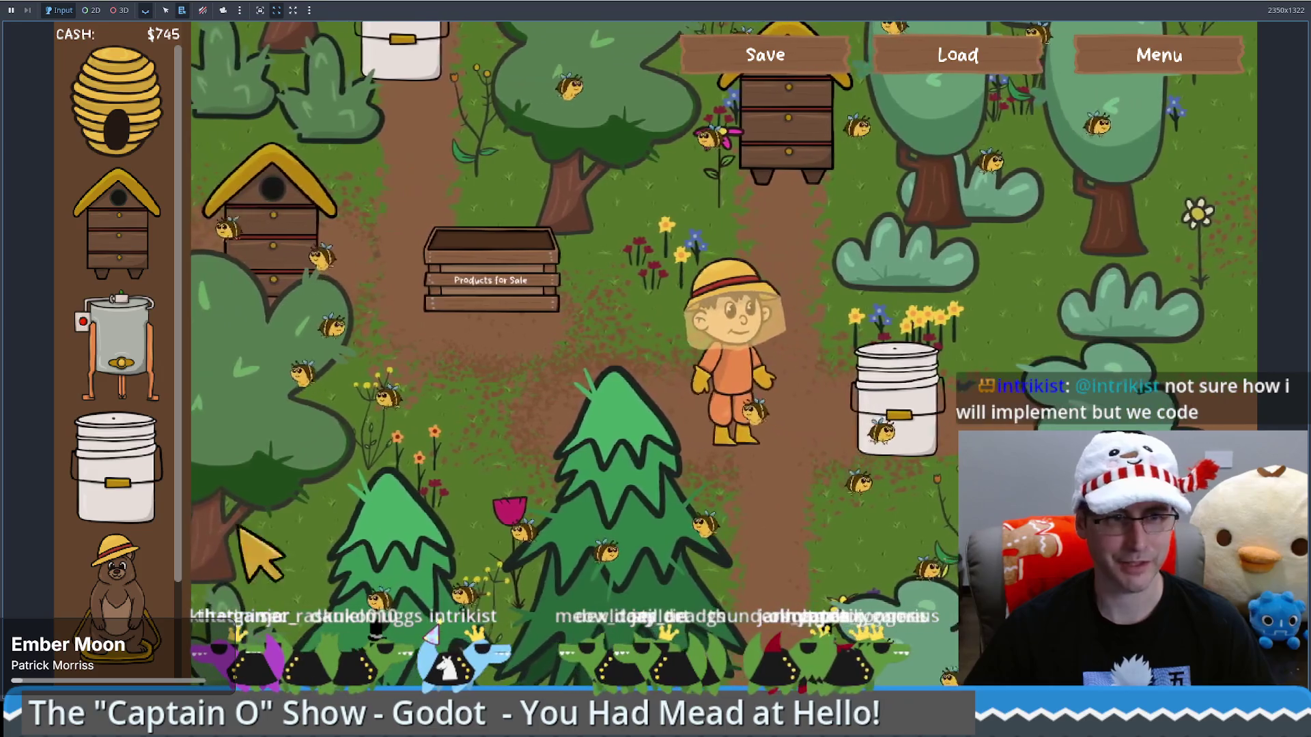
mouse_move(117, 349)
mouse_down()
mouse_move(627, 553)
mouse_move(520, 540)
mouse_move(513, 527)
mouse_up()
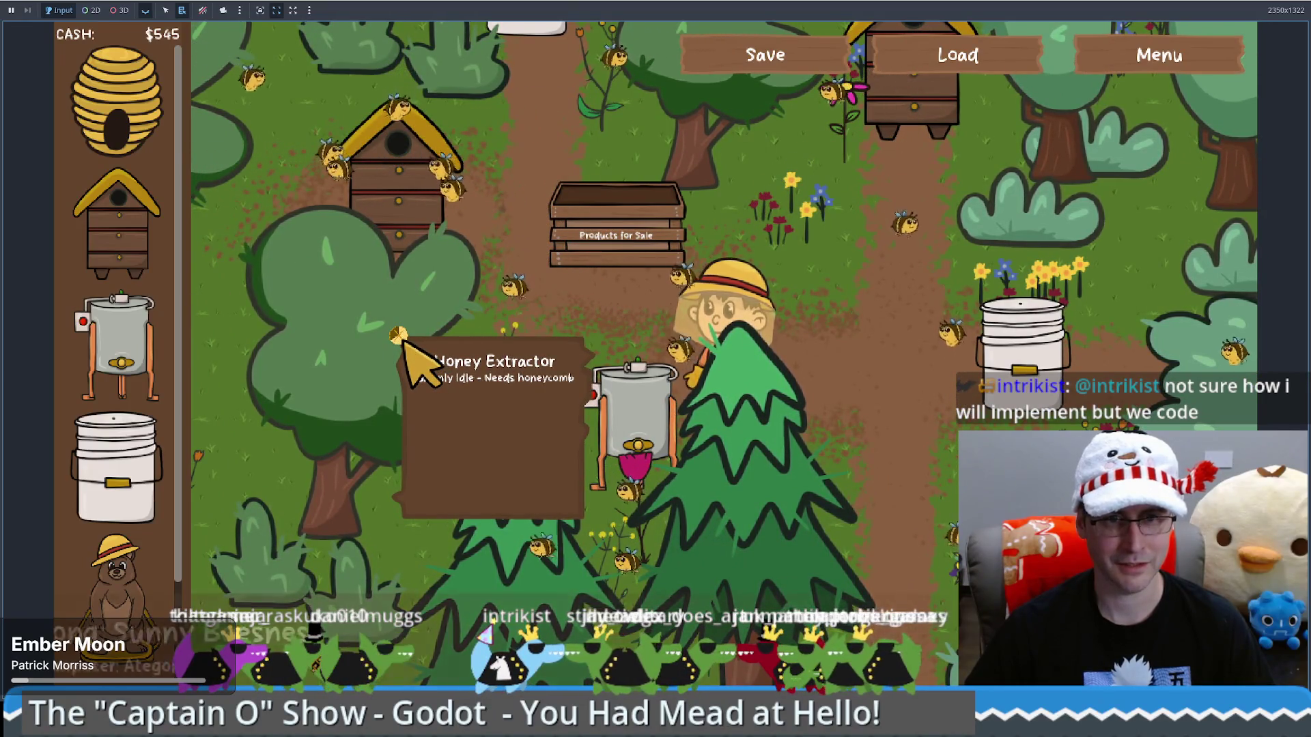
key(Delete)
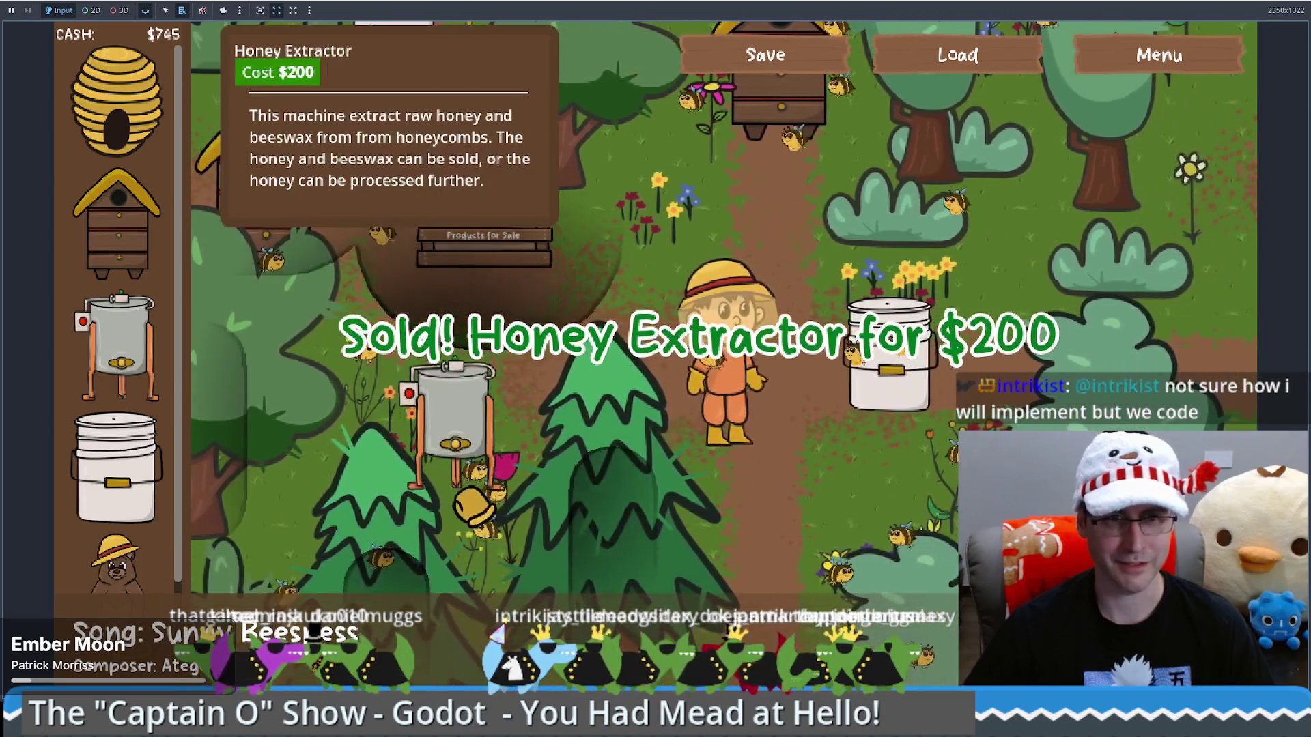
Place a new honey extractor on the farm and walk the beekeeper beside it
drag(120, 348, 451, 423)
key(w)
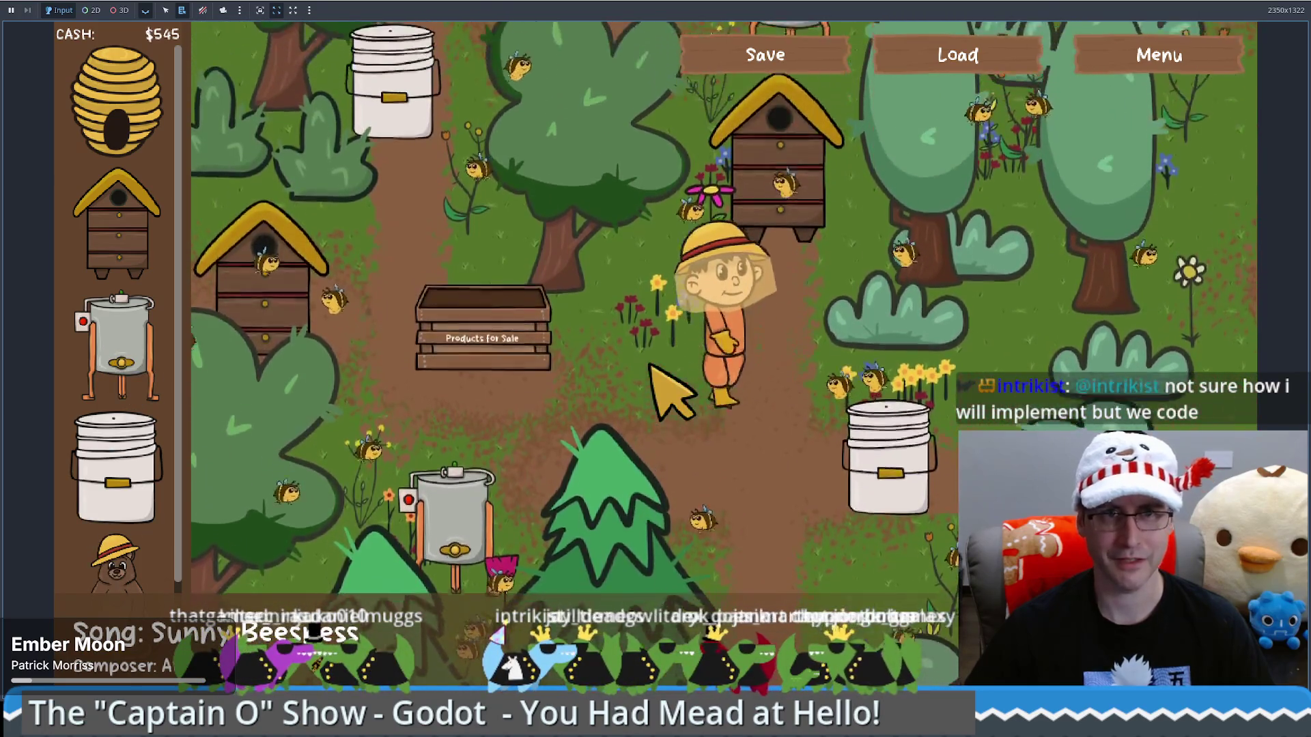
key(d)
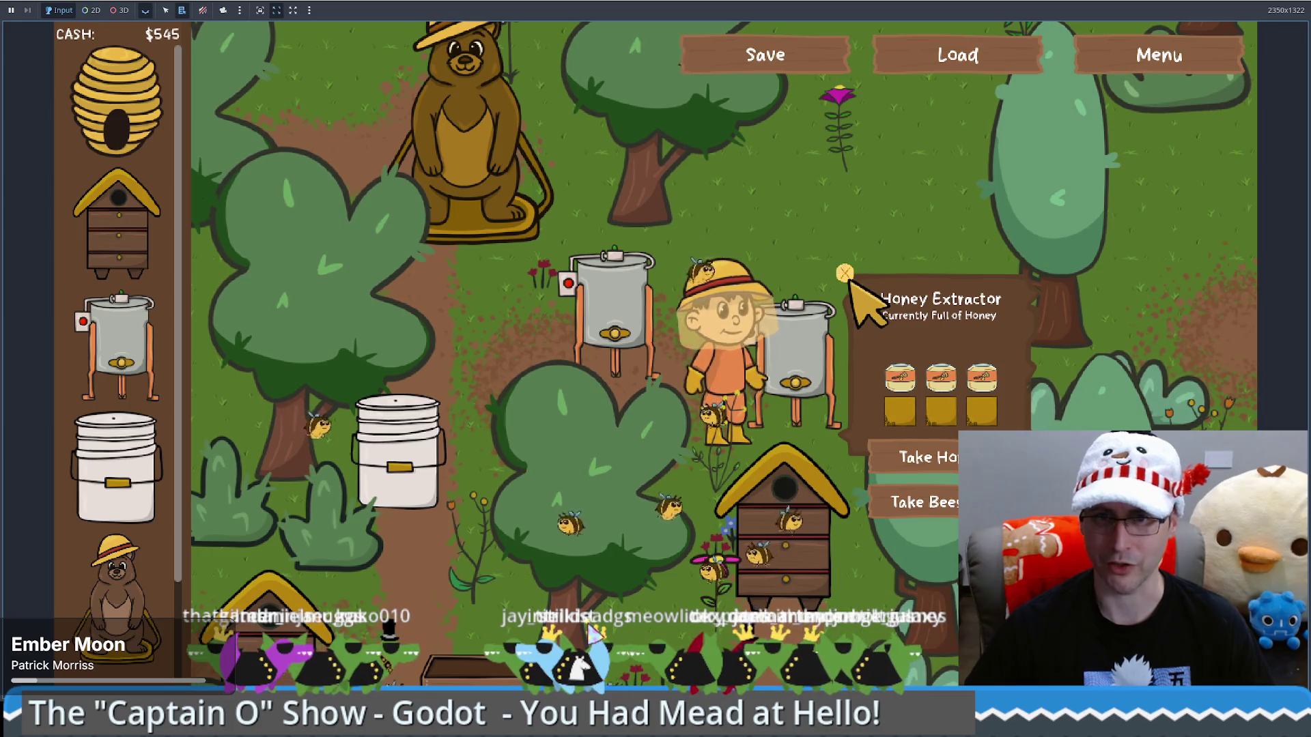
Walk the beekeeper to the other extractor and sell the beeswax-filled honey extractor
key(d)
key(w)
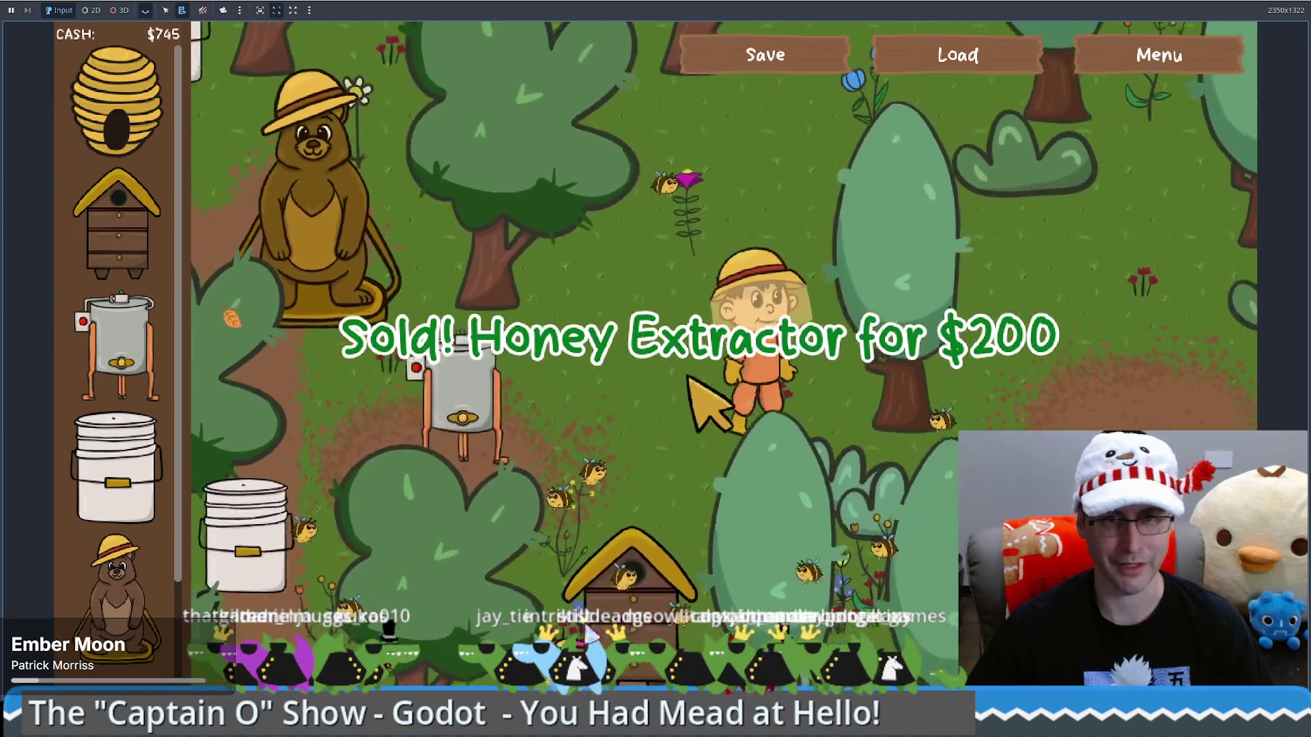
key(s)
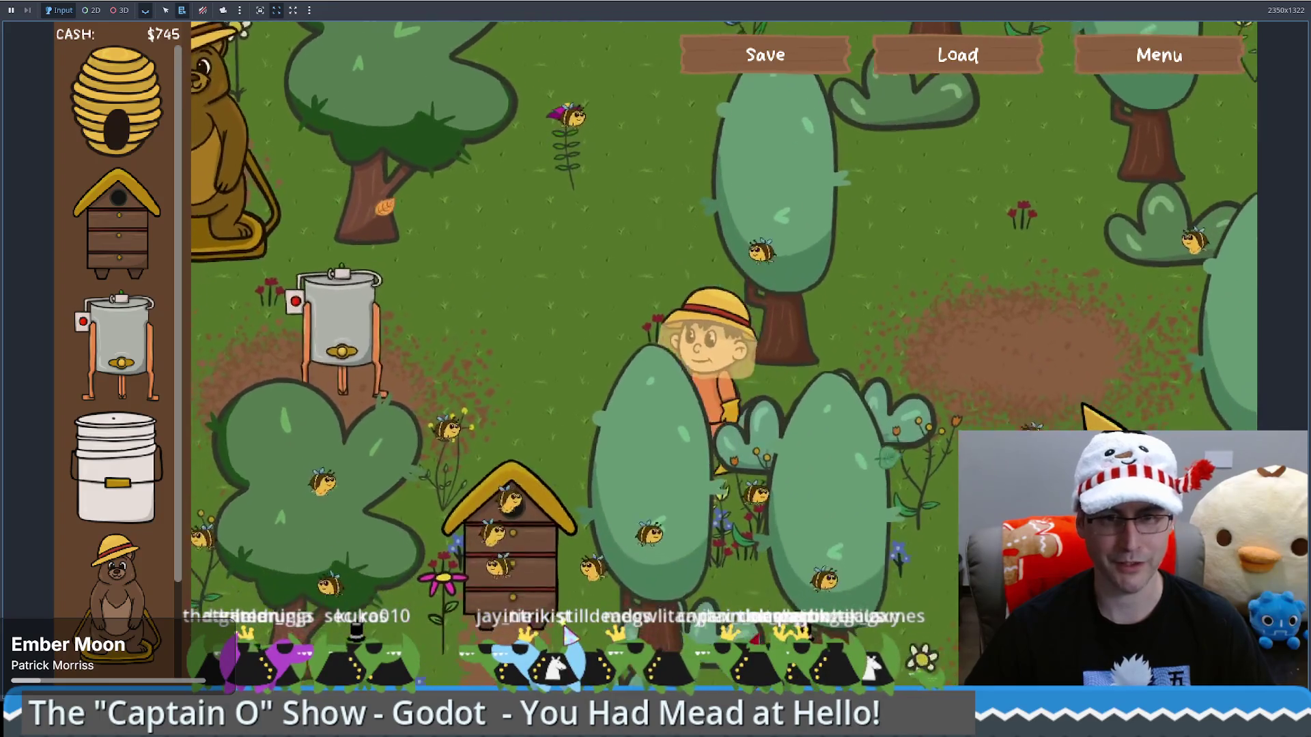
key(a)
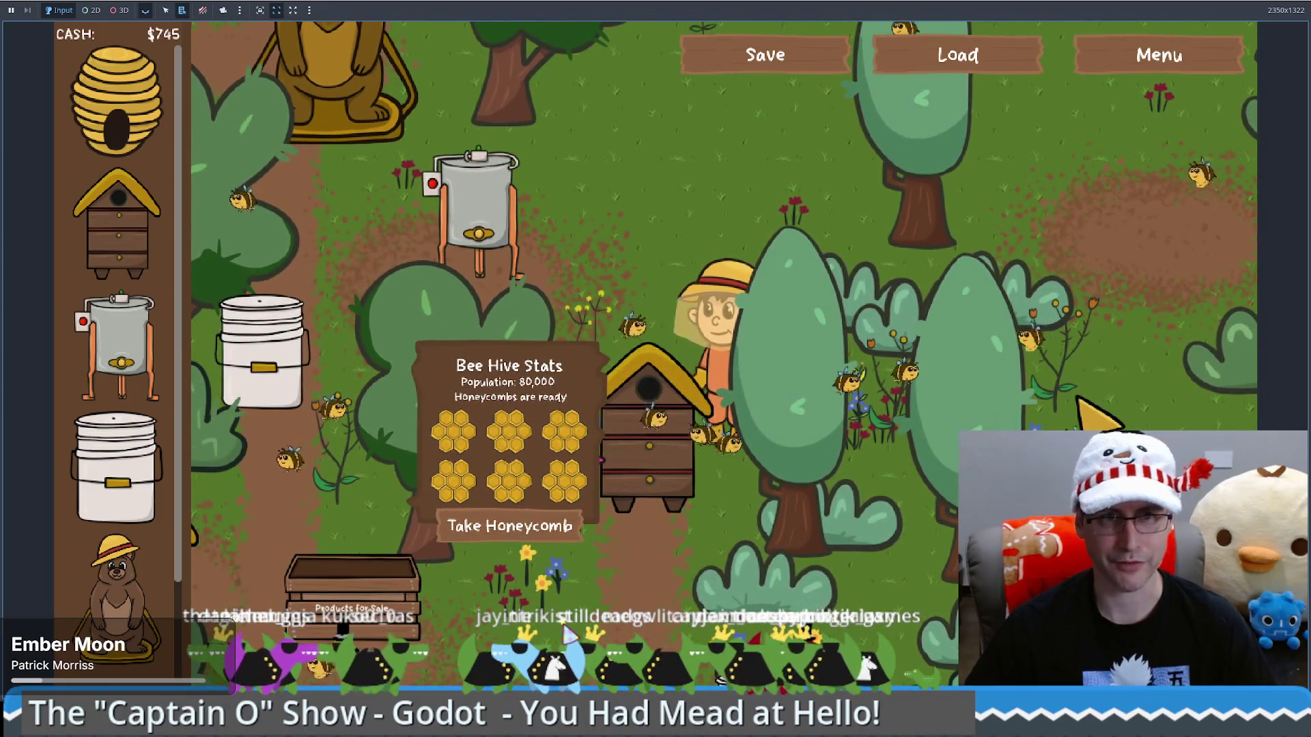
key(Tab)
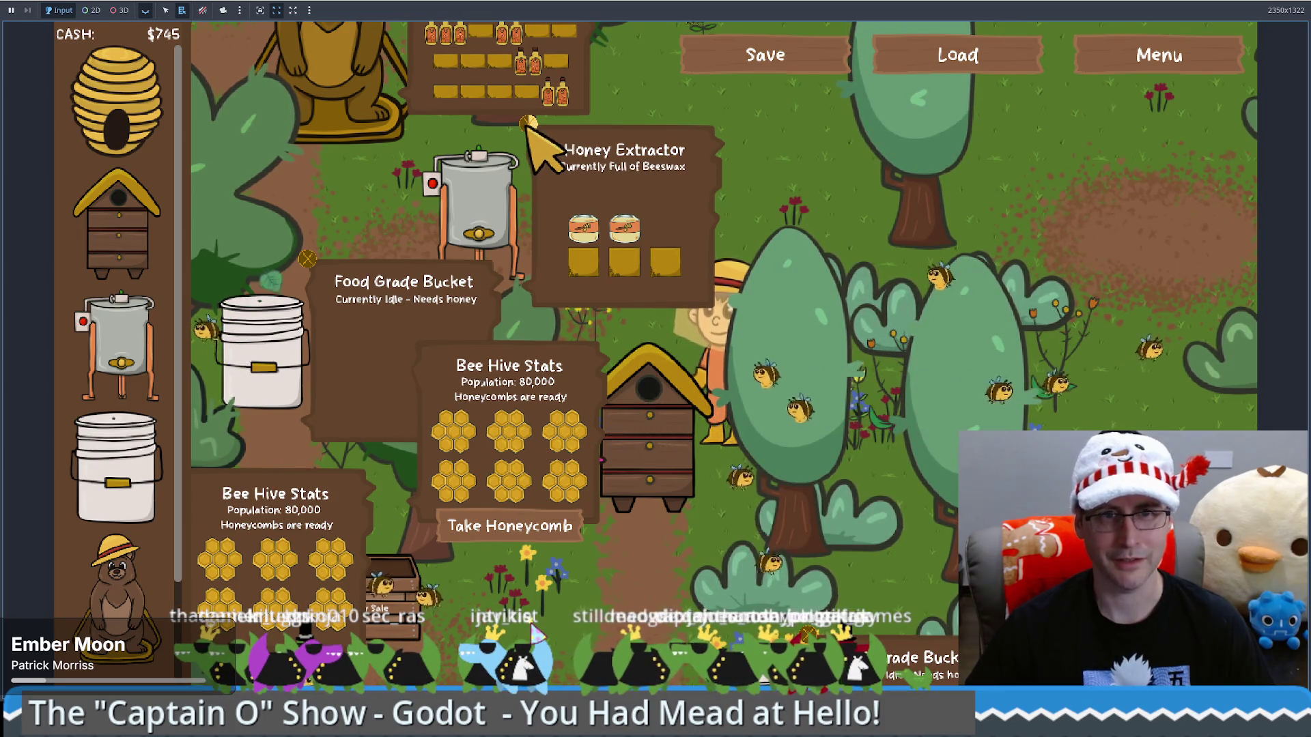
click(527, 123)
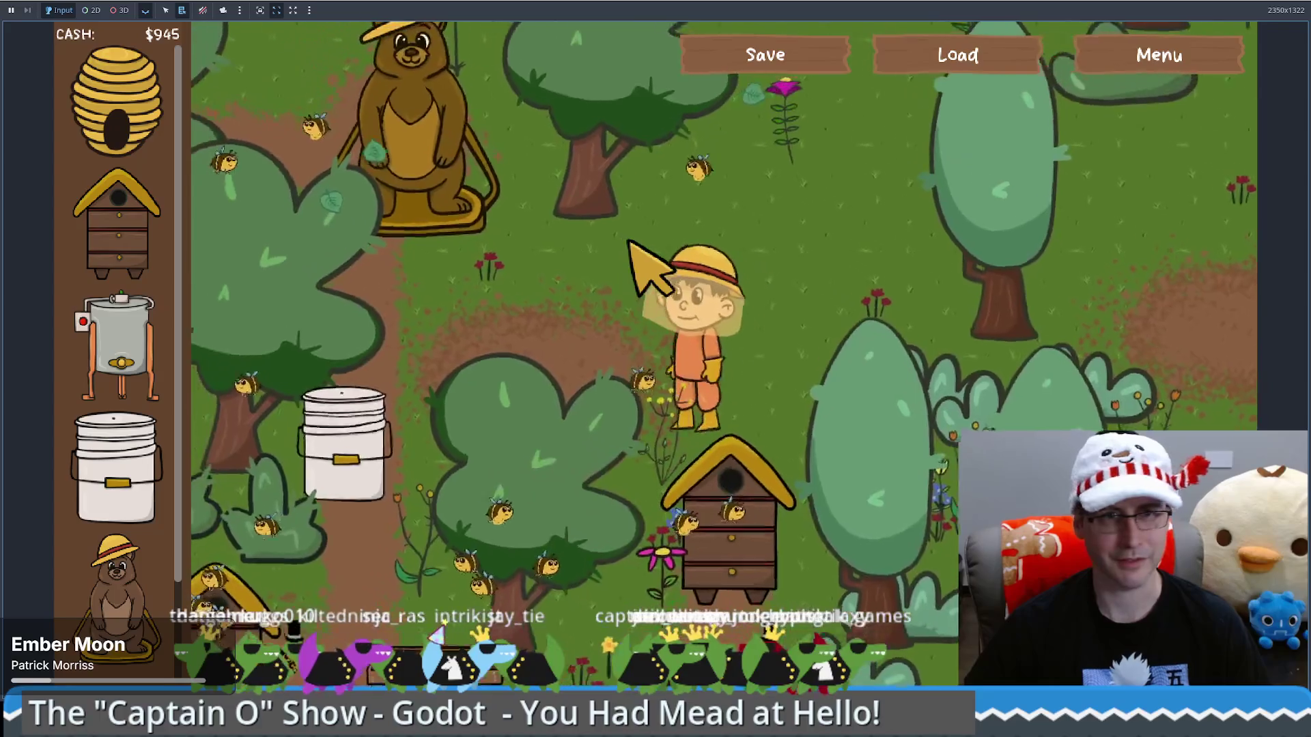
Walk the beekeeper past the hives up to the food grade bucket and sell it
key(Down)
key(Left)
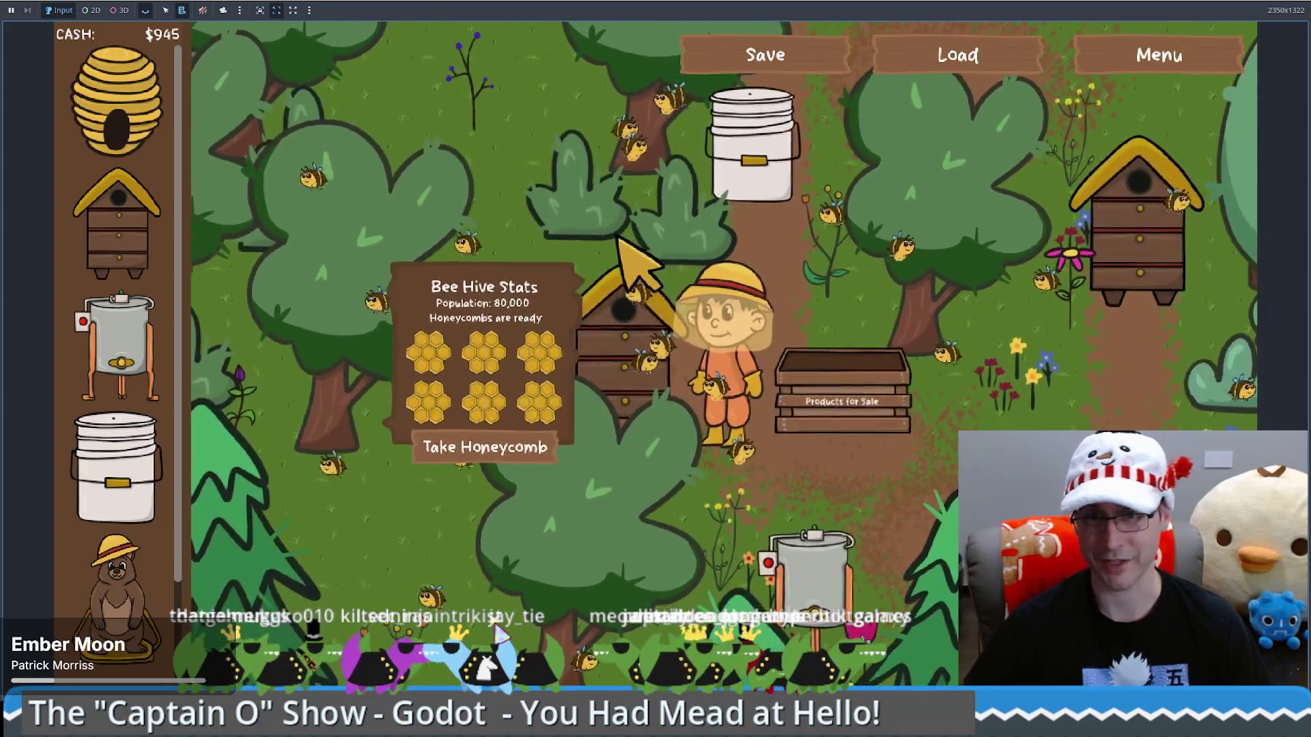
key(Down)
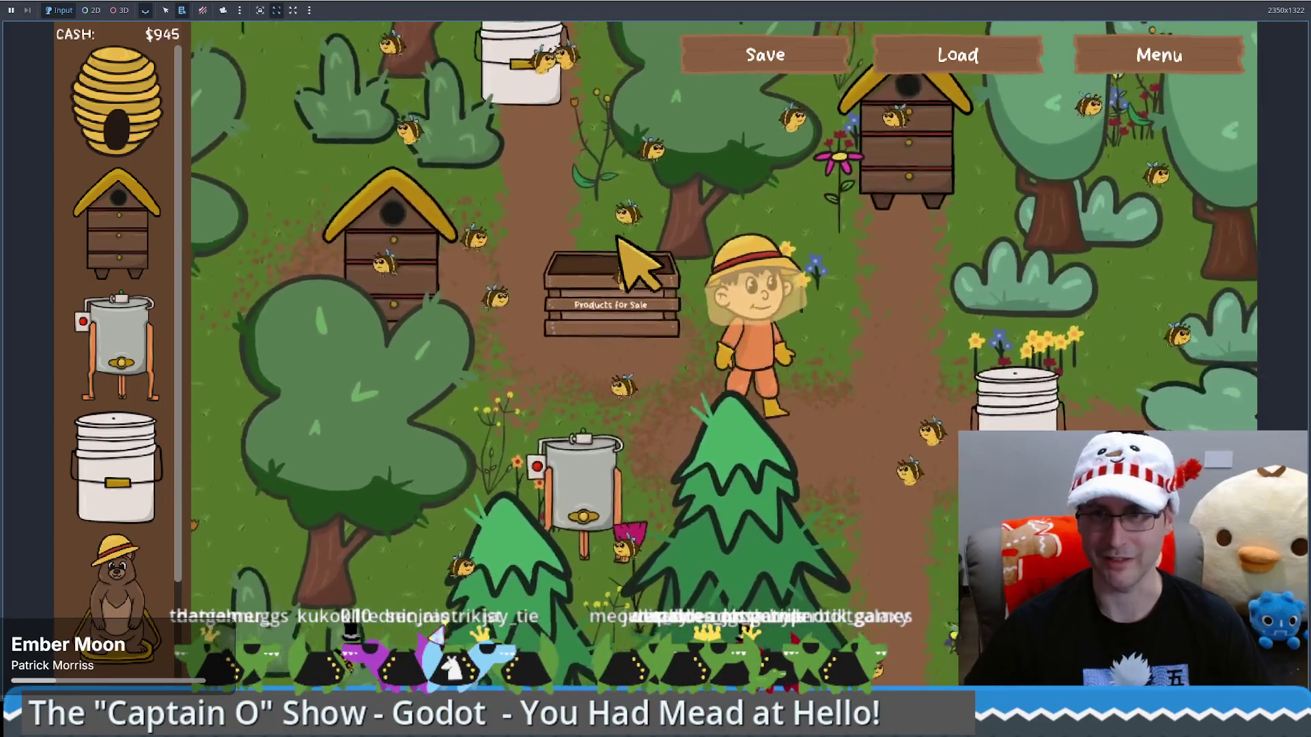
key(Up)
key(Right)
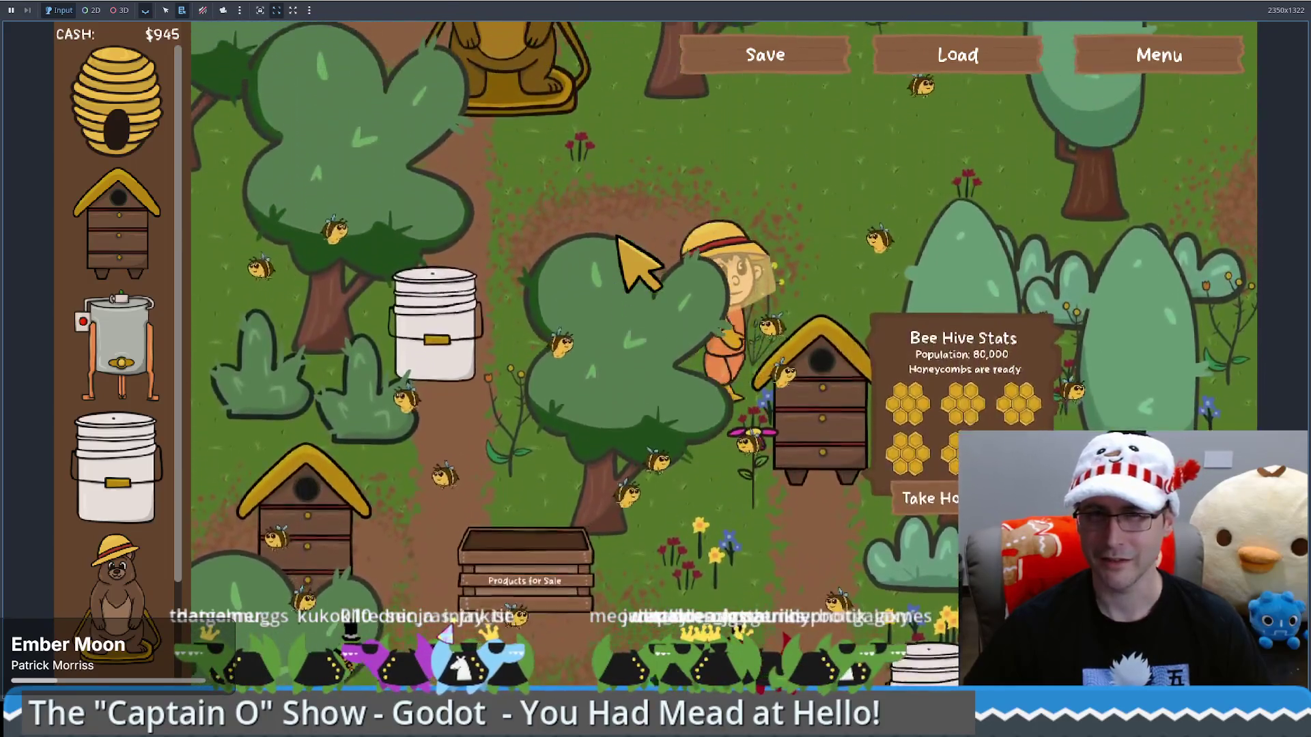
key(Up)
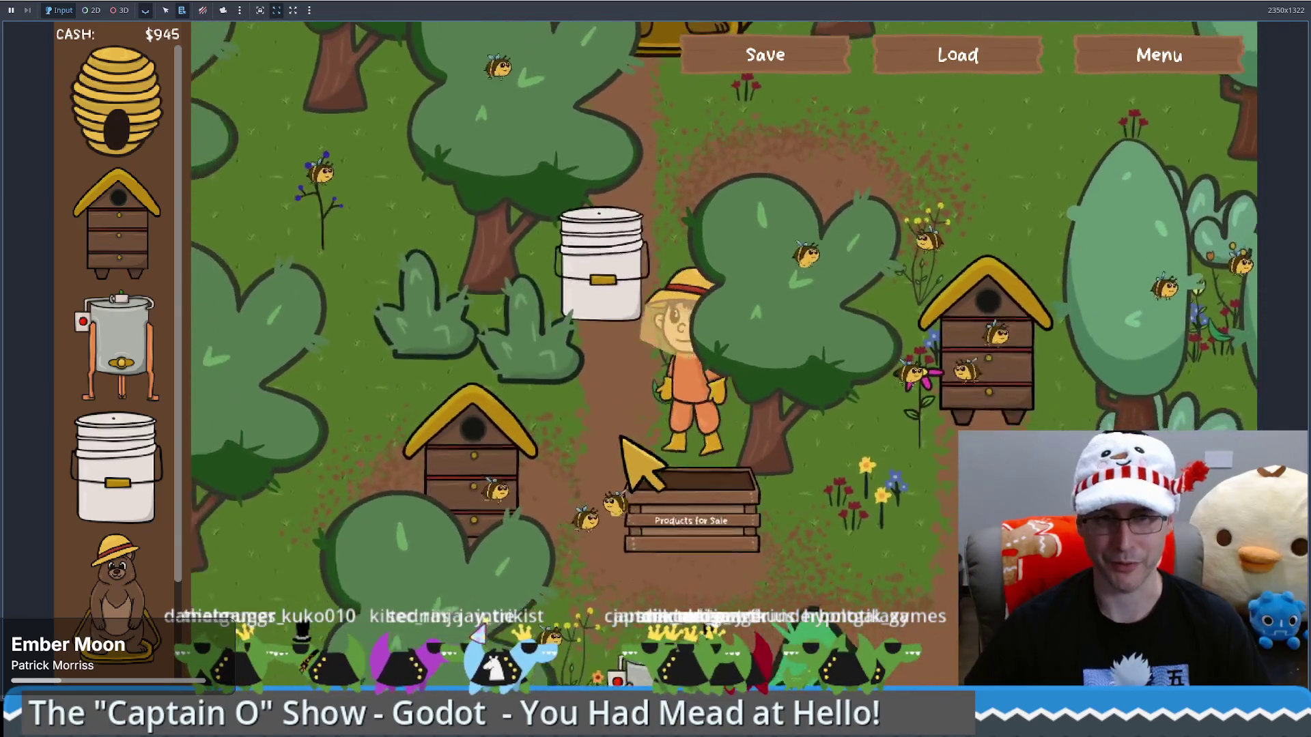
key(Up)
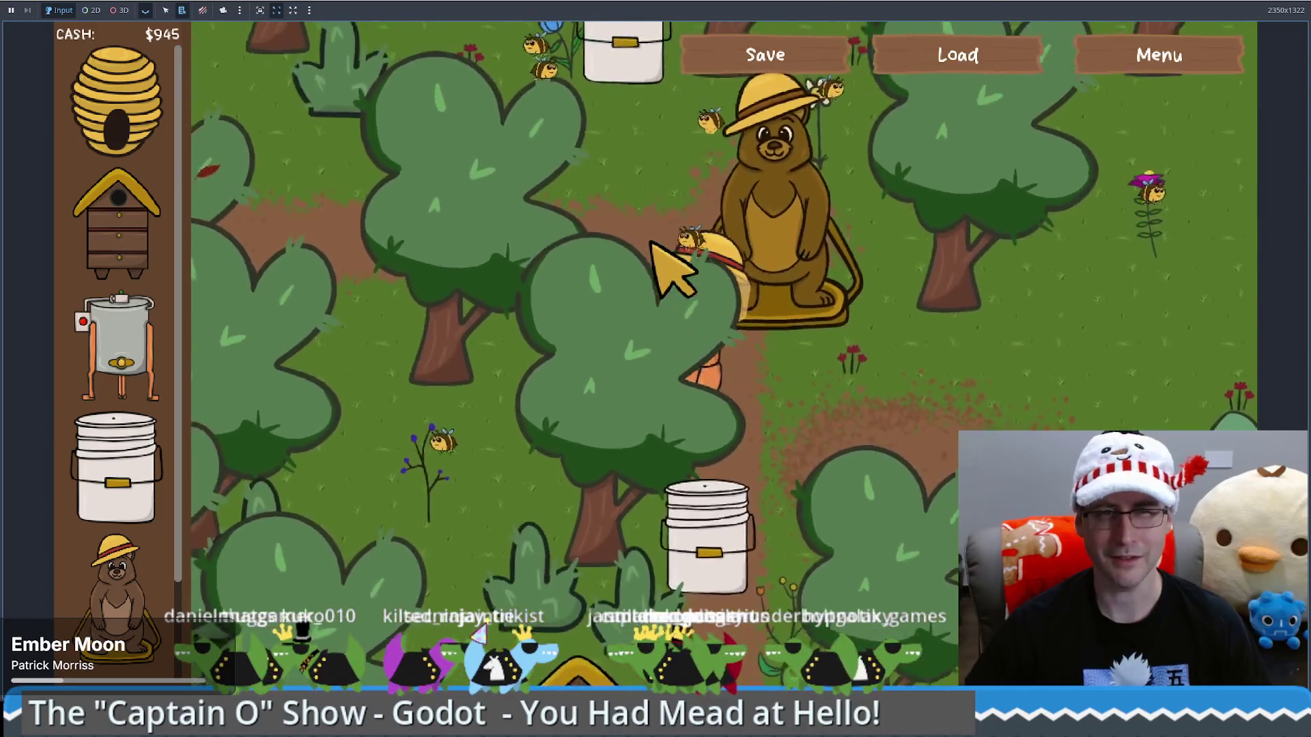
key(Up)
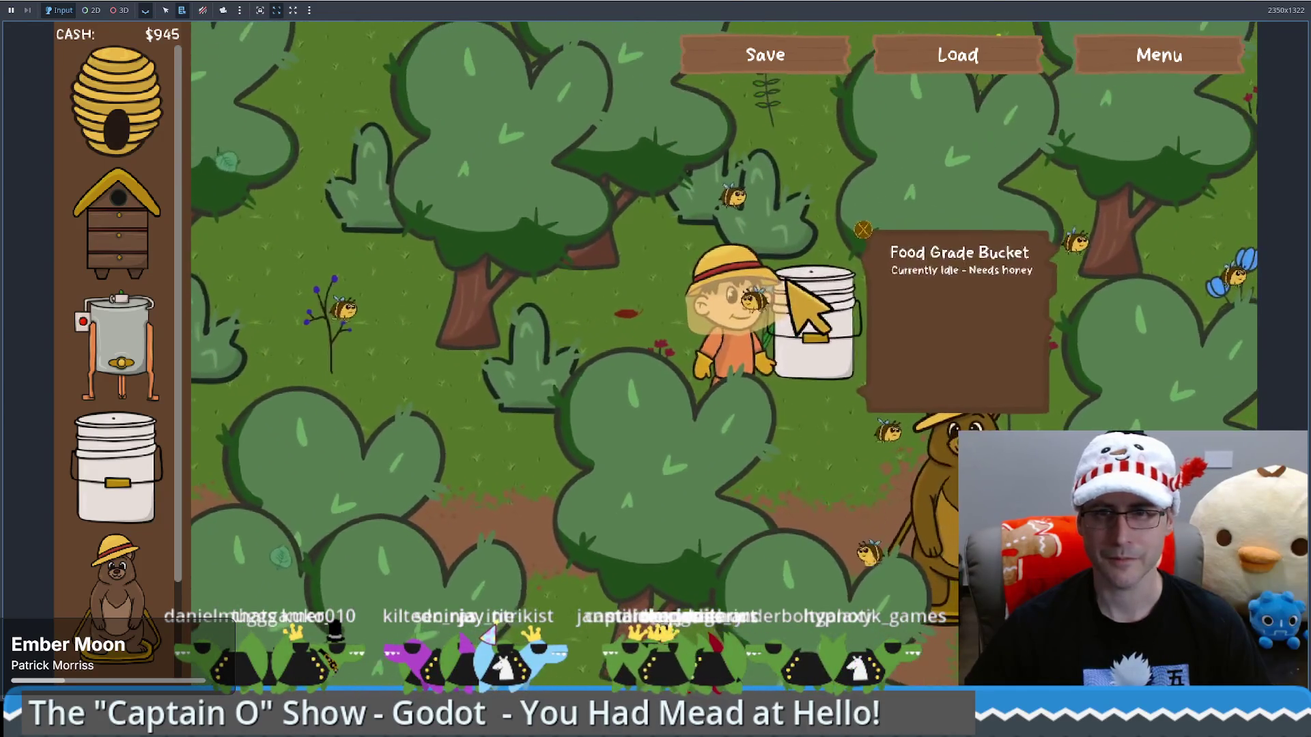
key(Delete)
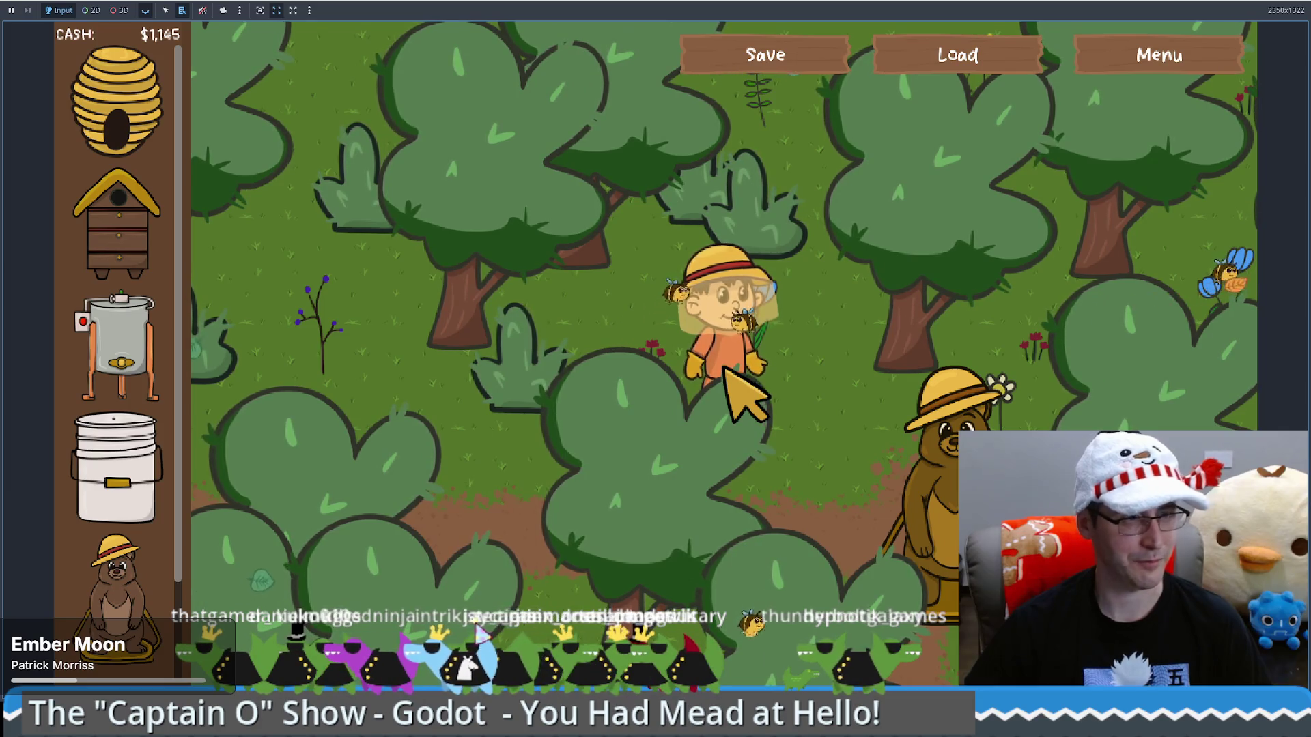
Walk the beekeeper down-right along the path, checking the map around the bucket
key(s)
key(d)
mouse_move(854, 362)
key(s)
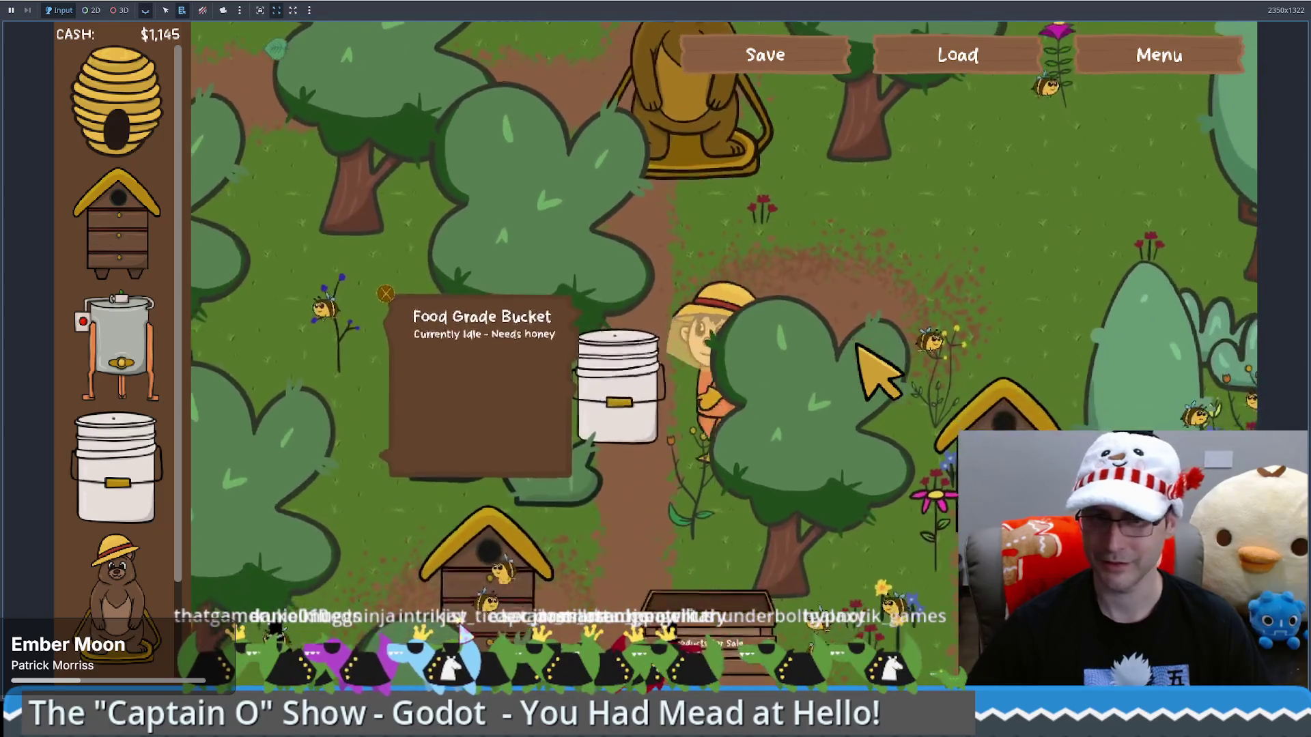
key(s)
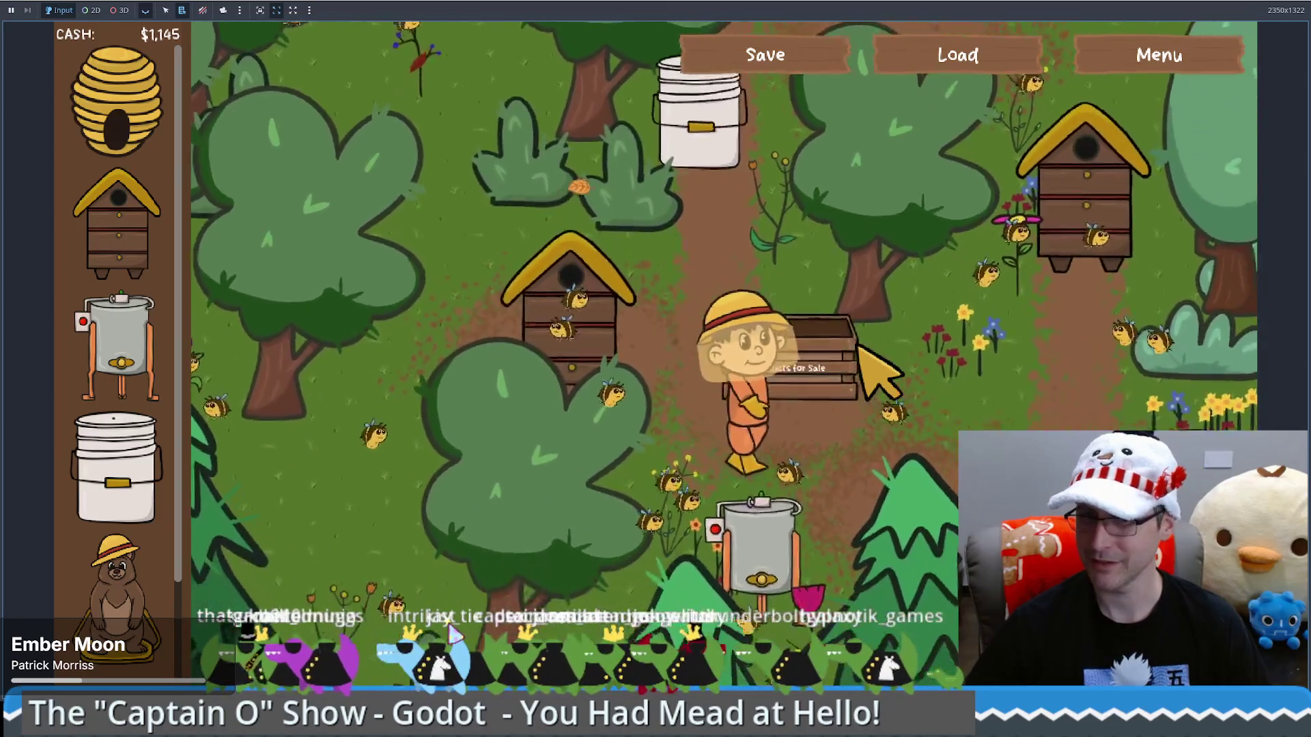
key(s)
key(d)
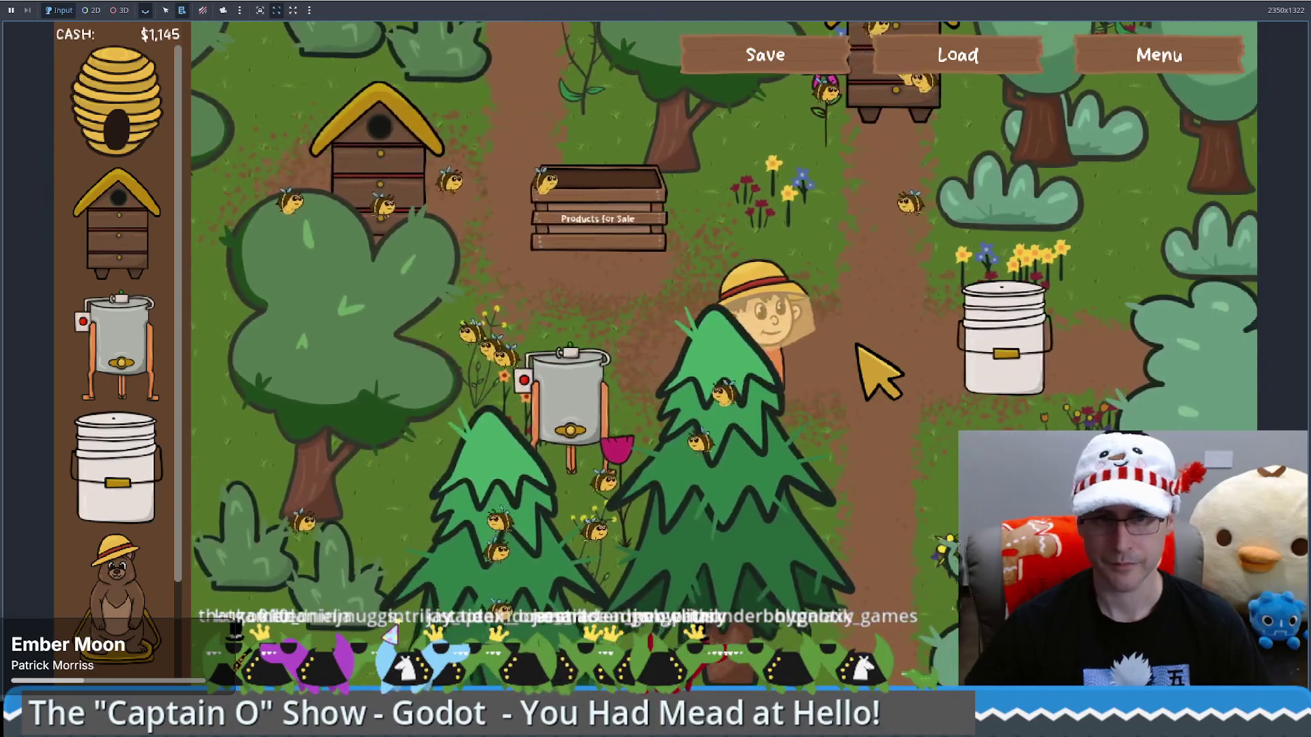
key(w)
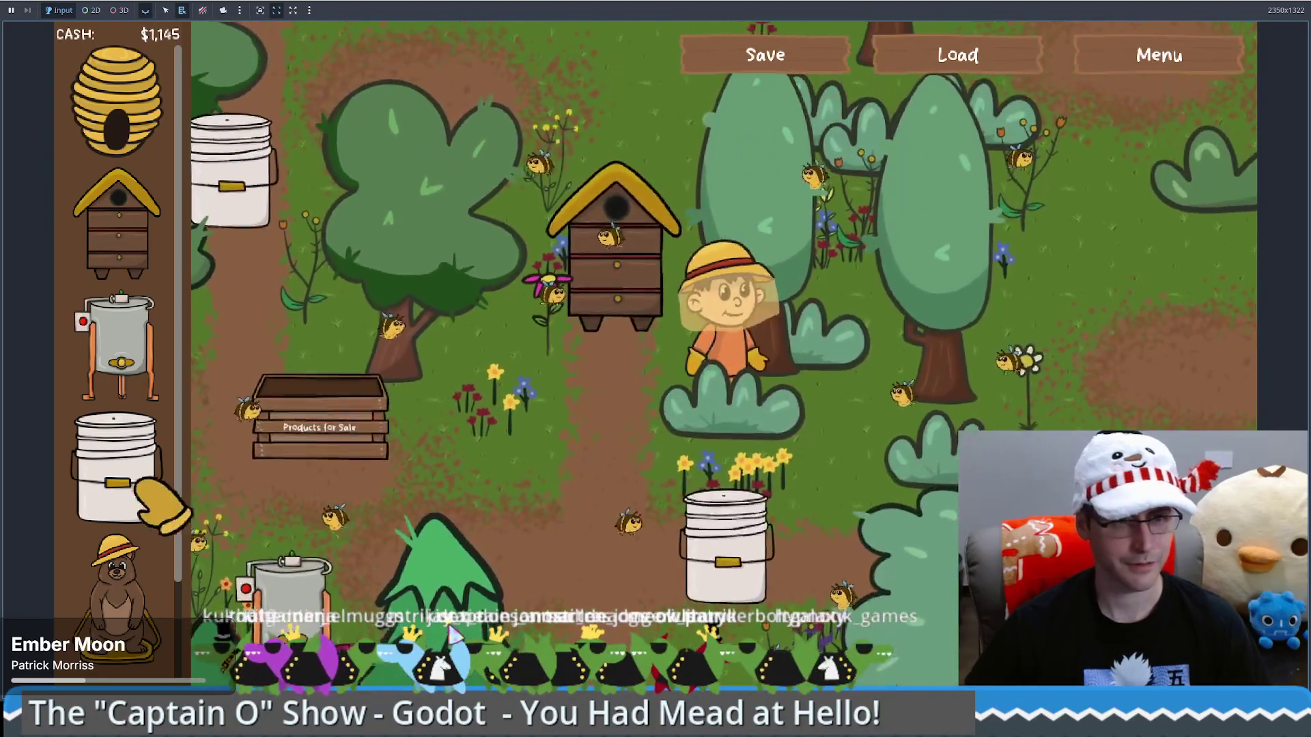
scroll(140, 488, down, 2)
scroll(119, 471, up, 2)
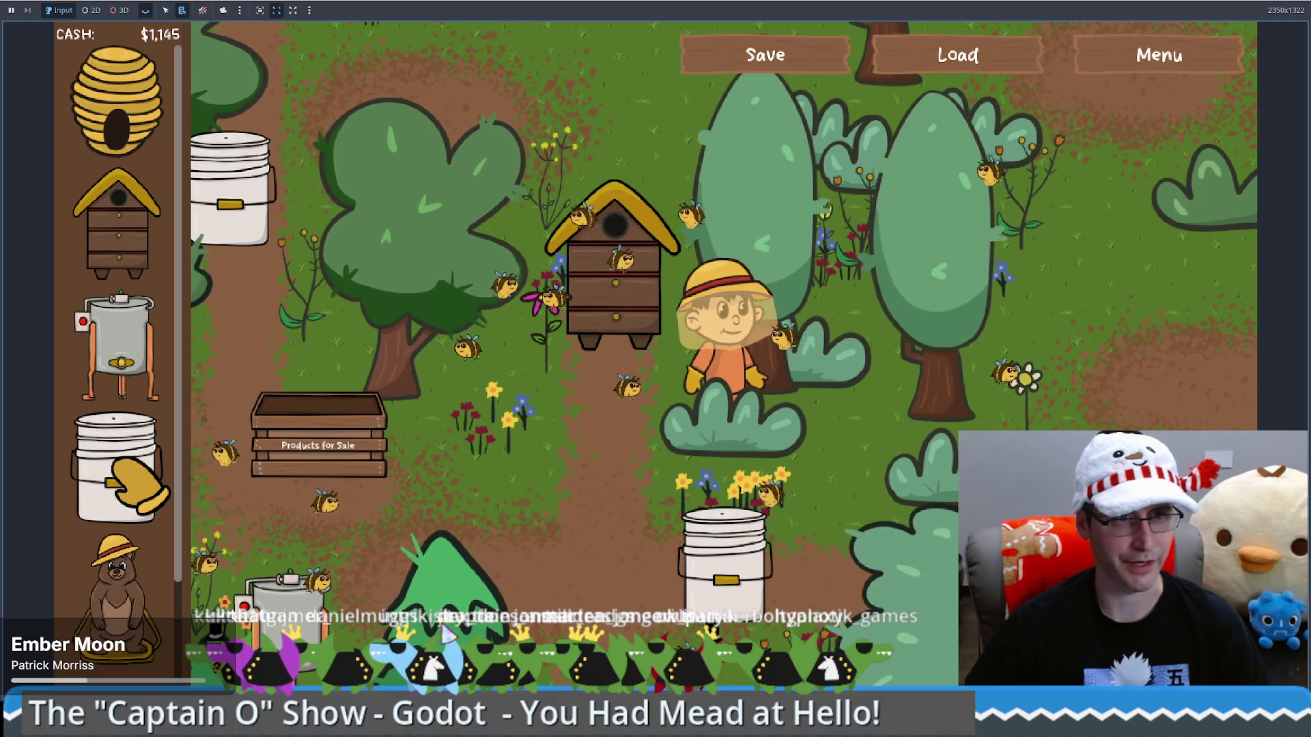
scroll(137, 488, down, 1)
scroll(136, 488, up, 1)
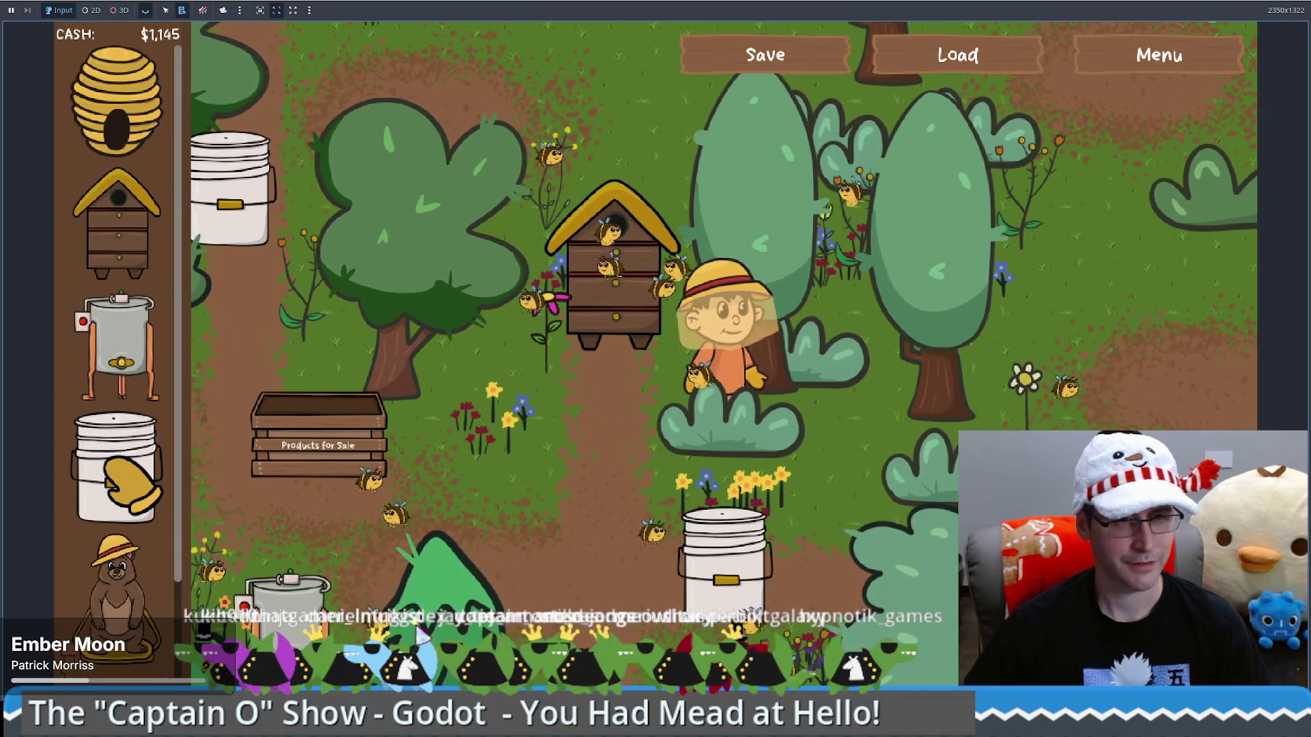
scroll(120, 409, down, 1)
Walk up to the bear statue and back down to a hive, then stop the game with F8
key(a)
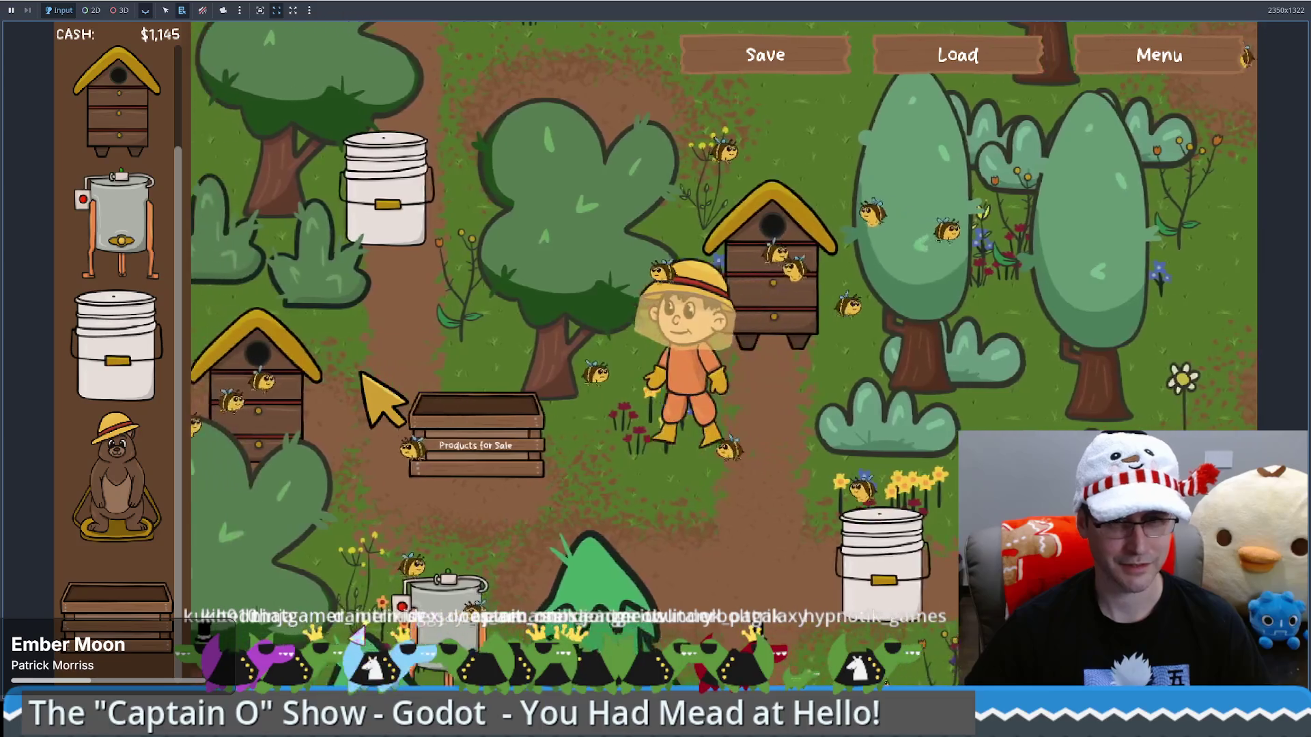
key(w)
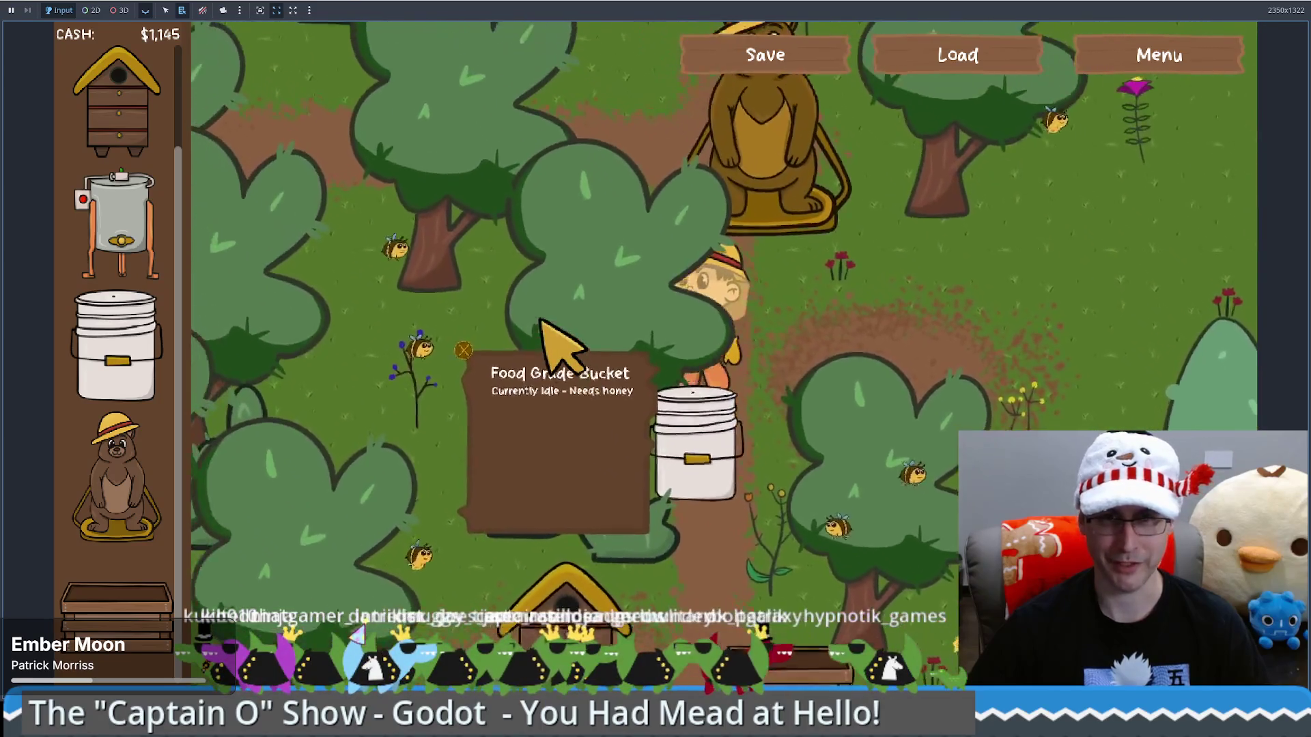
key(w)
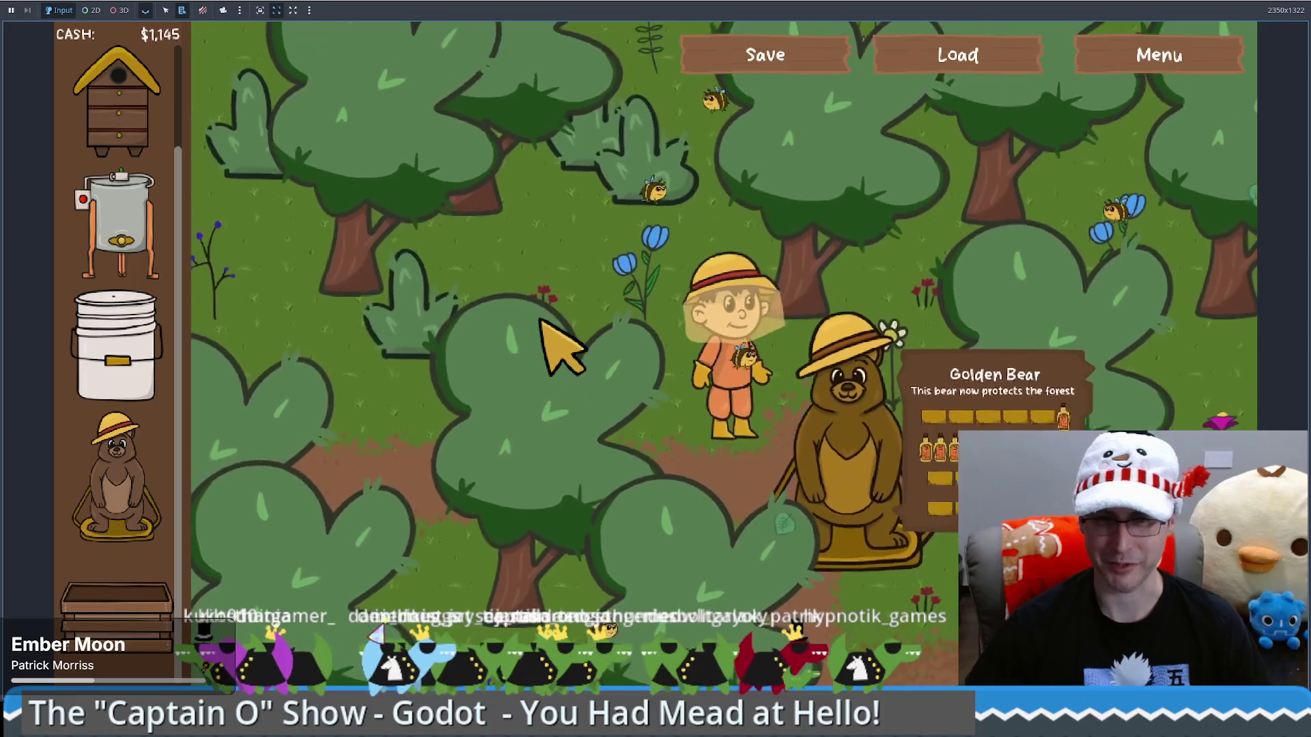
key(s)
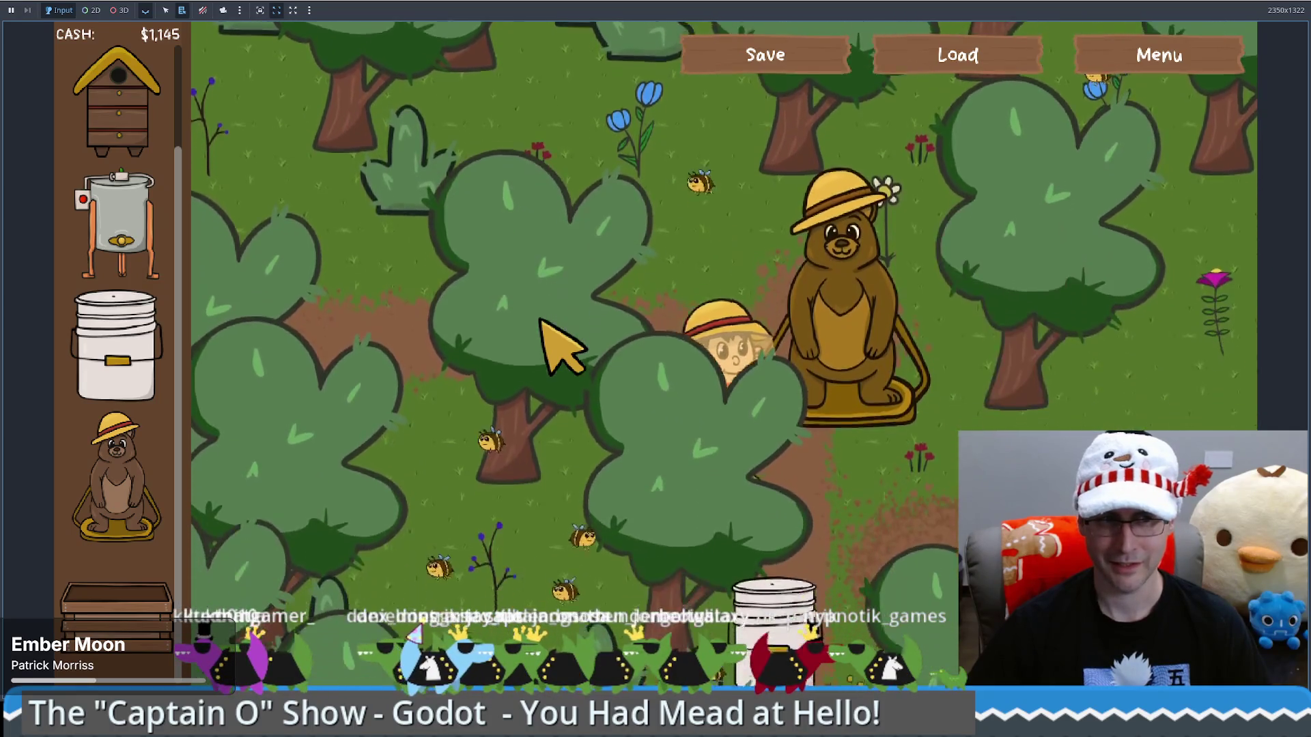
key(s)
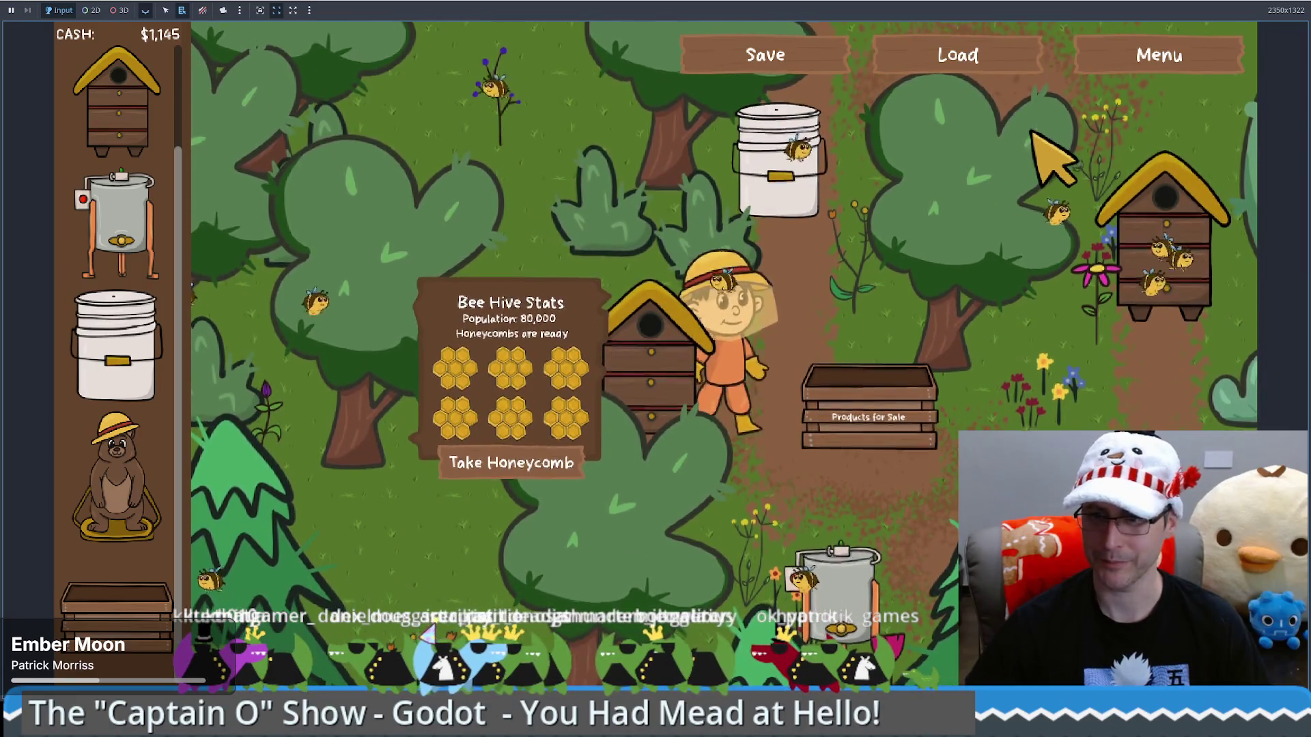
key(w)
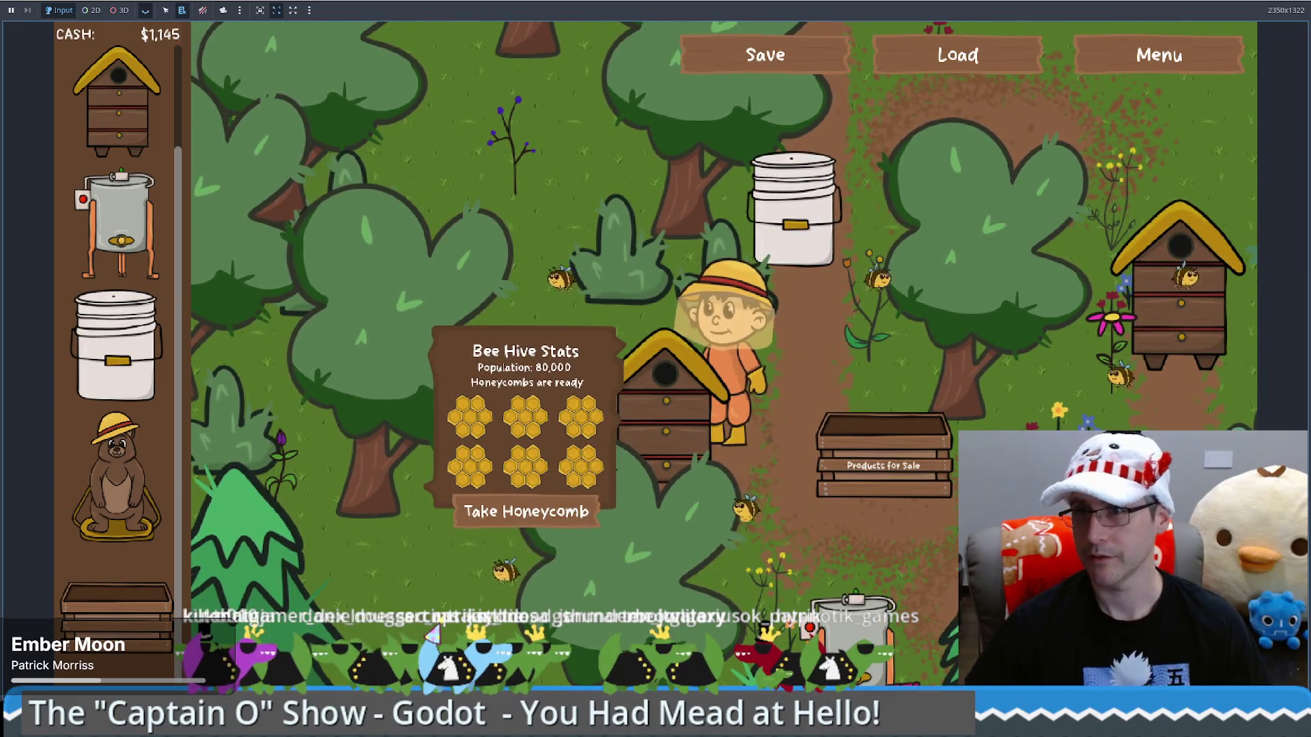
key(F8)
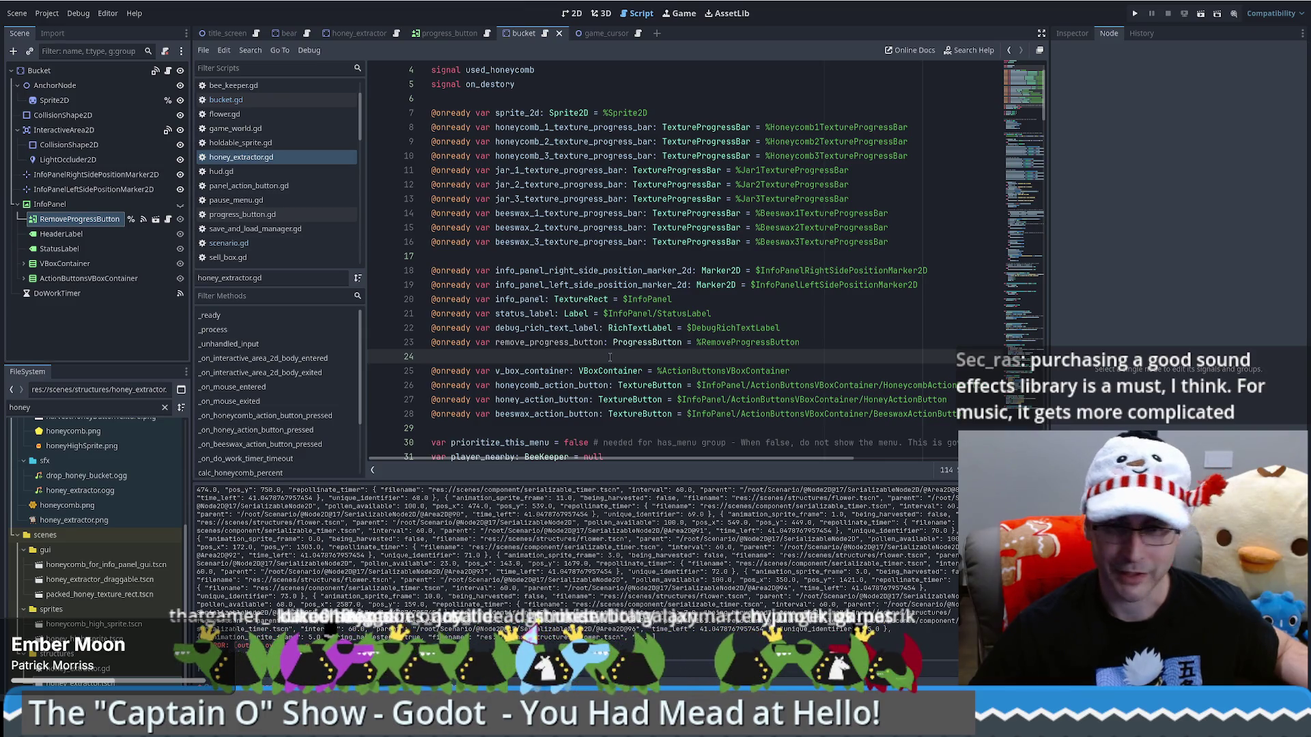
click(818, 367)
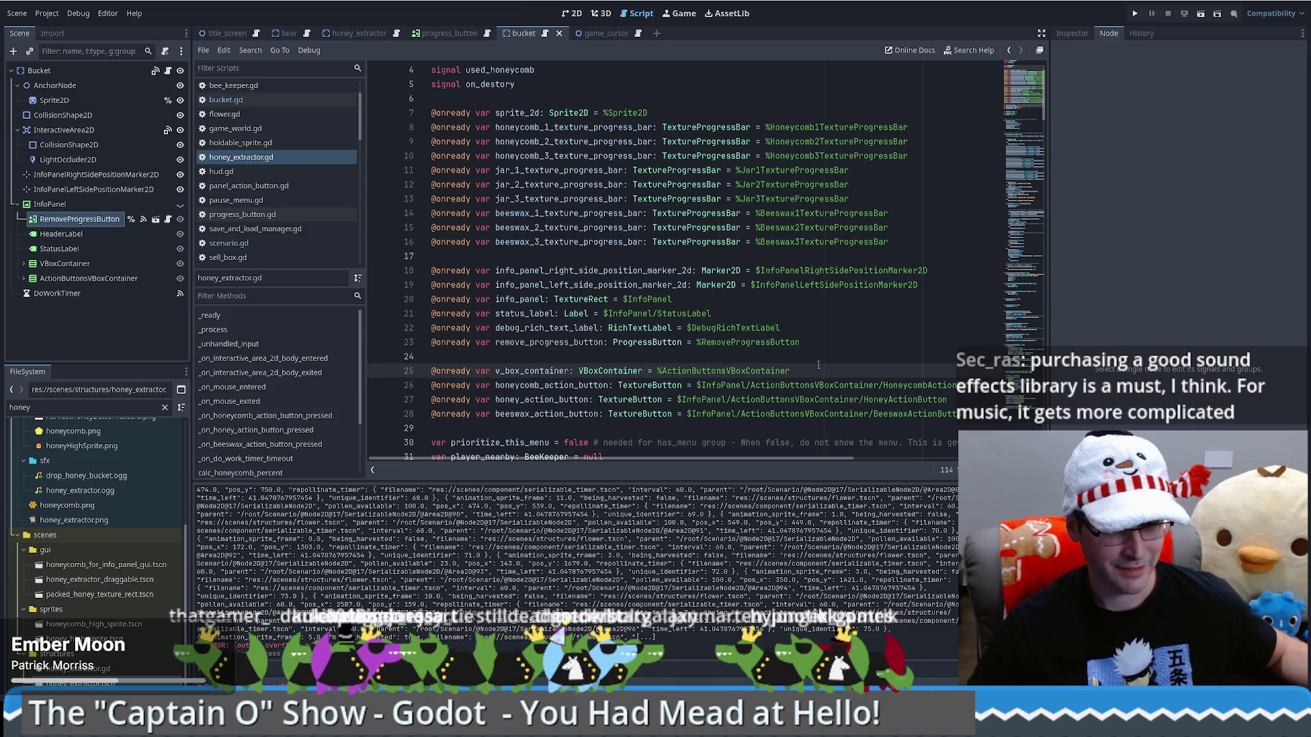